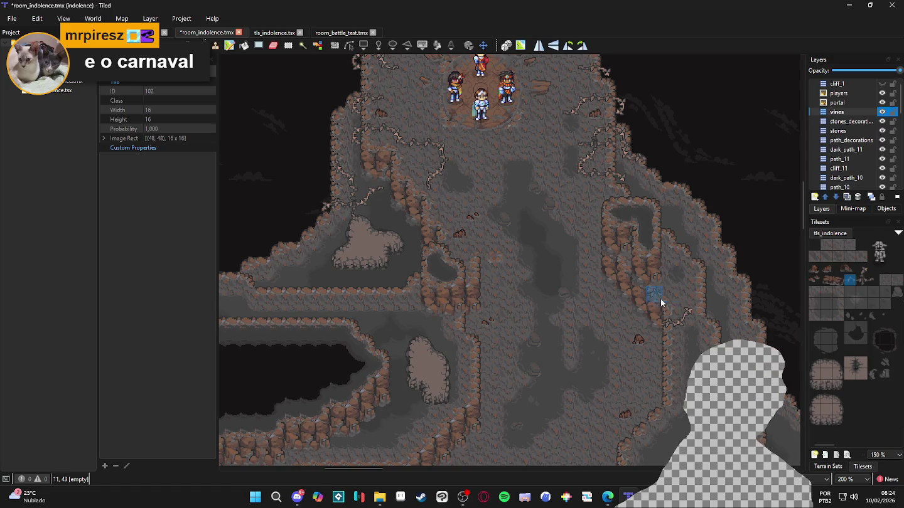
Stamp two vine tiles onto the right cliff wall, alternating between the two vine variants.
left_click(861, 269)
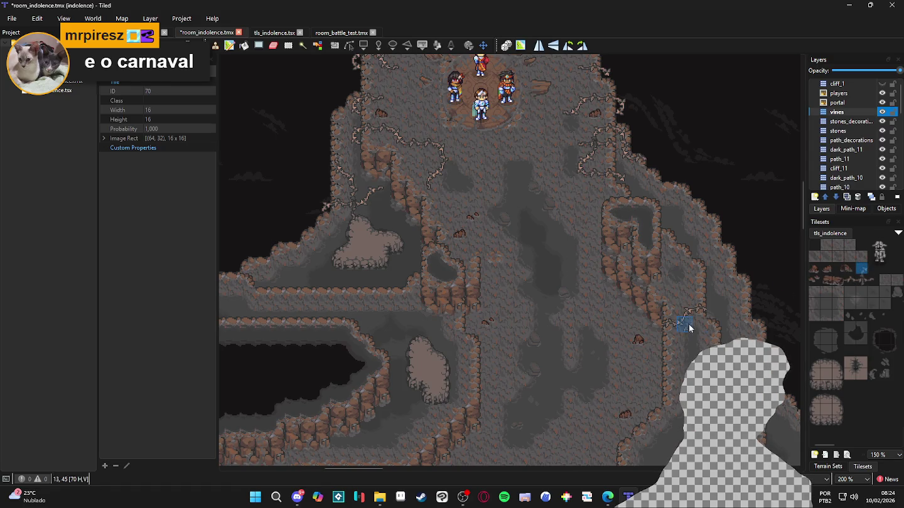
left_click(653, 330)
left_click(849, 279)
left_click(644, 338)
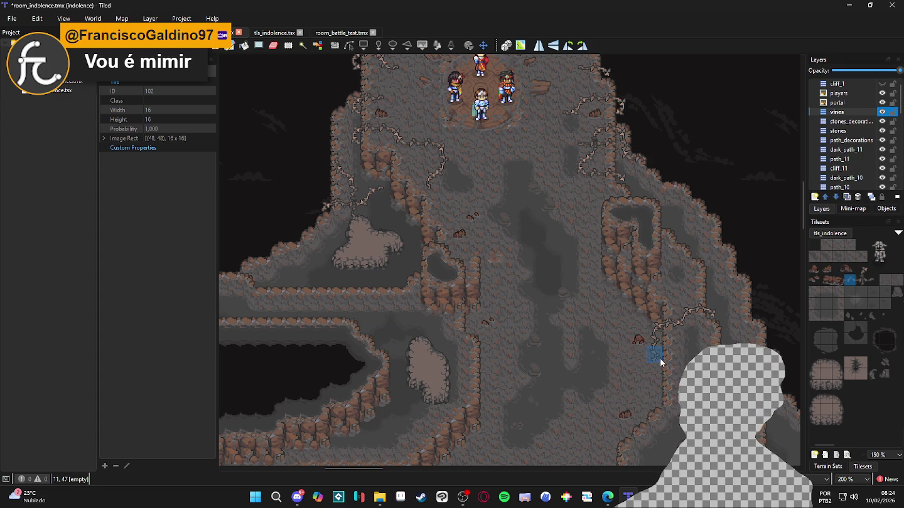
left_click(861, 269)
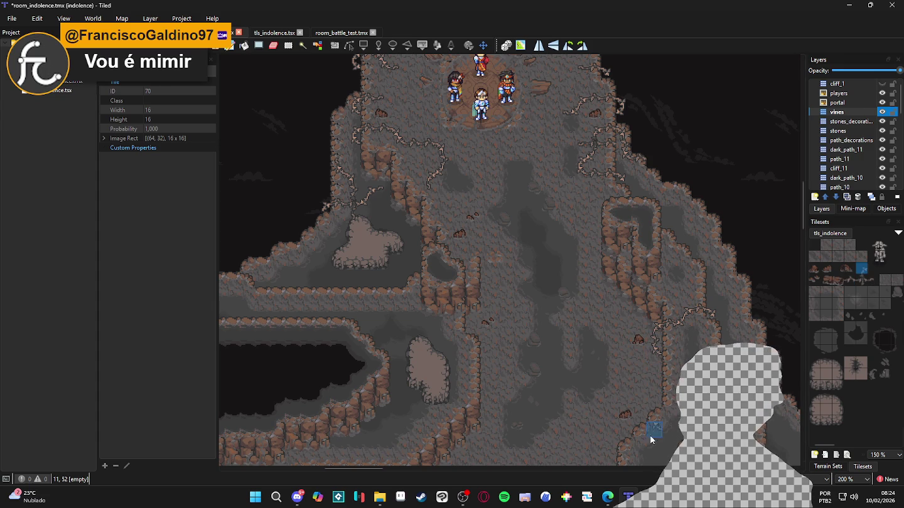
Compare the three vine variants and fill the empty cliff cell 12,36 with the hanging vine.
scroll(629, 330, "up", 1)
left_click(853, 281)
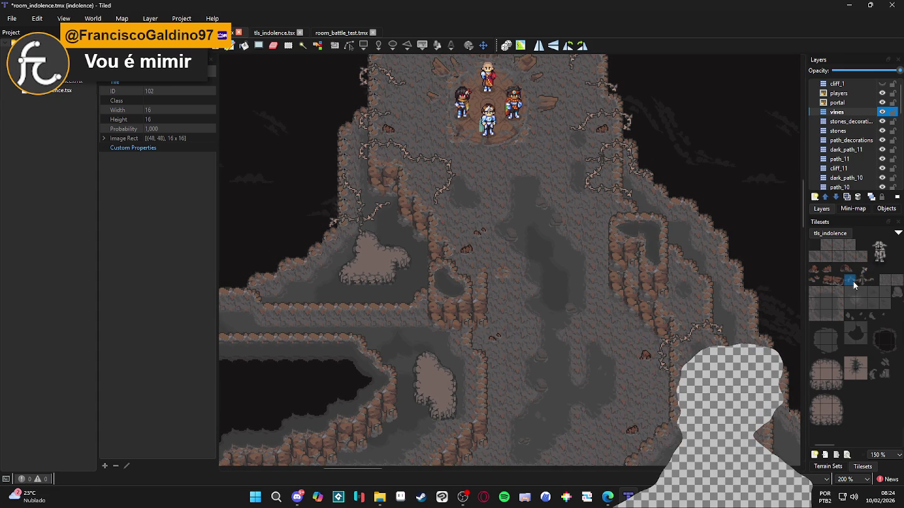
left_click(865, 272)
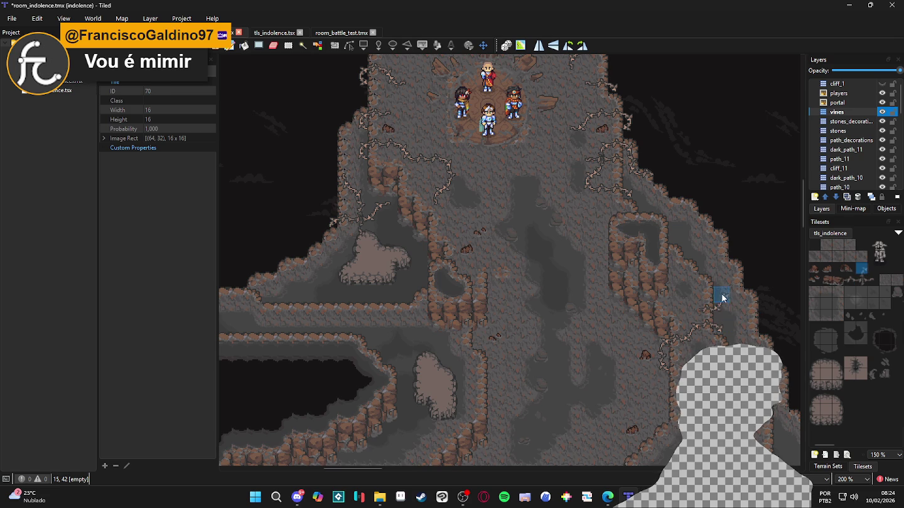
left_click(876, 284)
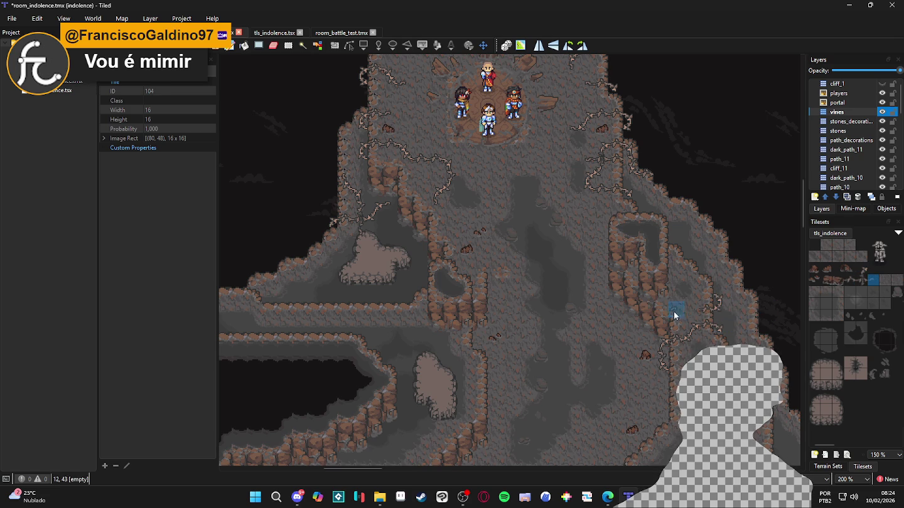
scroll(549, 334, "left", 1)
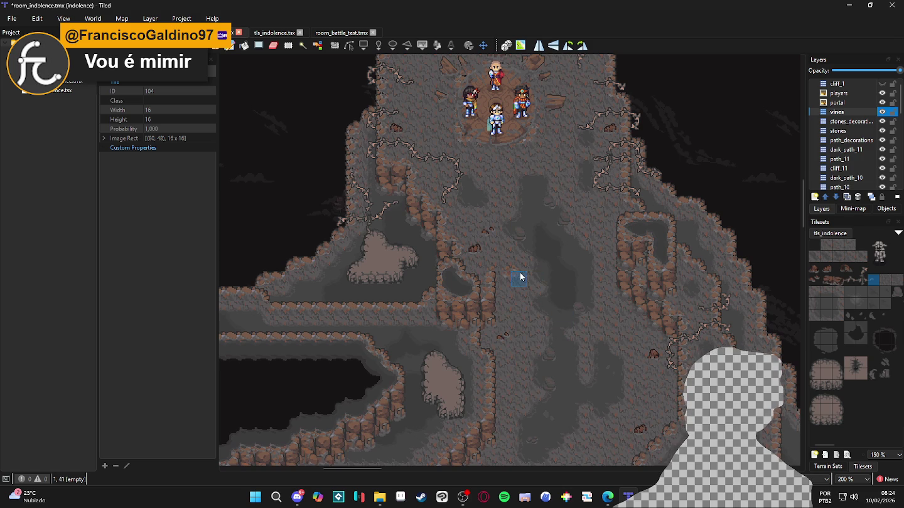
scroll(524, 272, "up", 1)
scroll(525, 272, "left", 1)
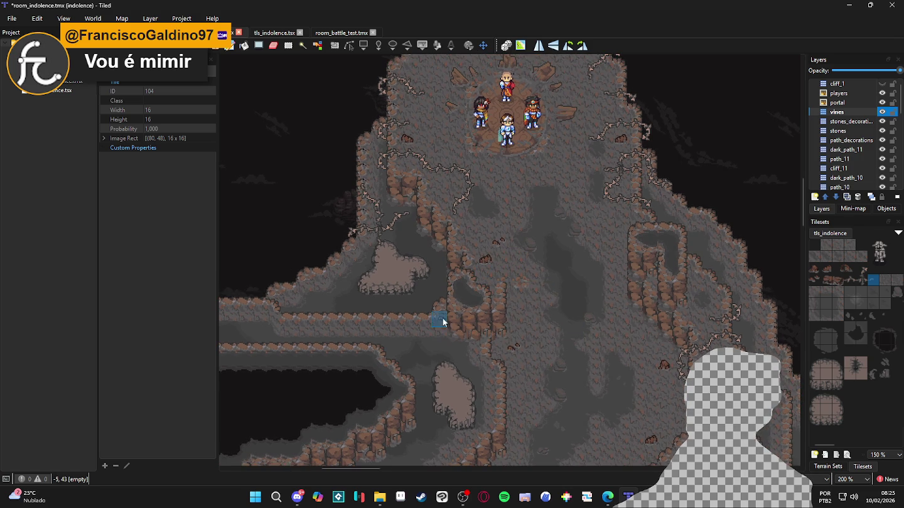
scroll(444, 319, "down", 2)
scroll(479, 318, "down", 3)
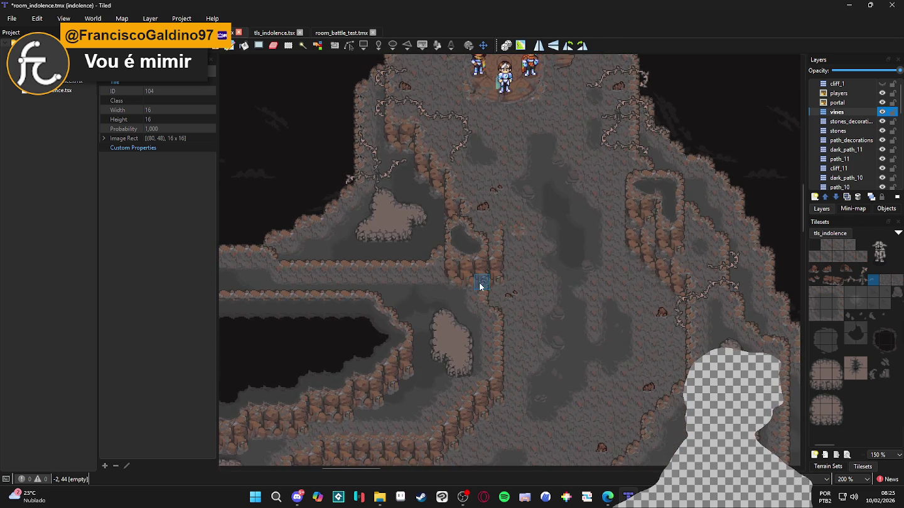
scroll(494, 289, "up", 6)
scroll(662, 301, "right", 1)
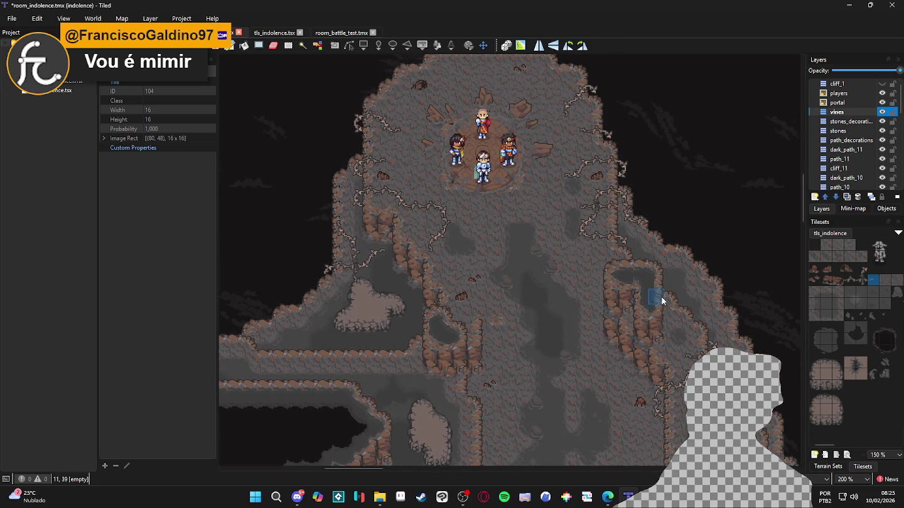
left_click(850, 280)
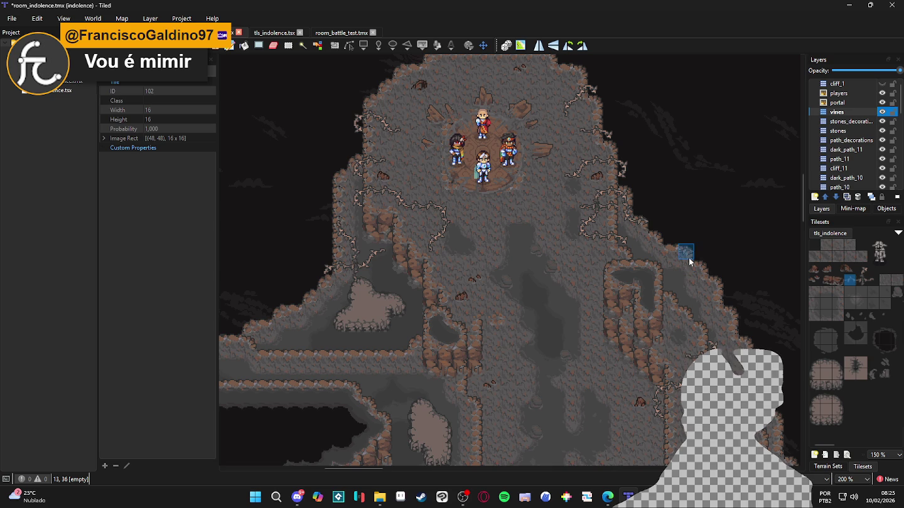
right_click(689, 263)
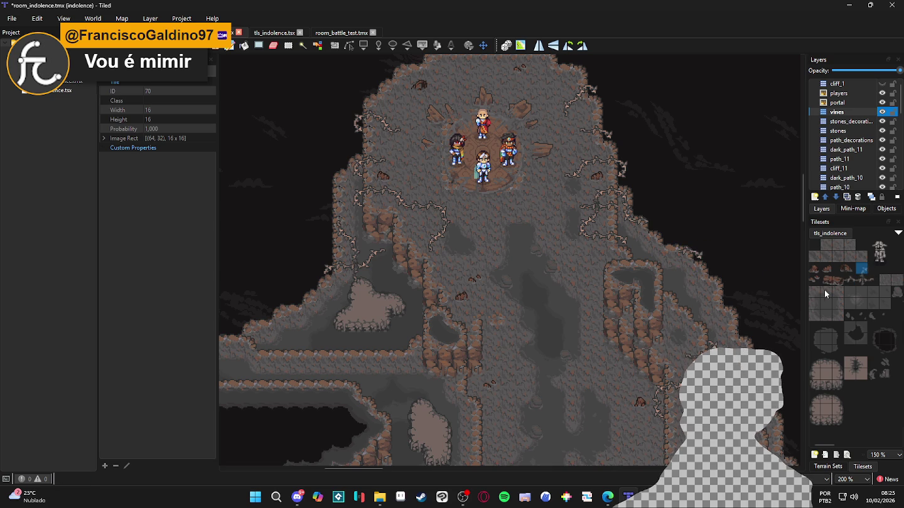
left_click(673, 259)
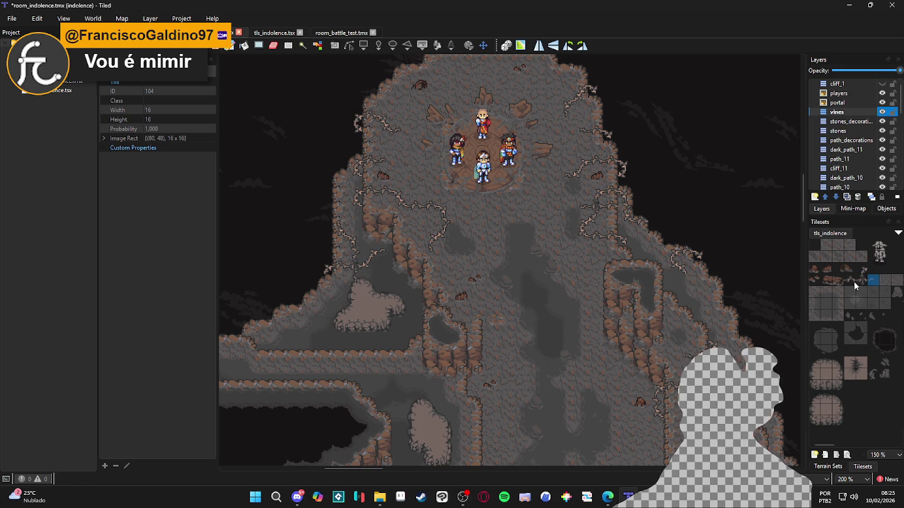
Pan toward the right cliff ledges and pick among the three vine tile variants.
scroll(683, 326, "left", 2)
left_click_drag(712, 337, 682, 322)
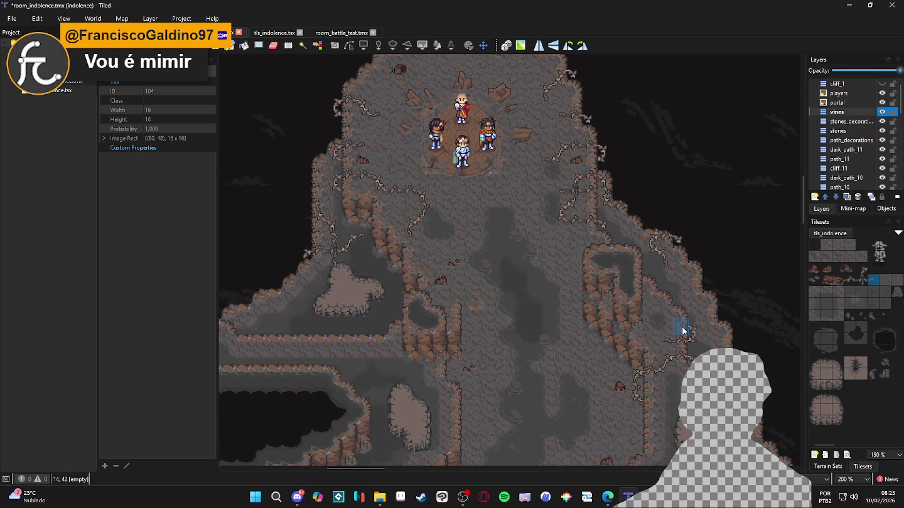
left_click(850, 279)
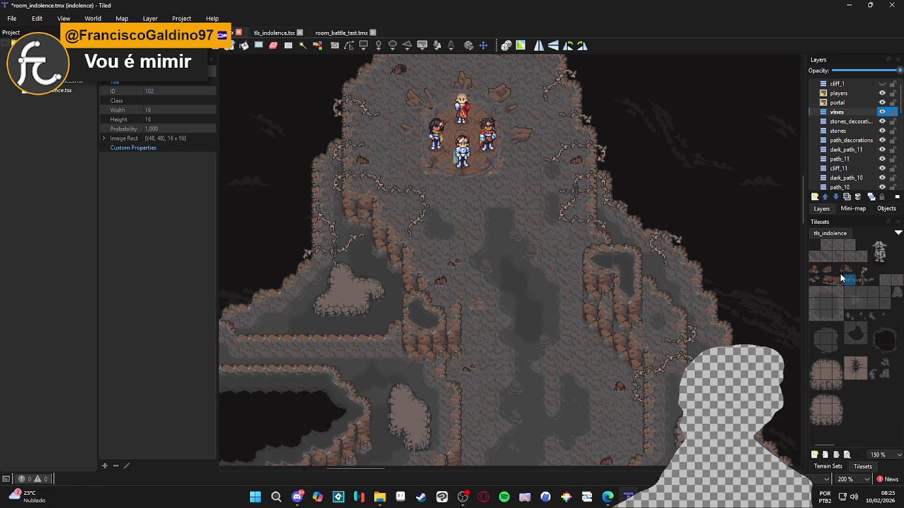
left_click(862, 268)
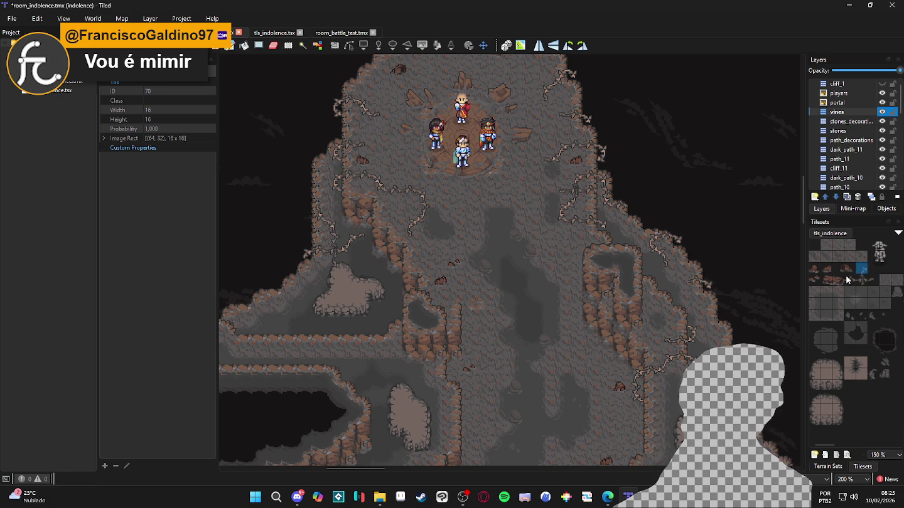
left_click(873, 281)
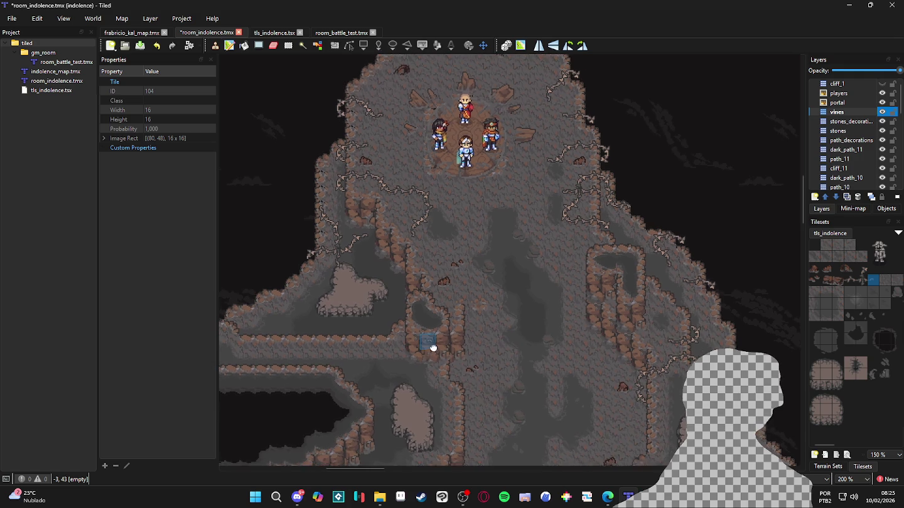
Pan to the left ledges and set the stamp to vine tile 70, after trying tile 104.
left_click_drag(429, 344, 457, 379)
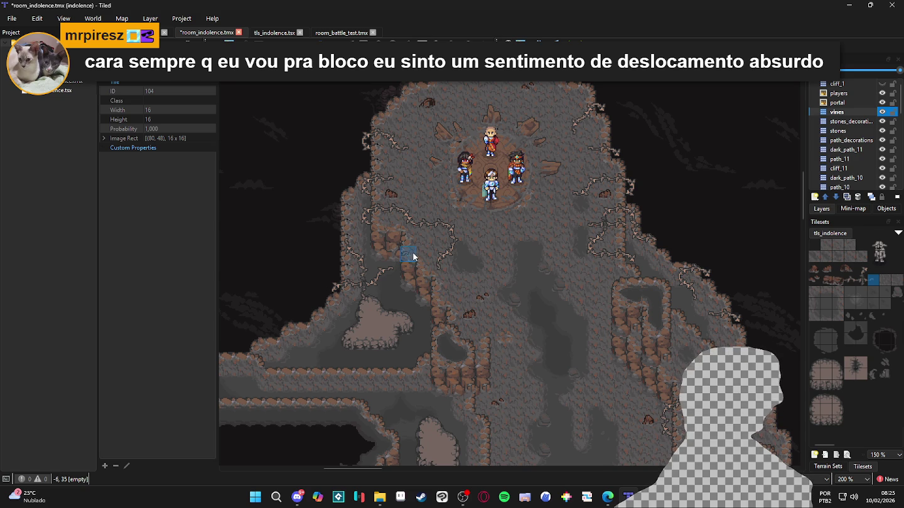
left_click(861, 269)
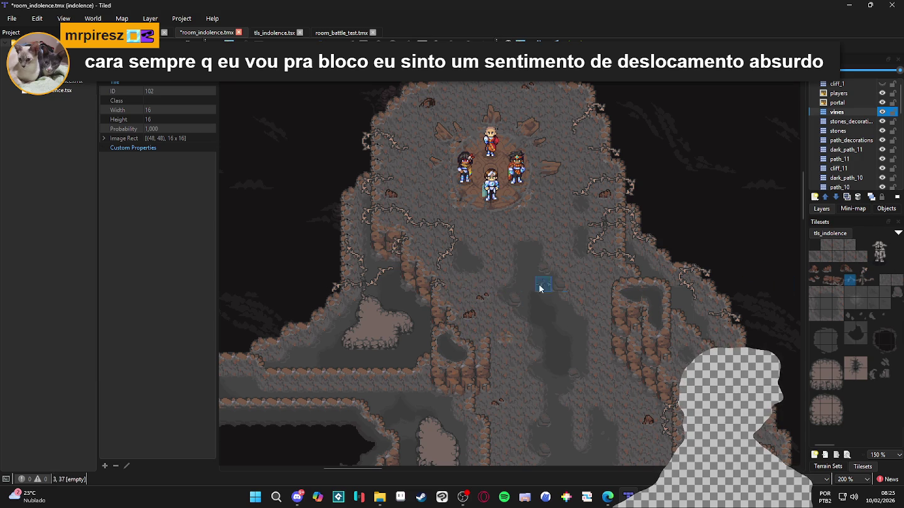
left_click(861, 271)
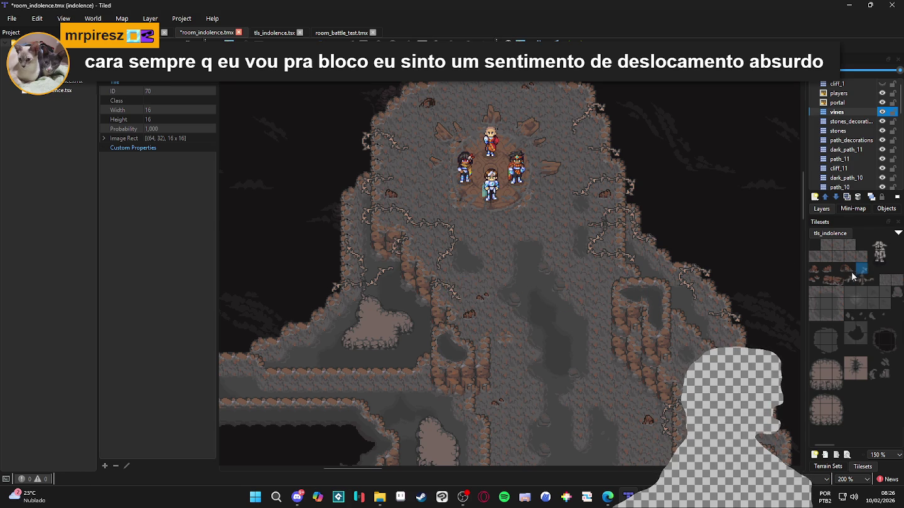
left_click(872, 280)
right_click(424, 290)
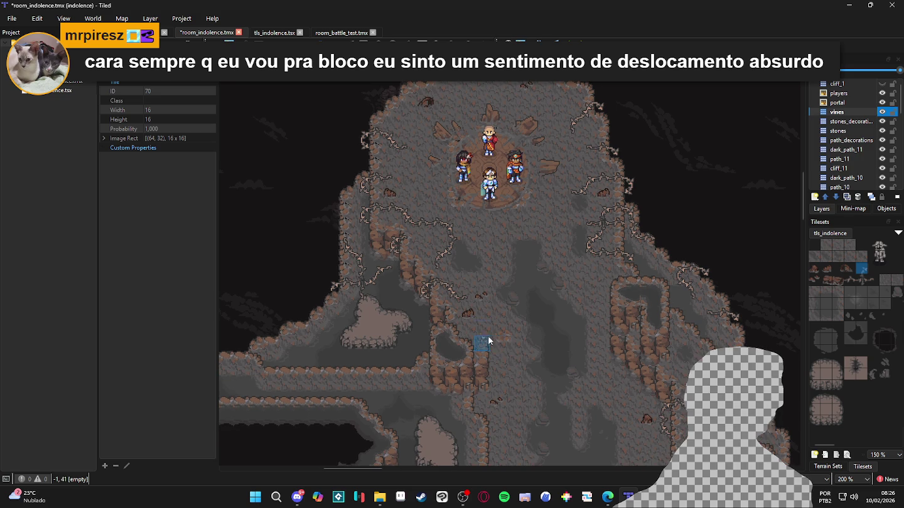
Save room_indolence.tmx with the vine edits using Ctrl+S.
scroll(480, 326, "down", 2)
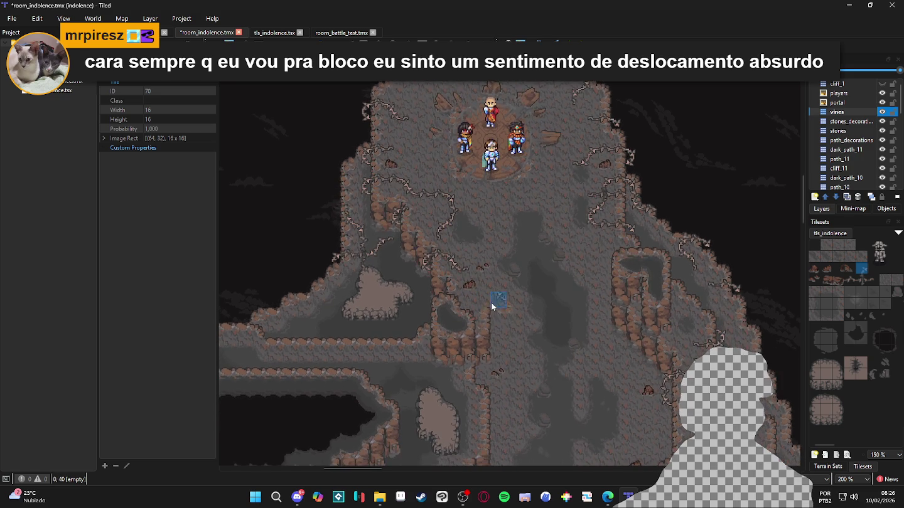
scroll(459, 339, "up", 1)
key("ctrl+s")
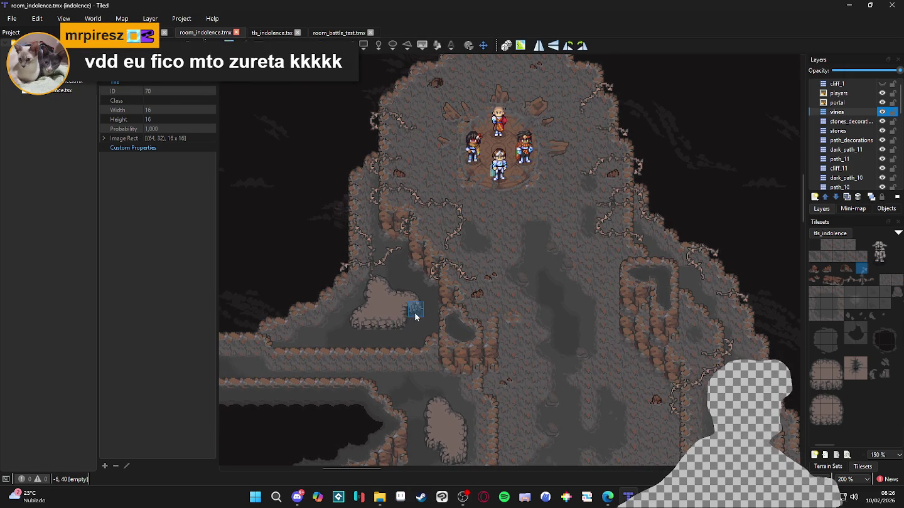
Pan to the left cliffs and stamp vine tiles on the left and central ledges.
left_click_drag(496, 278, 447, 323)
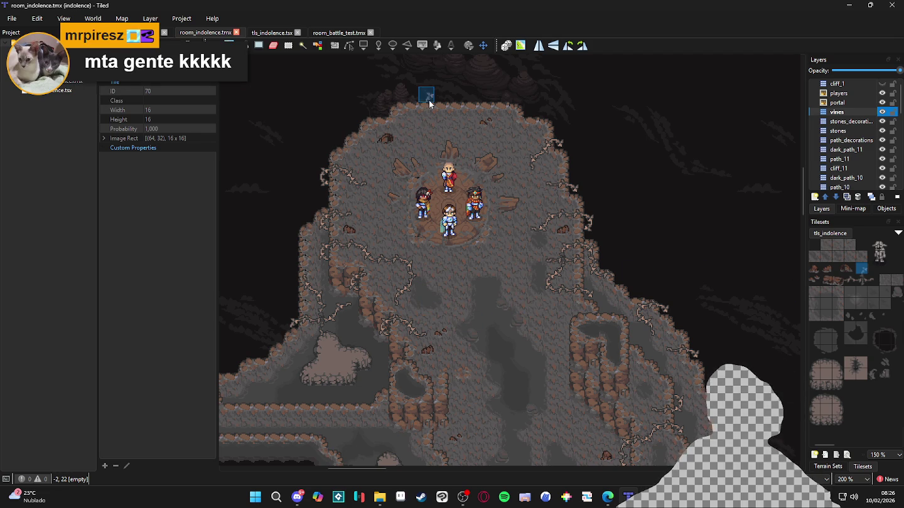
scroll(432, 236, "down", 2)
scroll(431, 236, "left", 2)
scroll(432, 235, "down", 1)
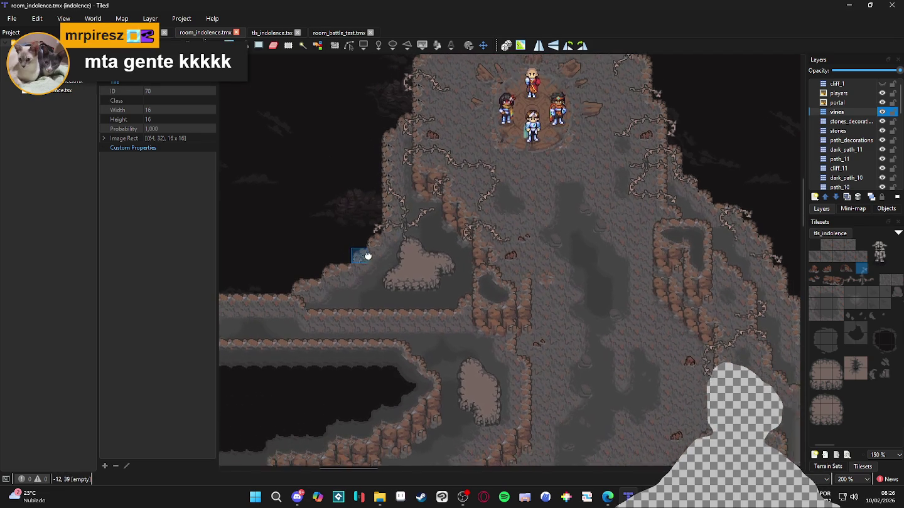
left_click(851, 283)
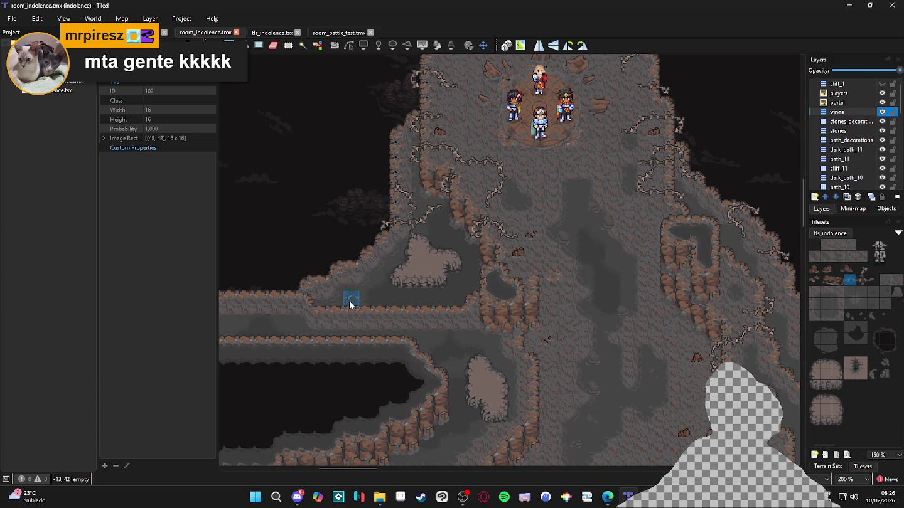
left_click(354, 273)
left_click(874, 280)
Stamp vine tile 102 on the left cliff edge.
left_click(351, 284)
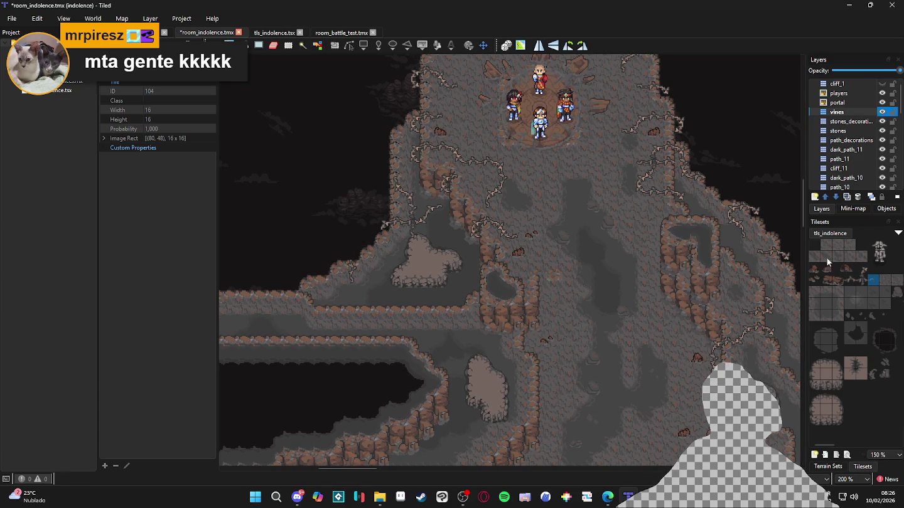
left_click(865, 270)
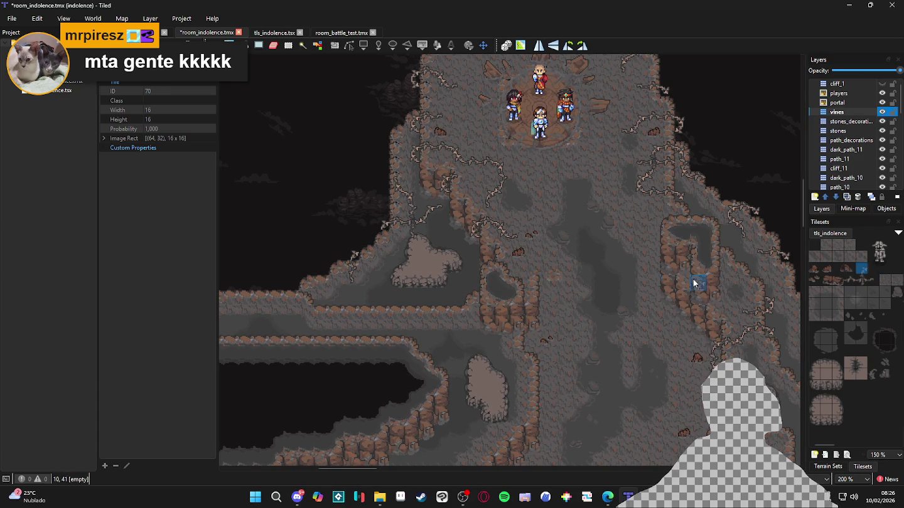
left_click(848, 279)
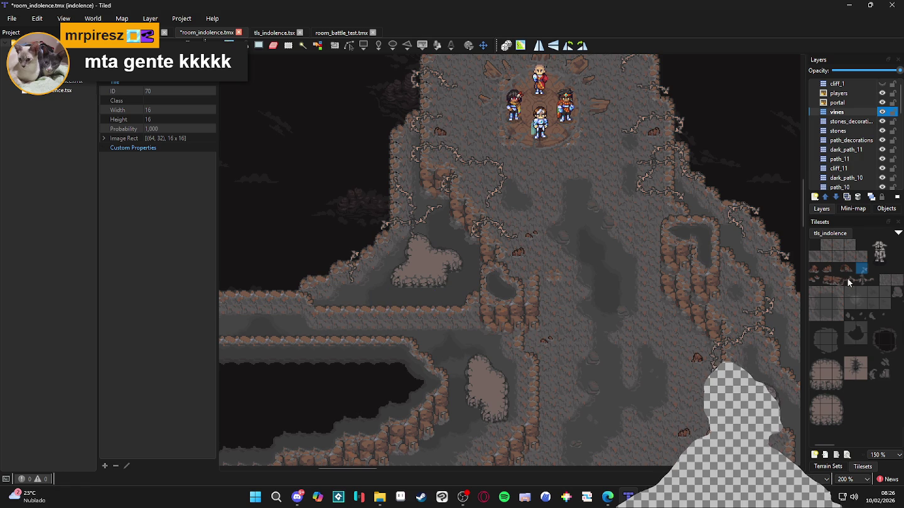
left_click(377, 294)
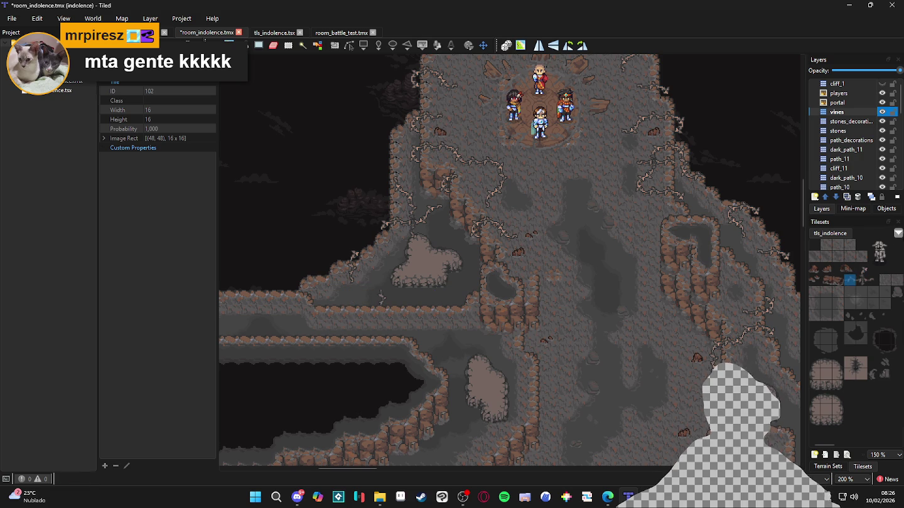
Select vine tile 104 as the stamp and bring the central ledges into view.
left_click(868, 271)
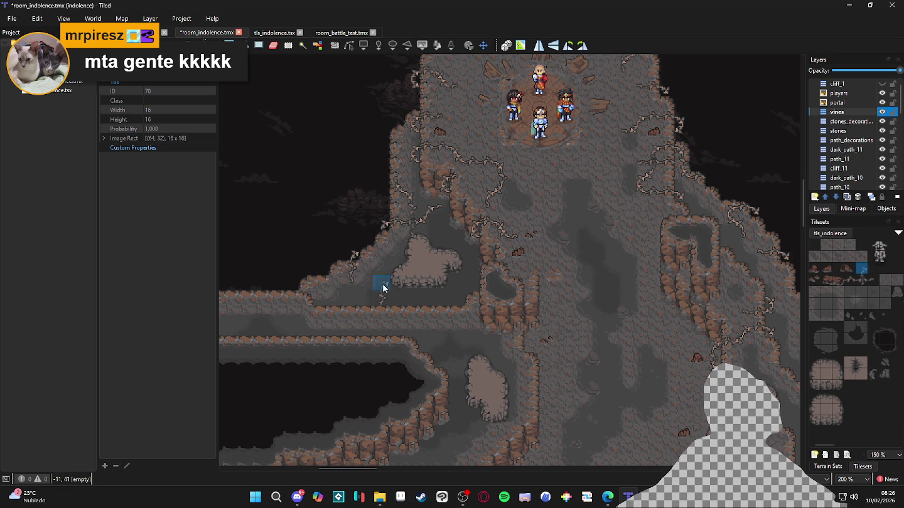
left_click(872, 280)
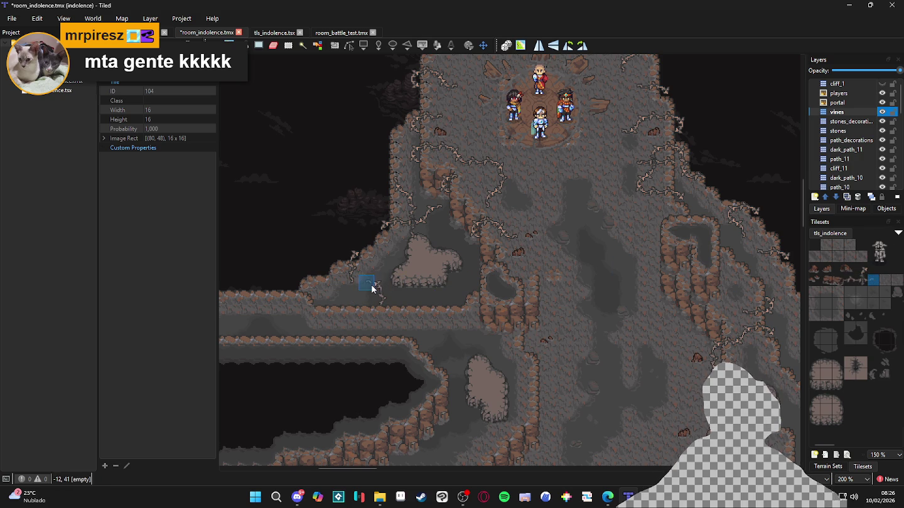
left_click_drag(470, 319, 441, 346)
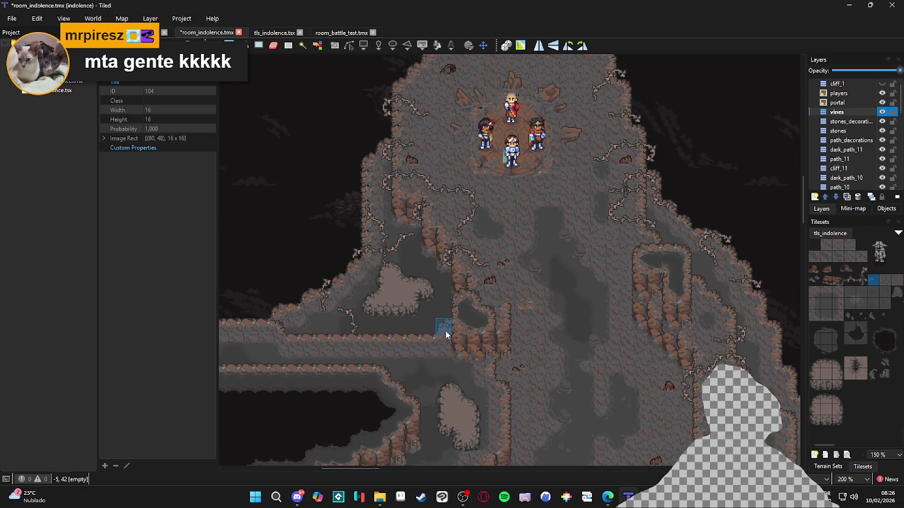
scroll(447, 331, "down", 1)
scroll(452, 336, "up", 1)
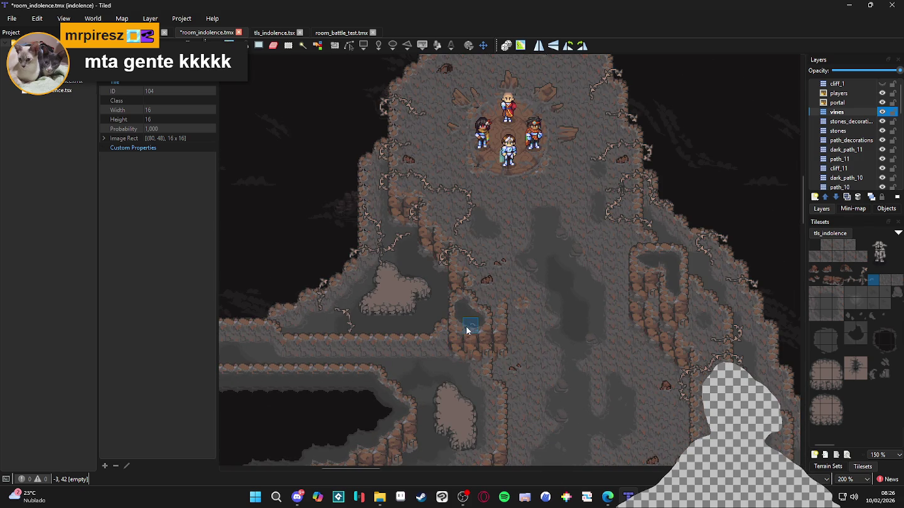
scroll(471, 326, "right", 2)
scroll(471, 327, "up", 1)
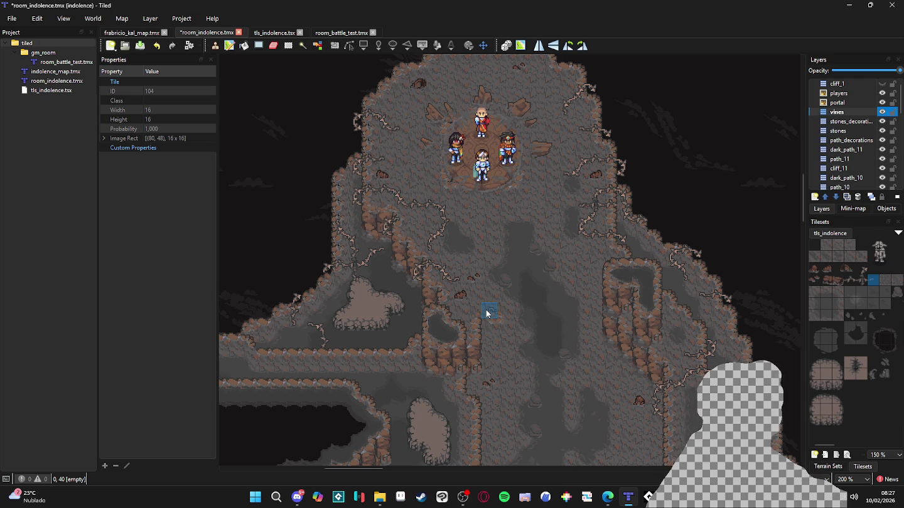
key("ctrl+z")
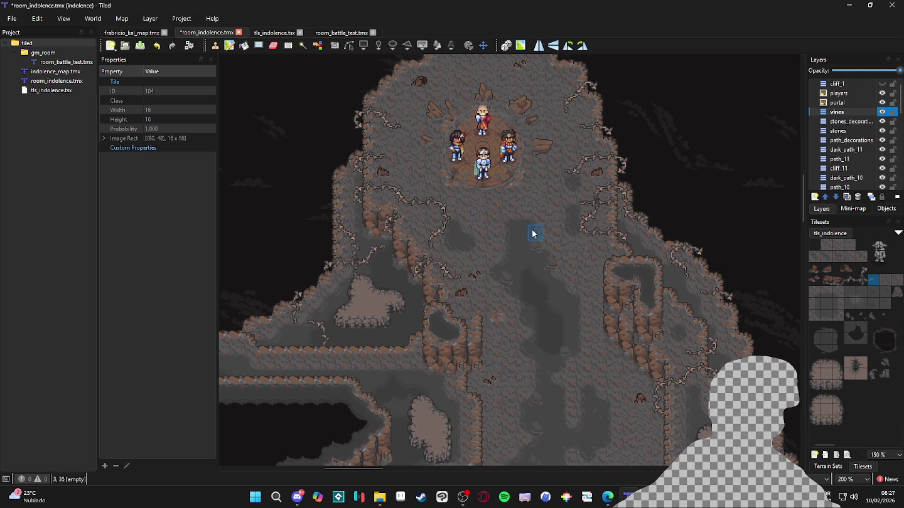
Stamp vine tile 102 on the cliff and a rotated tile 70 on the left cliff edge.
left_click(862, 269)
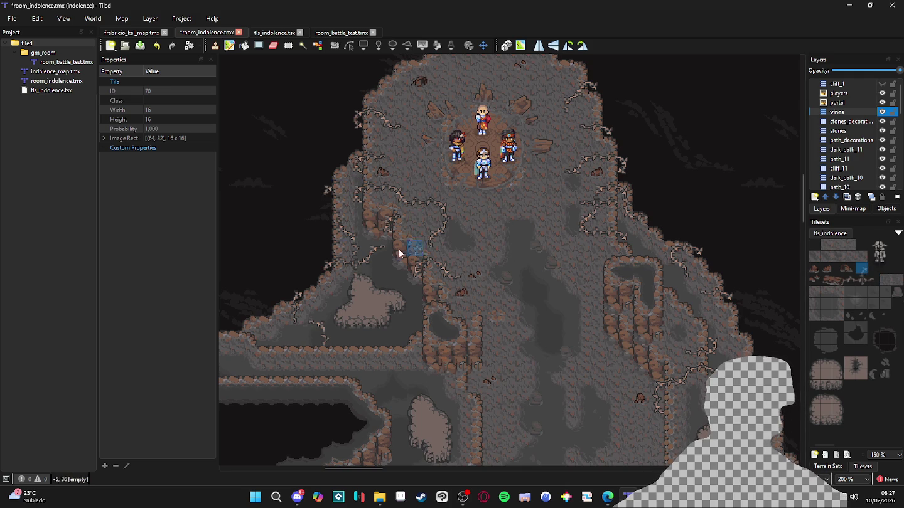
left_click(854, 280)
left_click(324, 221)
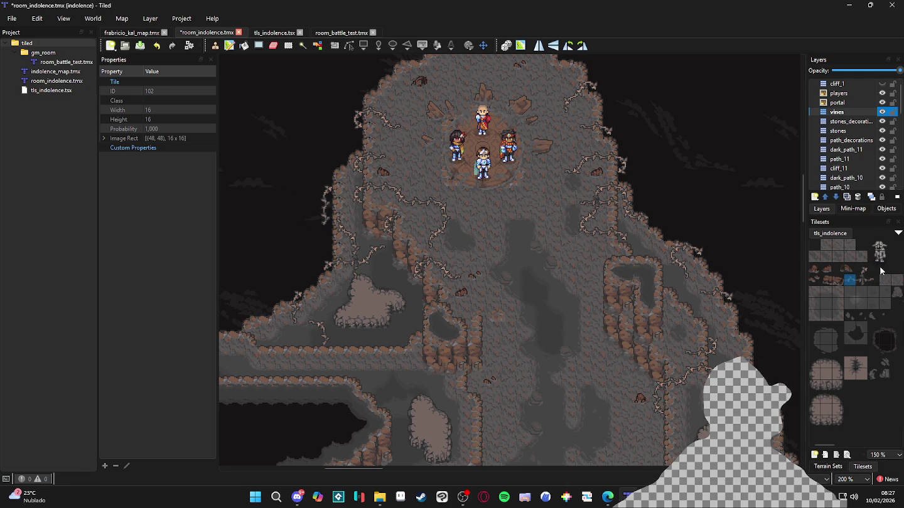
left_click(861, 269)
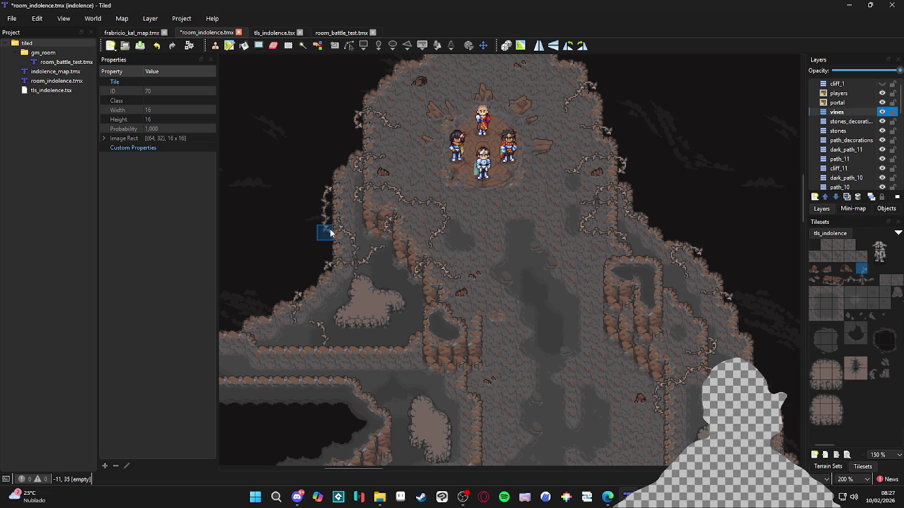
left_click(340, 187)
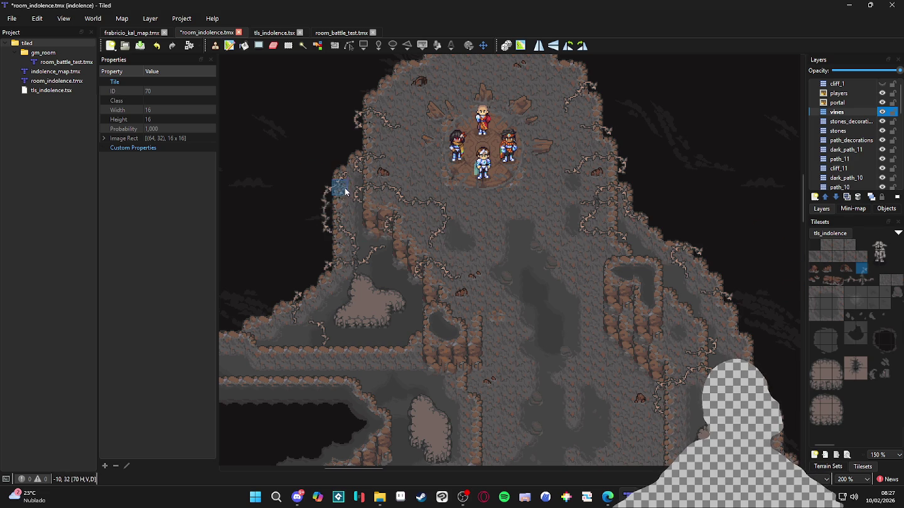
Stamp vine tile 104 higher up the left cliff, then undo it.
left_click(871, 280)
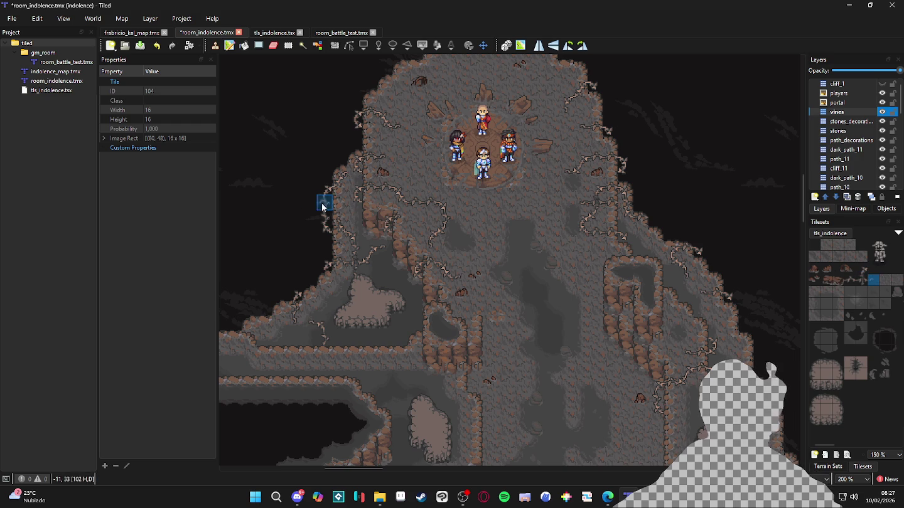
left_click(341, 175)
key("ctrl+z")
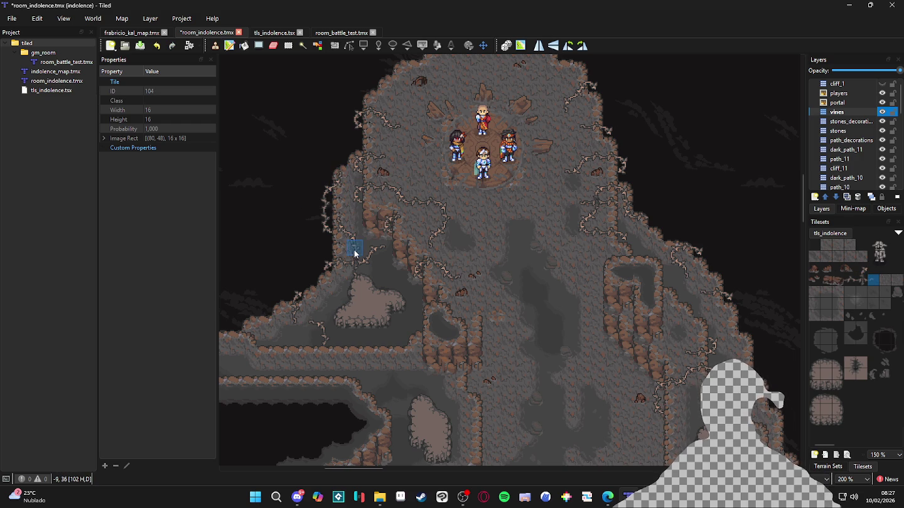
scroll(351, 257, "down", 2)
scroll(357, 241, "left", 1)
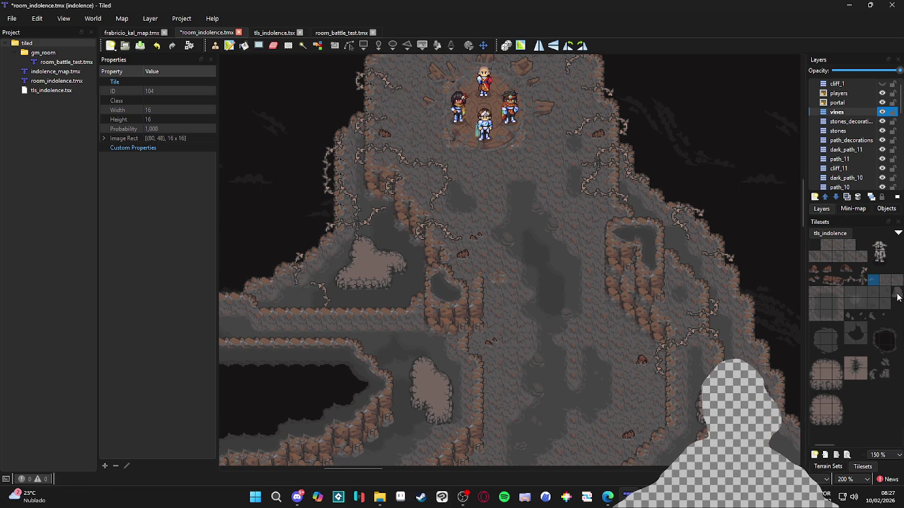
Return to vine tile 70 and save the cave map.
left_click(850, 280)
left_click(861, 270)
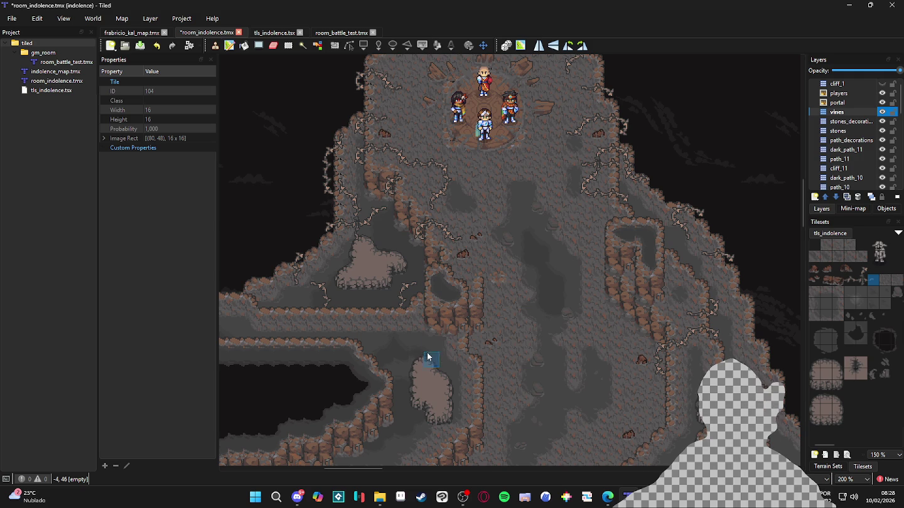
key("ctrl+s")
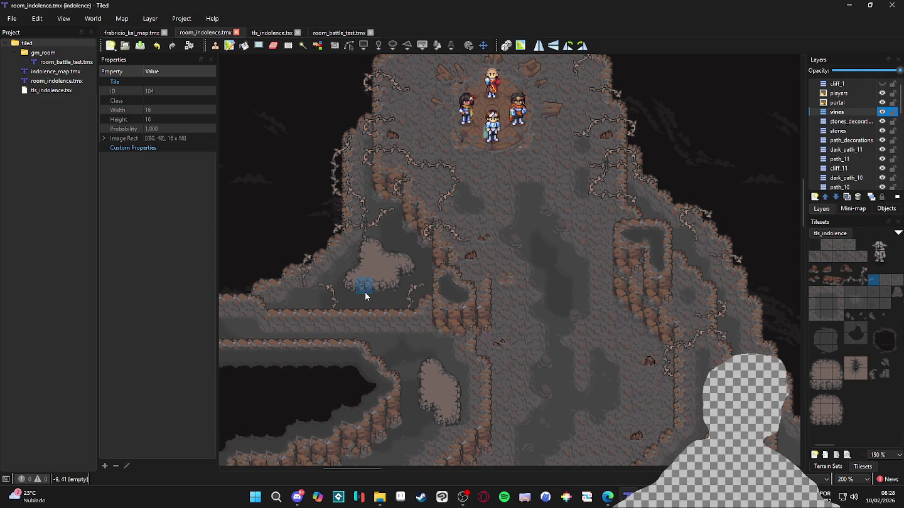
Stamp another vine tile on the map and switch the stamp to tile 102.
scroll(364, 291, "down", 1)
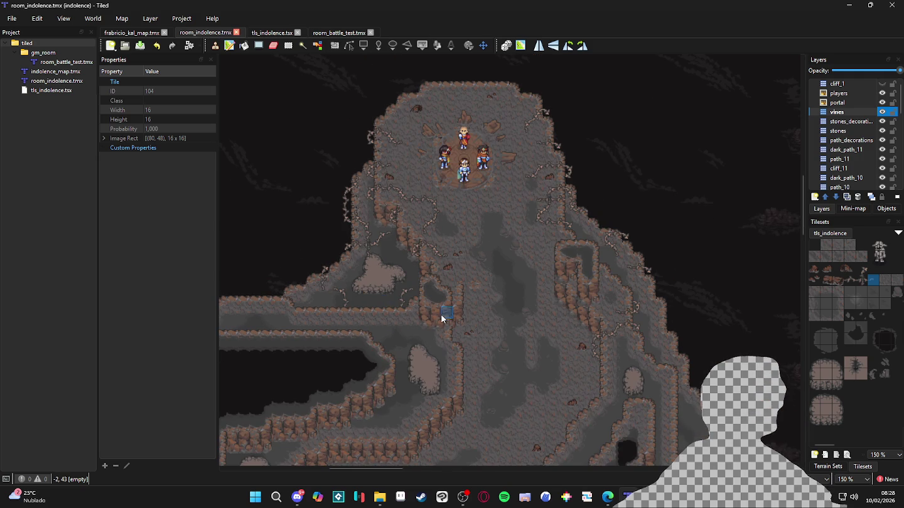
scroll(369, 275, "up", 2)
left_click(368, 275)
left_click(861, 268)
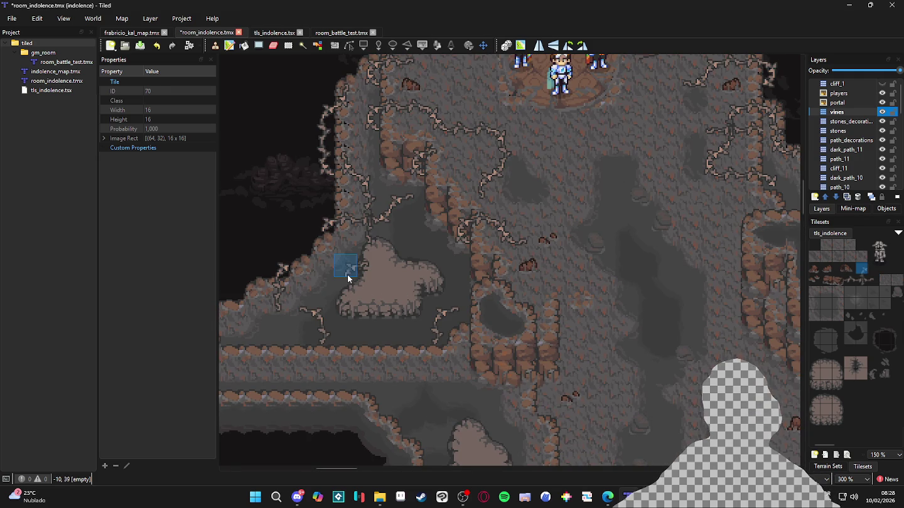
left_click(850, 279)
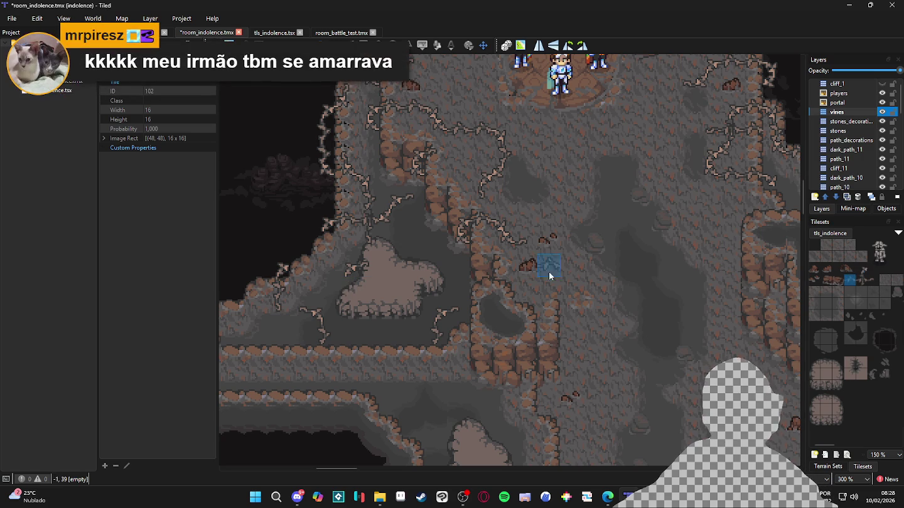
Stamp tile 102 near the central cliff and tile 70 on the ledge, central cliff and pale mound.
left_click(521, 271)
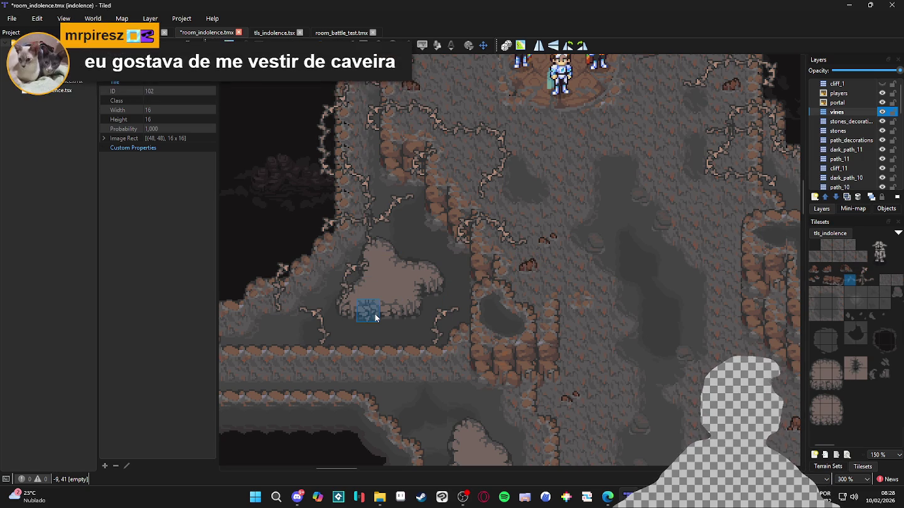
left_click(861, 268)
left_click(349, 310)
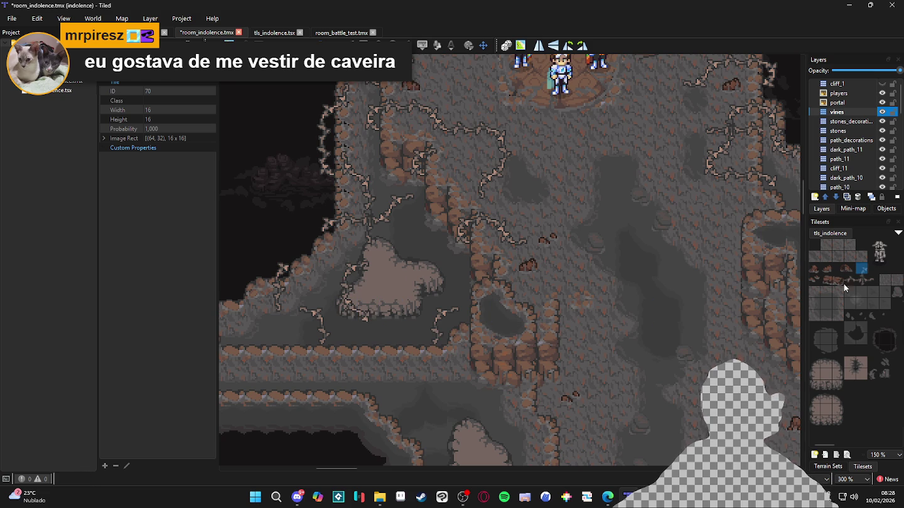
left_click(873, 280)
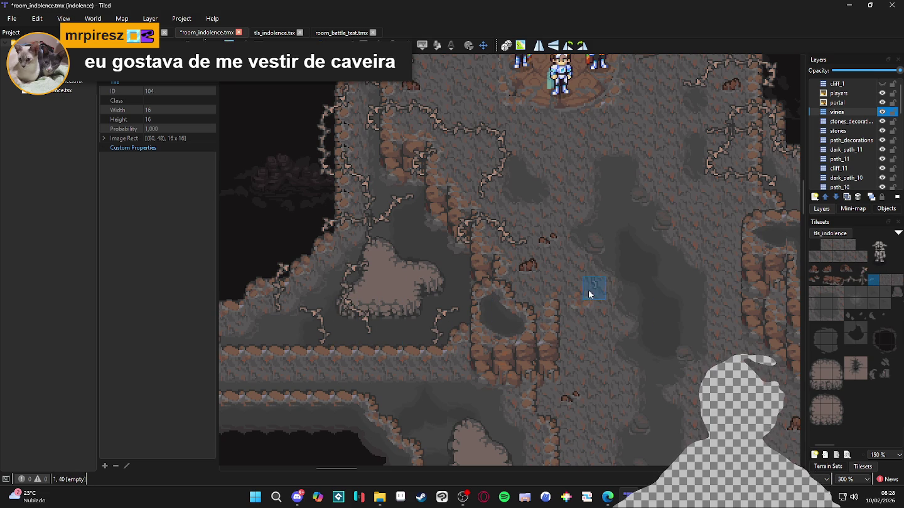
left_click(860, 269)
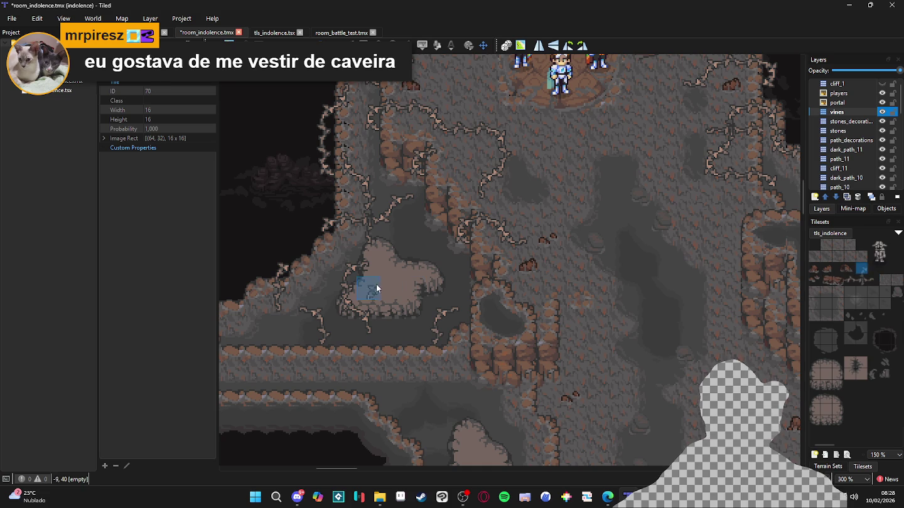
left_click(394, 264)
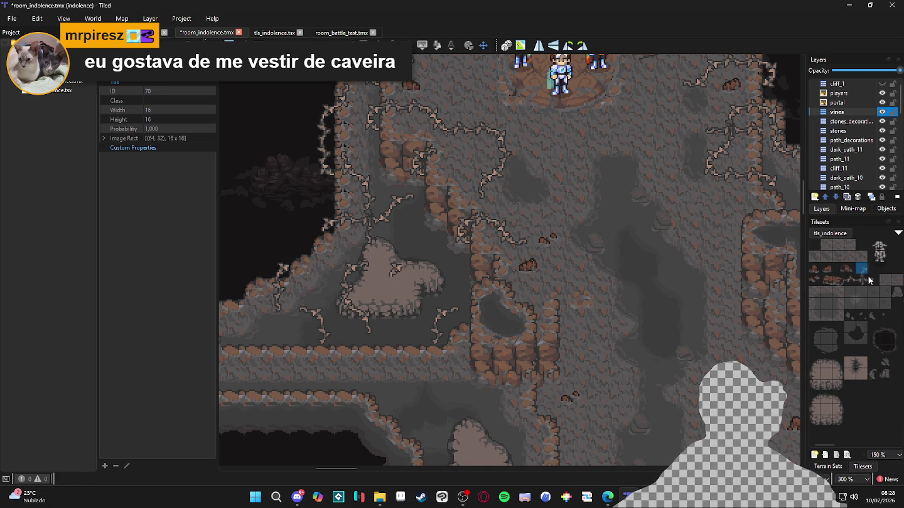
left_click(870, 281)
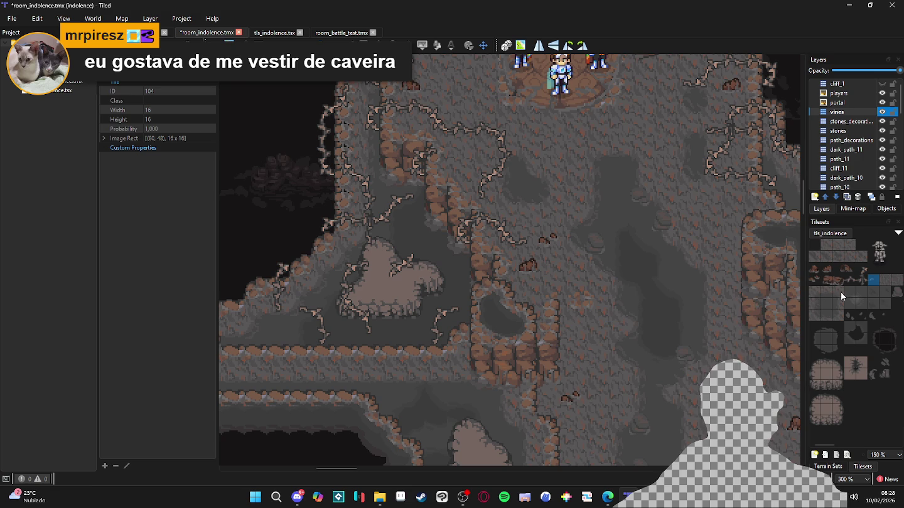
left_click(861, 270)
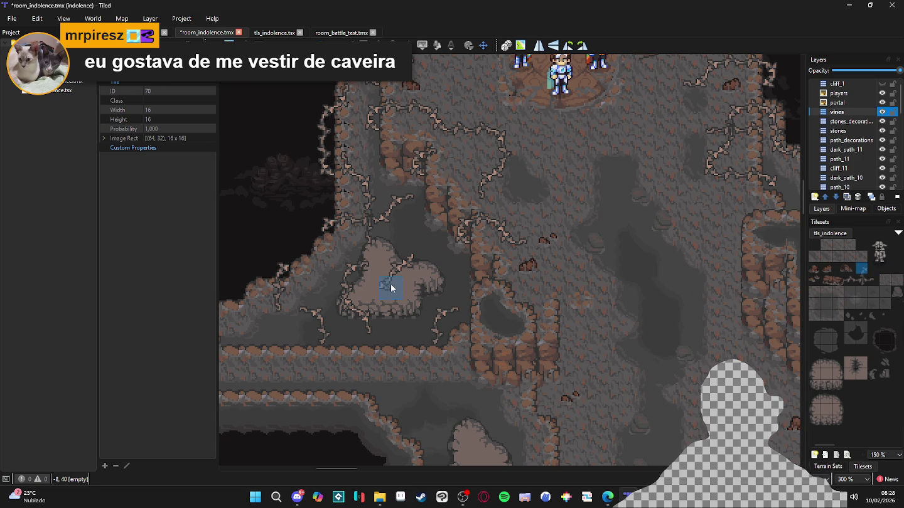
left_click(393, 283)
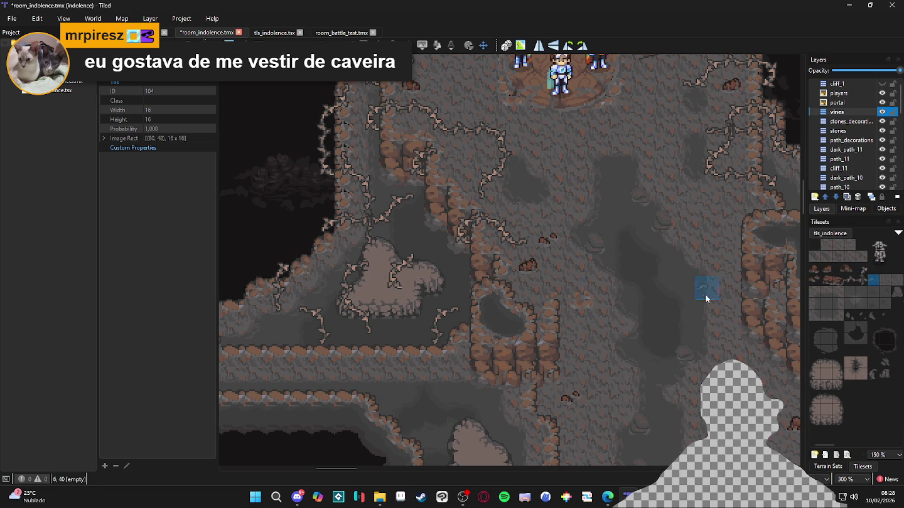
scroll(433, 342, "down", 2)
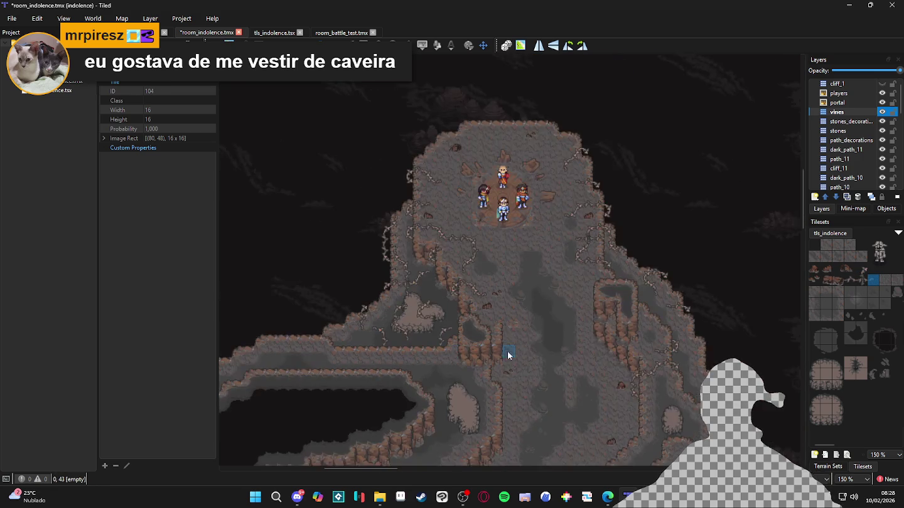
Pan toward the lower cave and save the cave map with Ctrl+S.
left_click_drag(508, 355, 478, 317)
mouse_move(589, 329)
left_mouse_down()
mouse_move(564, 304)
mouse_move(559, 245)
mouse_move(567, 256)
mouse_move(587, 181)
mouse_move(615, 274)
left_mouse_up()
key("ctrl+s")
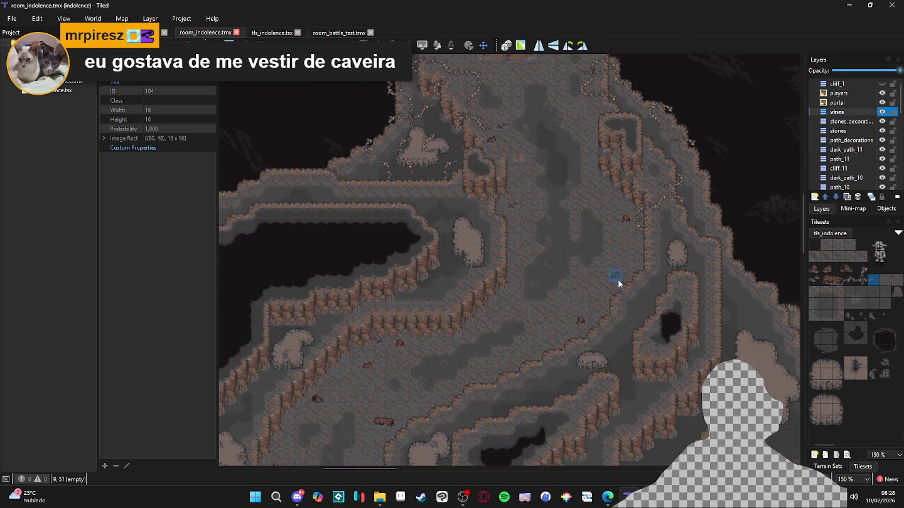
Zoom around the map, then switch from Tiled to the WhatsApp video clip via the taskbar.
scroll(617, 278, "down", 1)
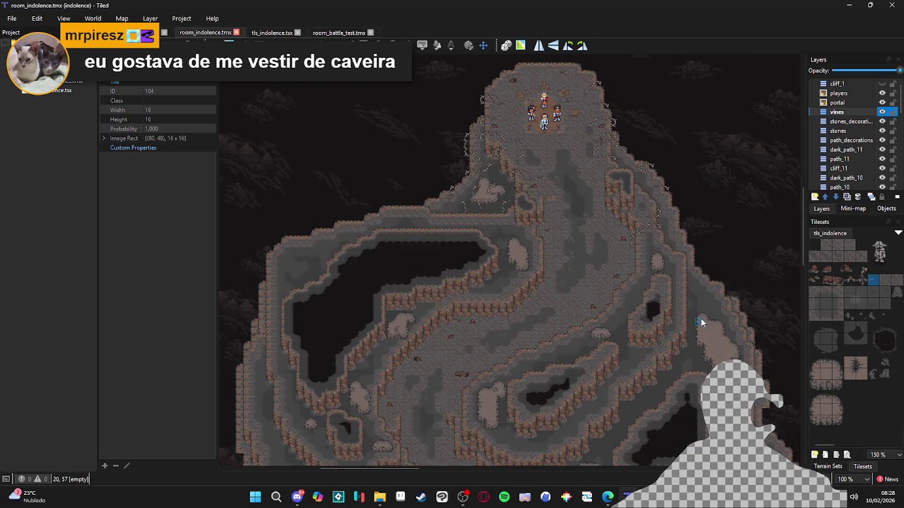
scroll(683, 342, "up", 1)
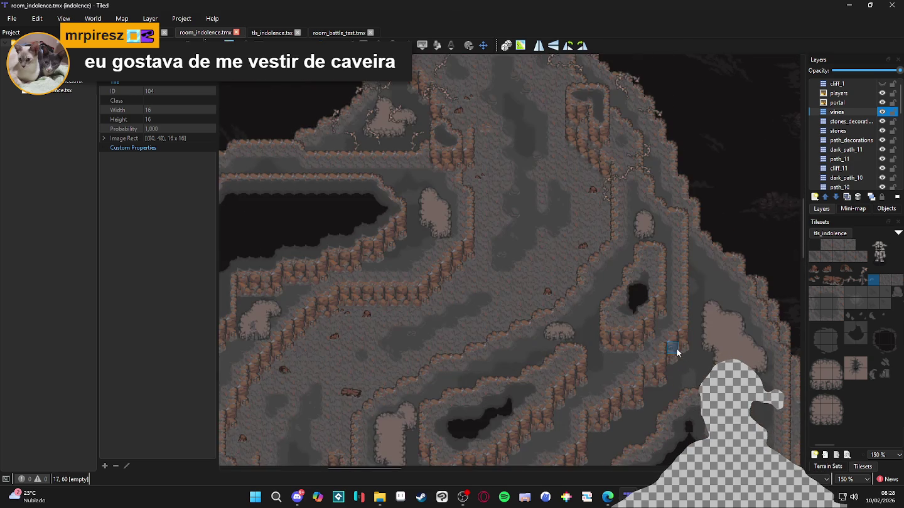
scroll(667, 382, "up", 2)
scroll(654, 370, "down", 1)
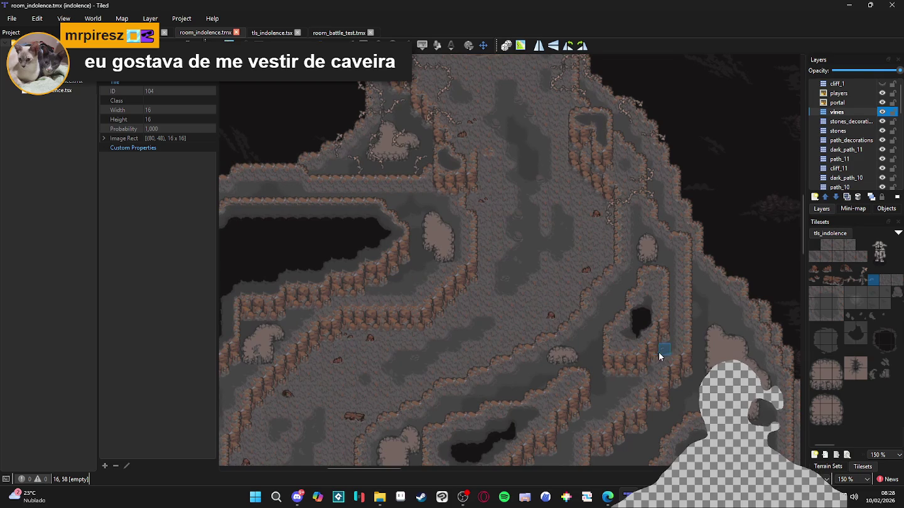
scroll(674, 364, "up", 1)
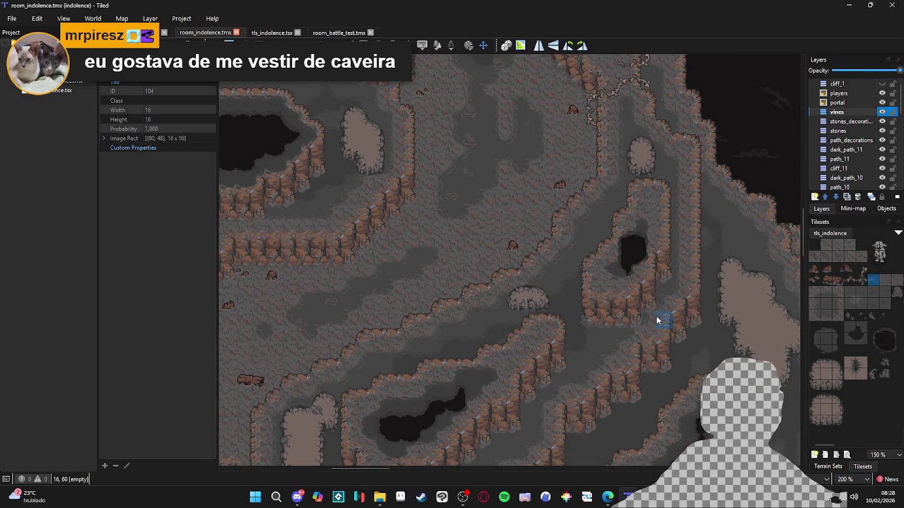
left_click(607, 497)
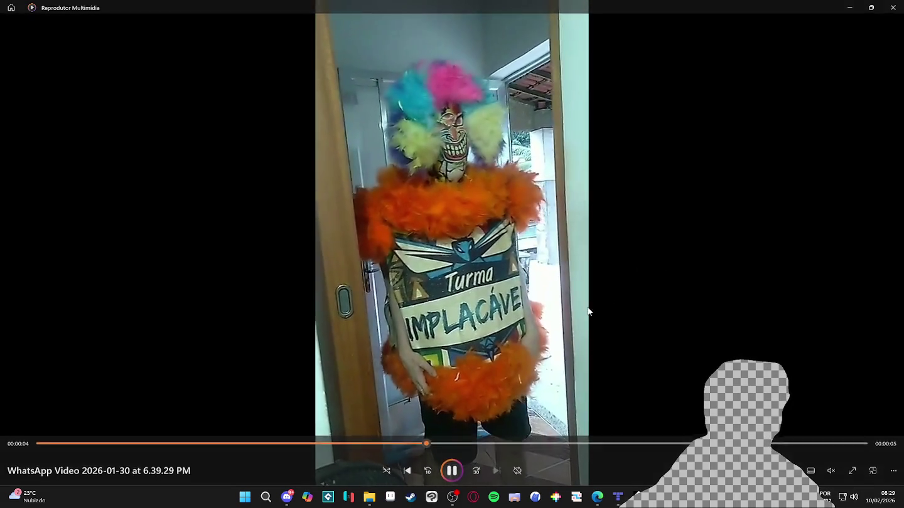
Pause and resume the WhatsApp clip, then close Reproductor Multimídia to return to Tiled.
left_click(451, 469)
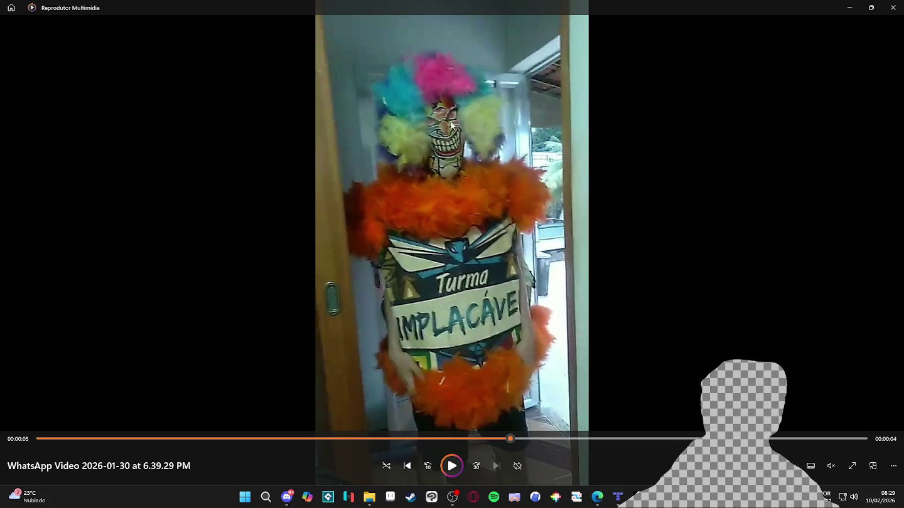
left_click(460, 470)
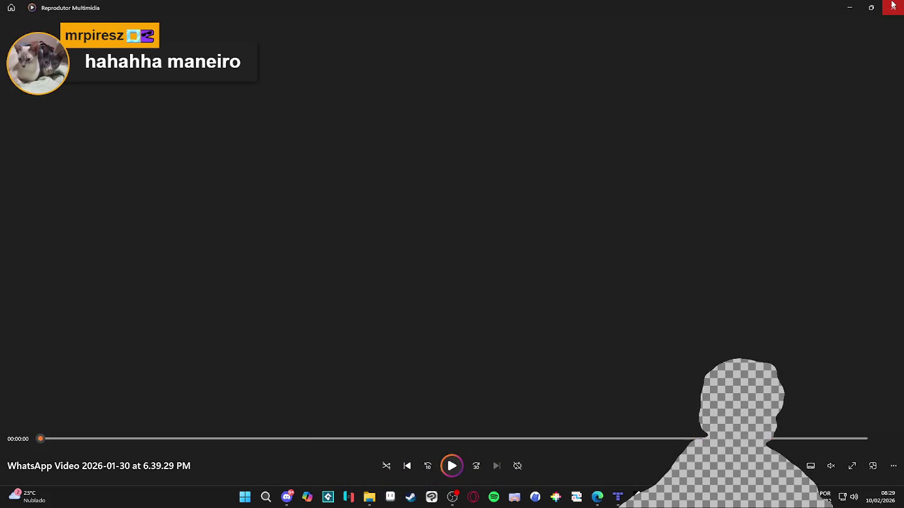
left_click(892, 5)
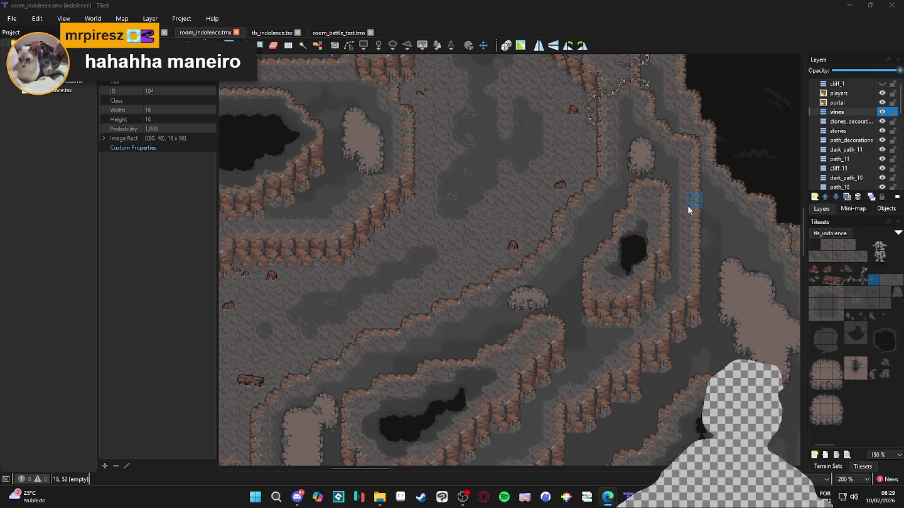
scroll(497, 246, "down", 2)
scroll(634, 219, "up", 3)
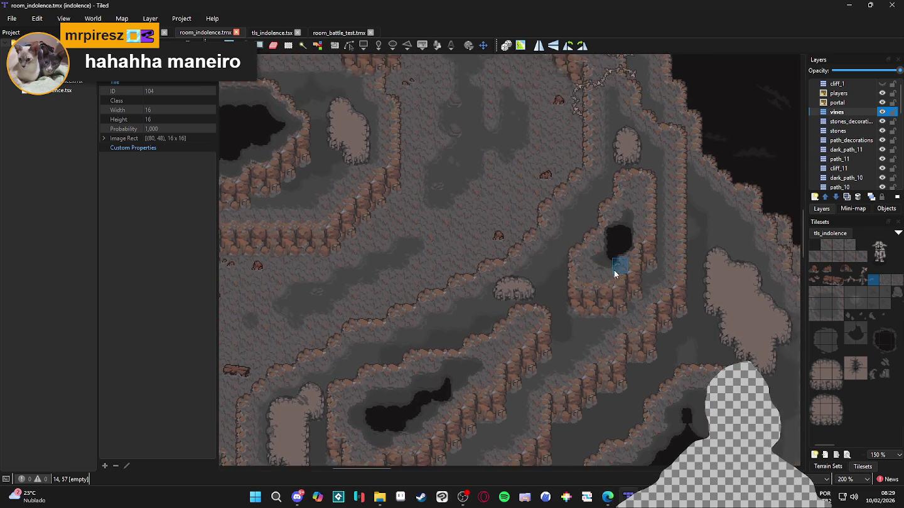
scroll(615, 262, "down", 1, "ctrl")
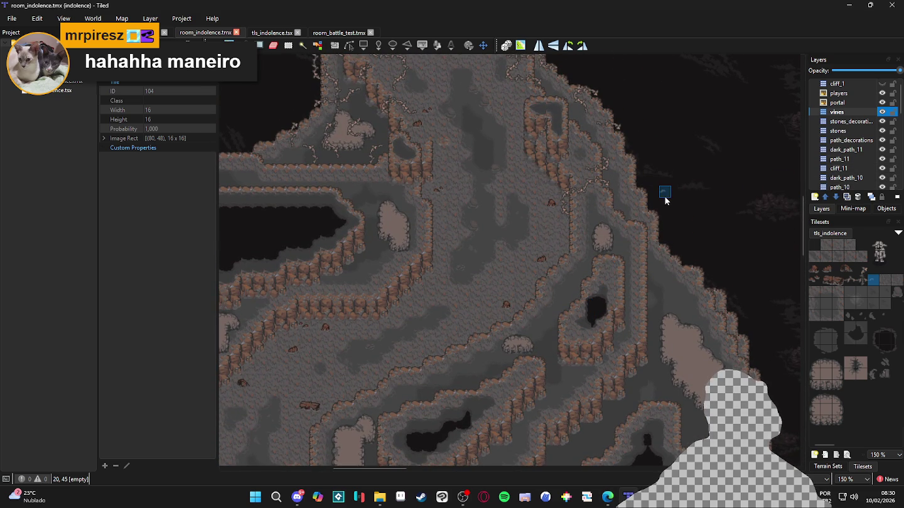
scroll(593, 238, "down", 3)
scroll(564, 231, "up", 3)
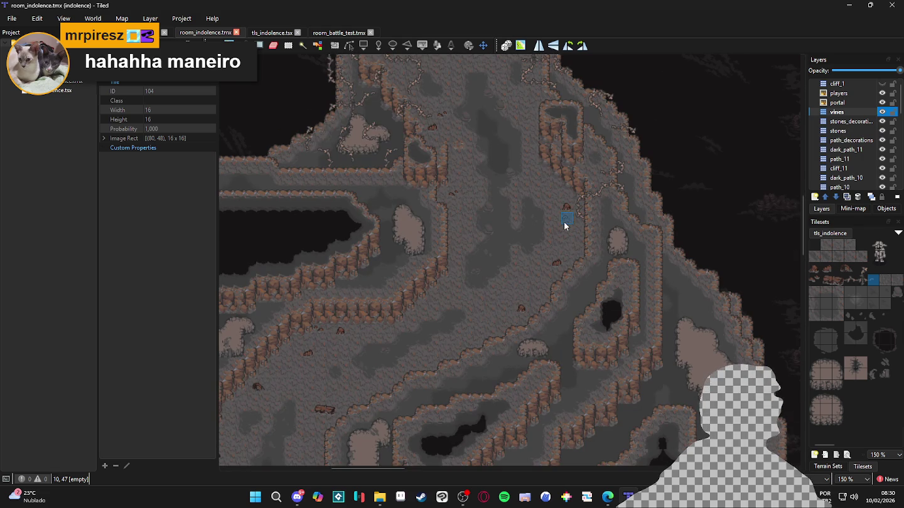
scroll(571, 270, "up", 2)
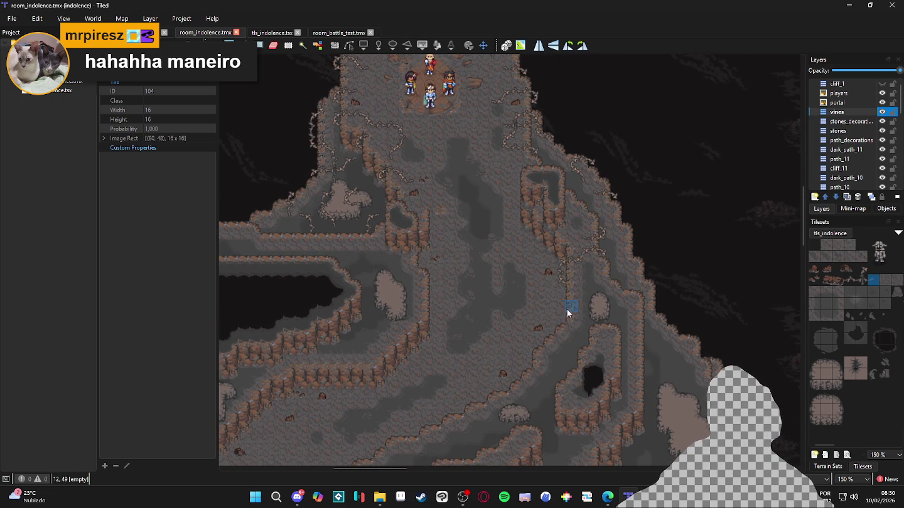
scroll(558, 312, "down", 1)
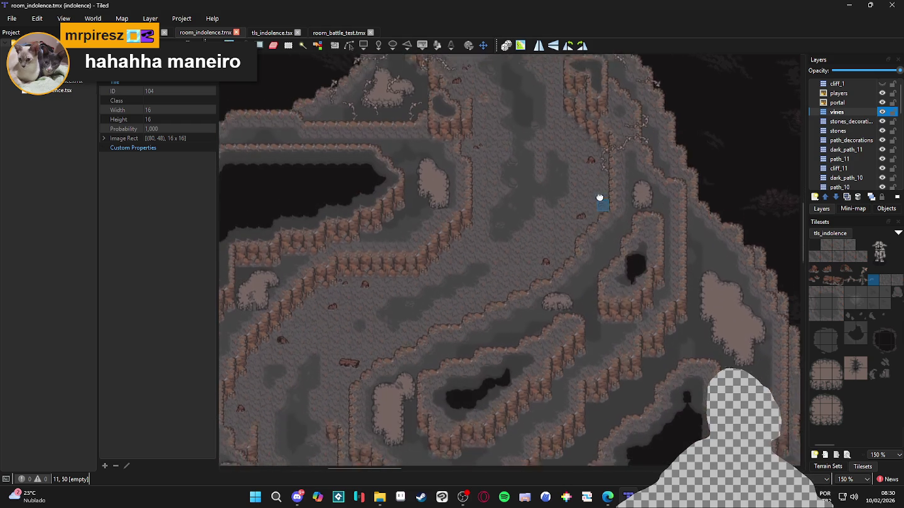
scroll(551, 310, "down", 2)
scroll(596, 270, "down", 1)
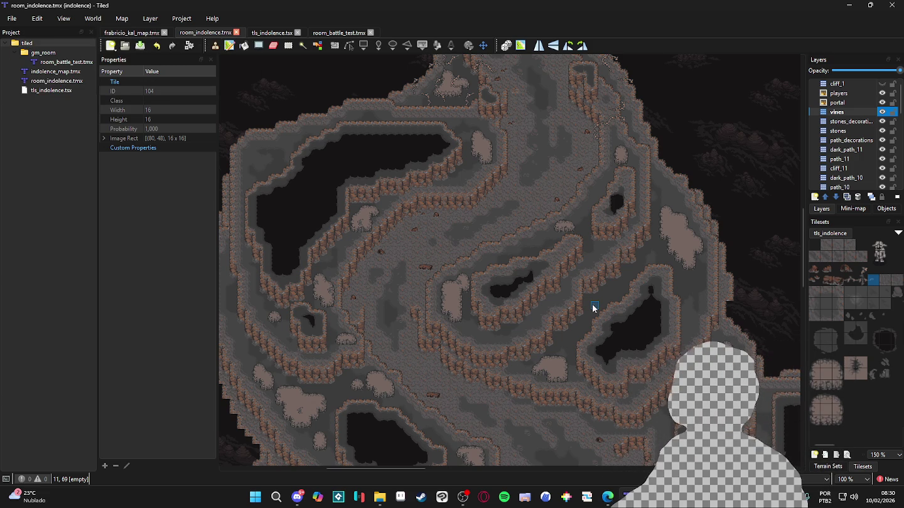
scroll(605, 239, "up", 1, "ctrl")
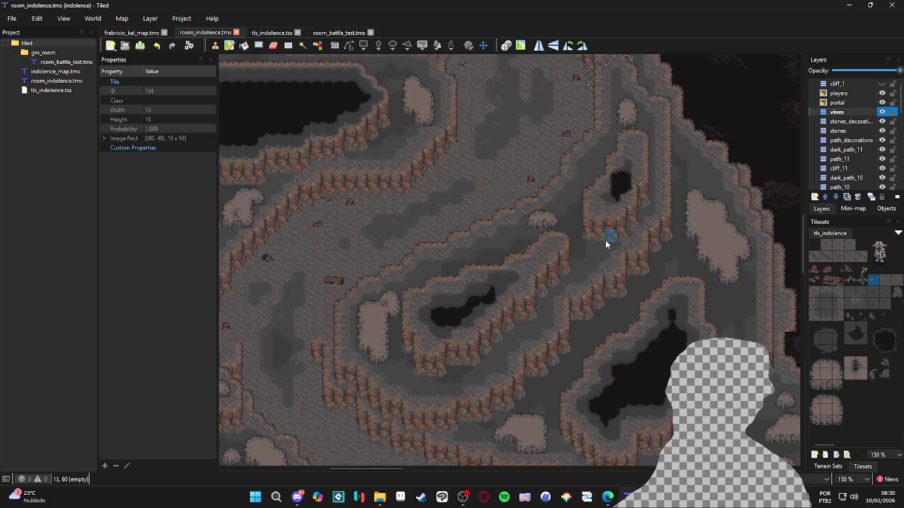
Paint vine tiles 102 and 70 into four cells running down-right from the central cliff edge.
left_click(850, 279)
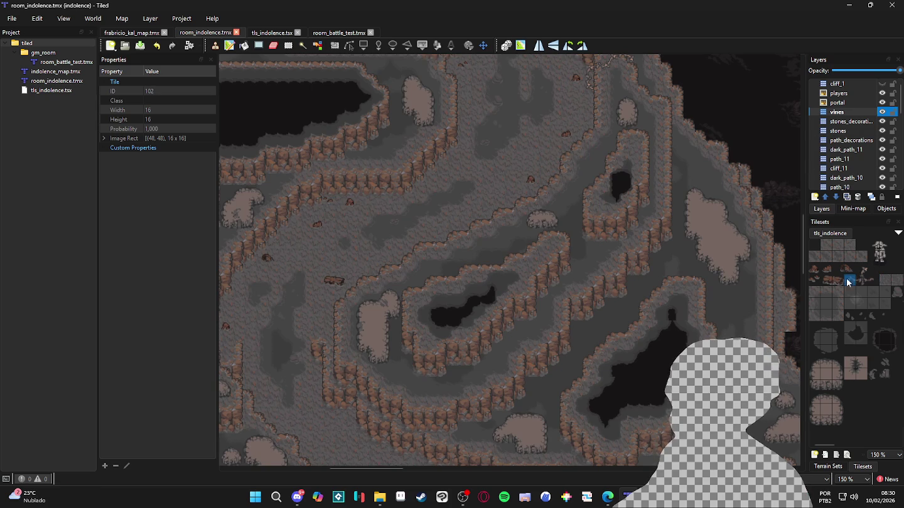
left_click(577, 236)
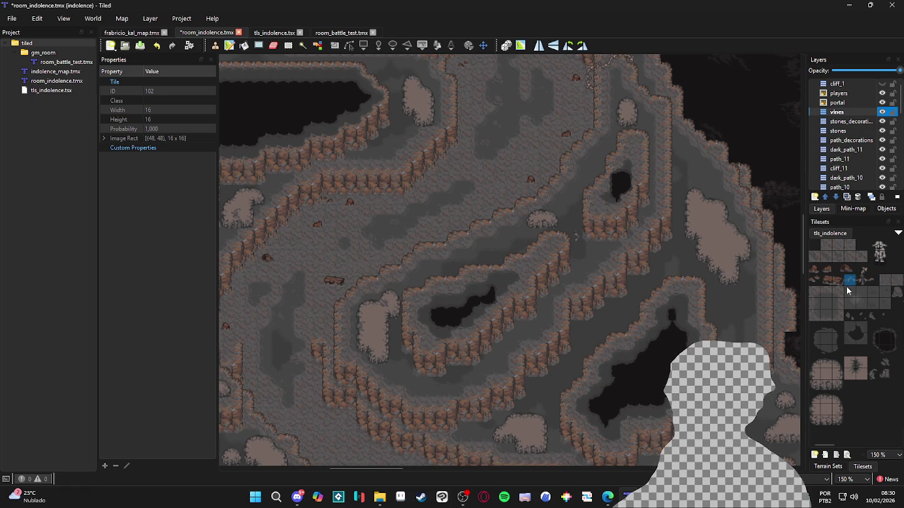
left_click(862, 269)
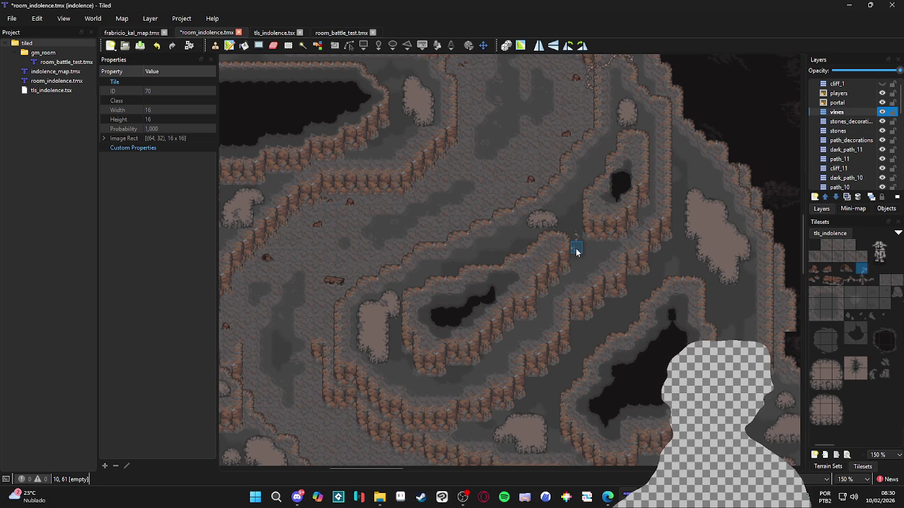
left_click(849, 280)
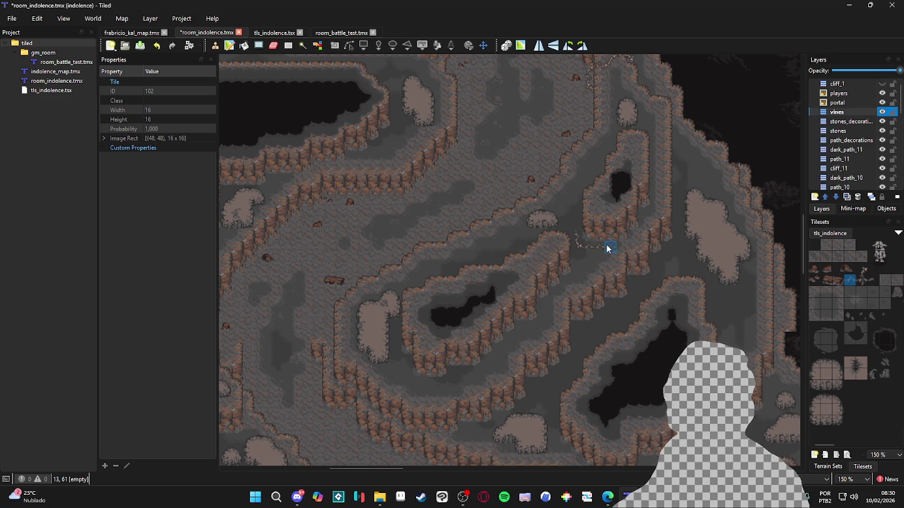
left_click(864, 270)
left_click(849, 280)
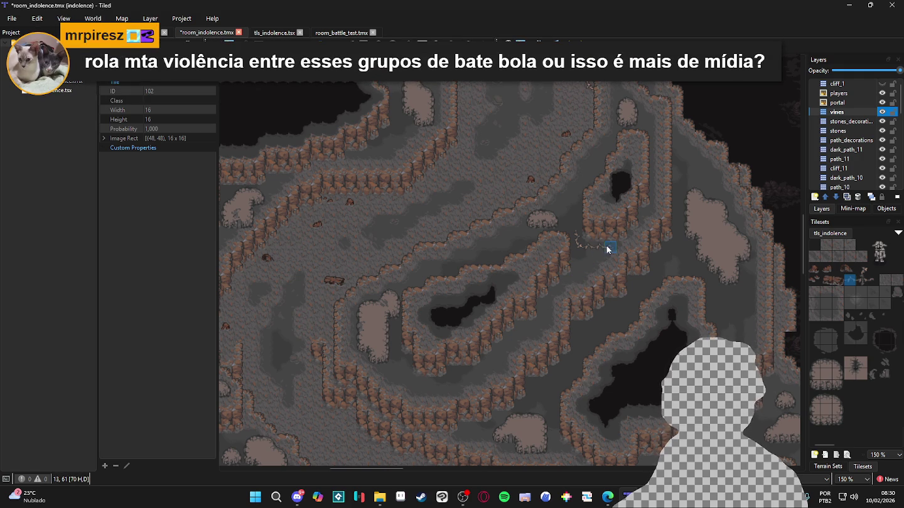
left_click(610, 260)
left_click(861, 268)
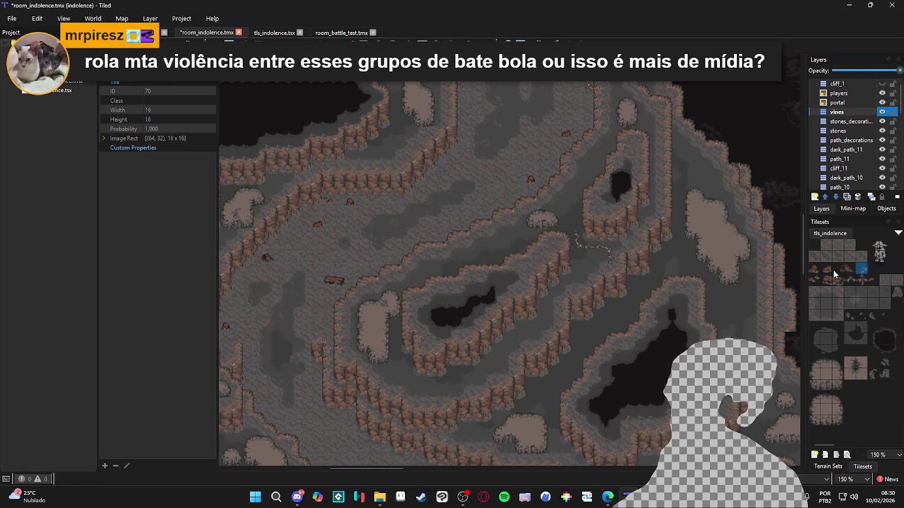
left_click(608, 267)
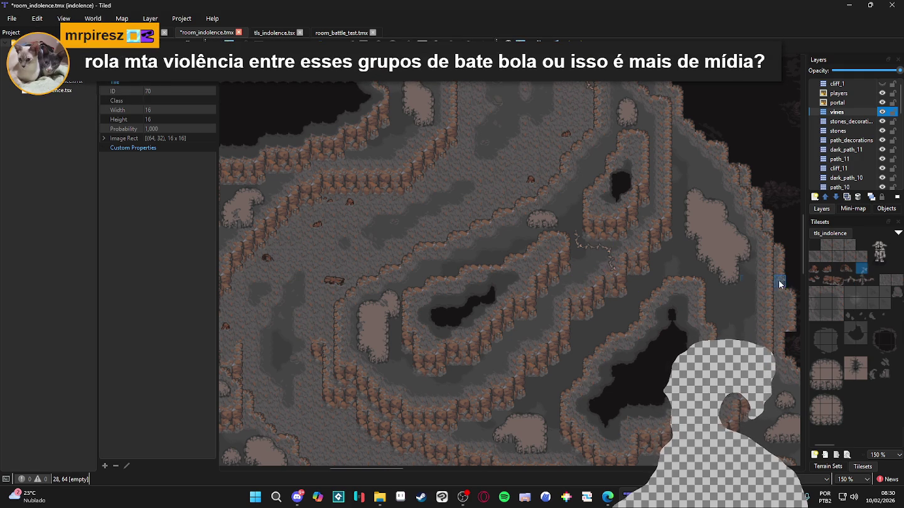
left_click(620, 268)
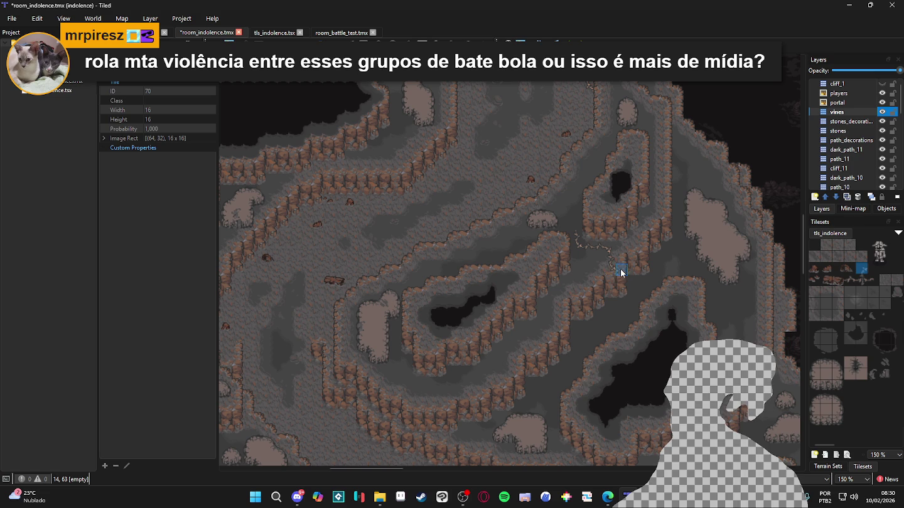
Narrow the stamp to single vine tile 70 and place two tiles below the trail's end.
left_click(851, 280)
left_click(862, 268, "ctrl")
scroll(623, 295, "up", 3)
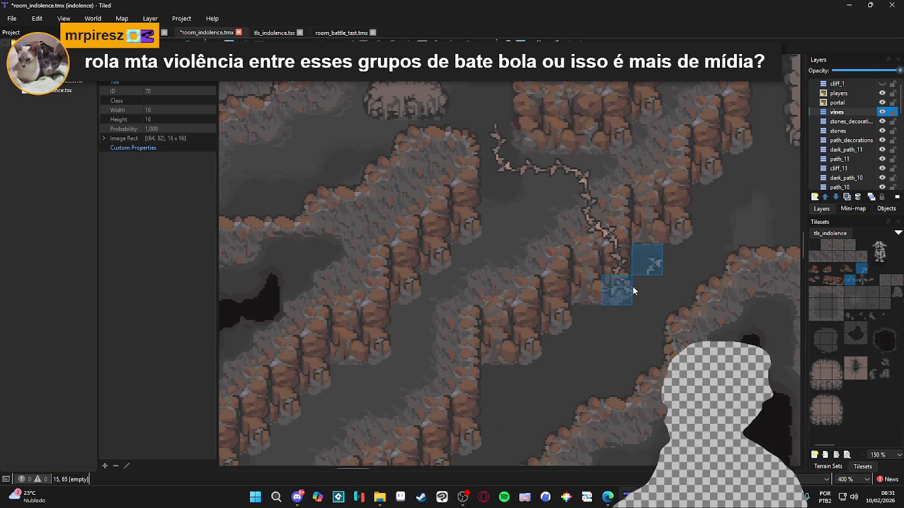
left_click(861, 269)
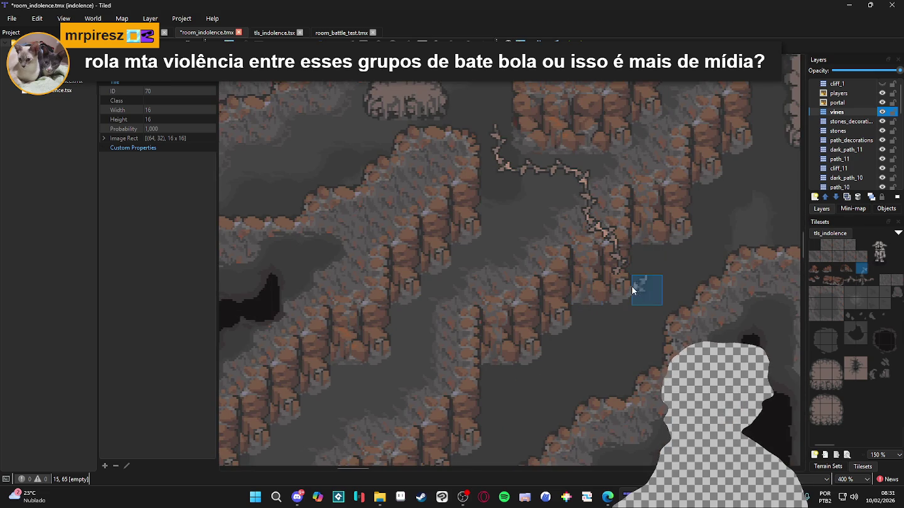
left_click(628, 290)
left_click(636, 299)
Extend the vine down a row and leftward along the lower ledge using tiles 70, 102 and 104.
left_click(871, 281)
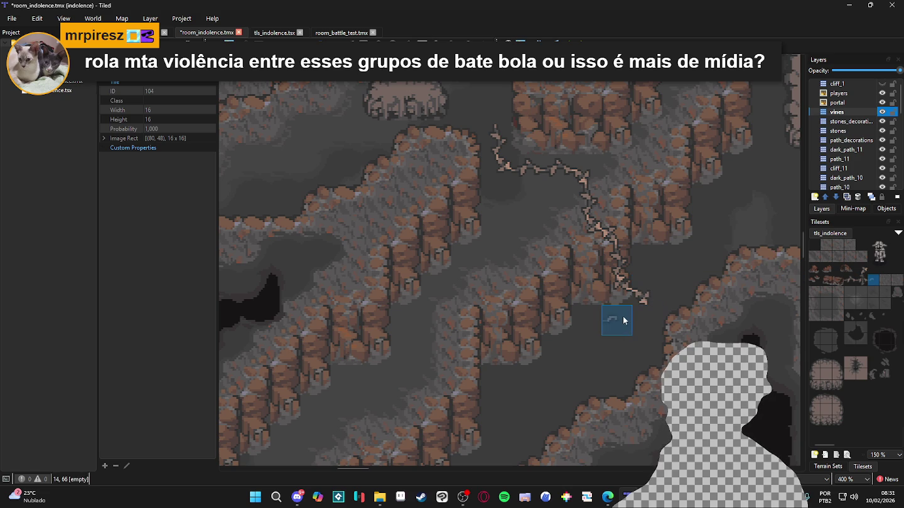
left_click(862, 268)
left_click(639, 323)
left_click(849, 280)
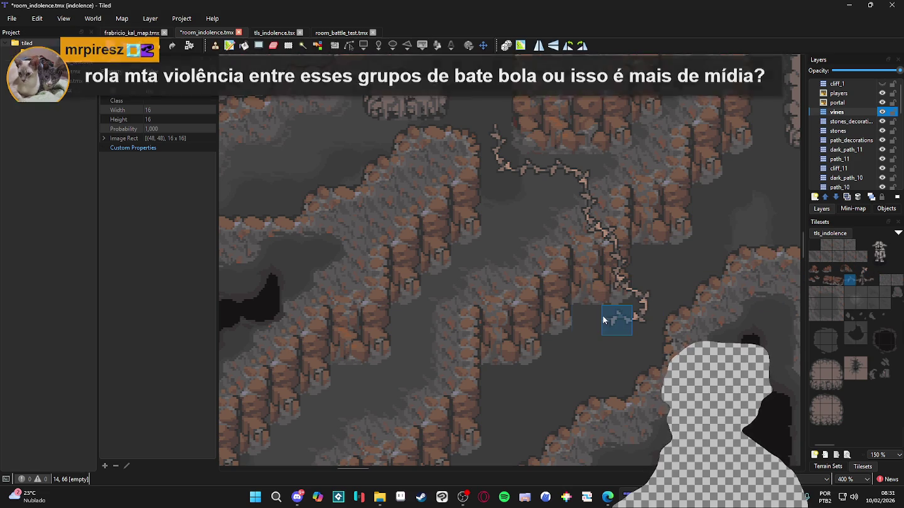
left_click(605, 318)
left_click(861, 270)
left_click(555, 320)
left_click(872, 279)
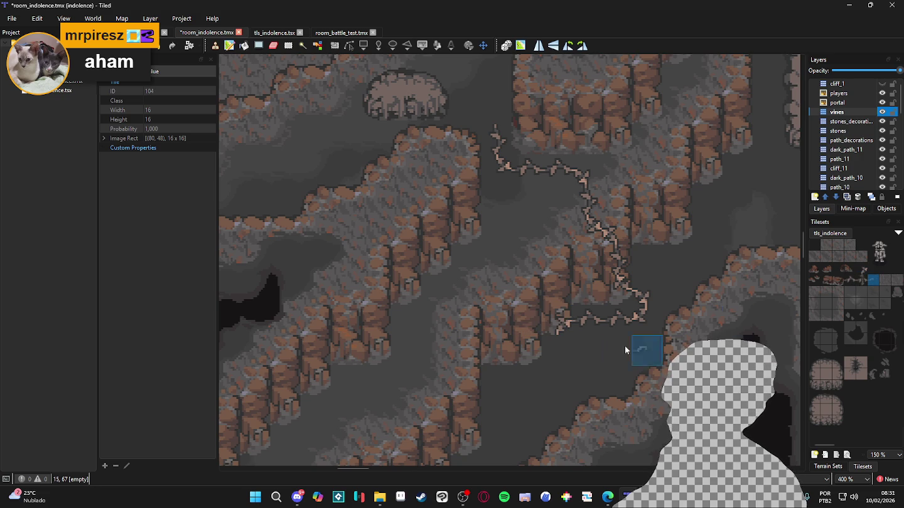
scroll(586, 351, "down", 2)
scroll(577, 345, "up", 1)
scroll(577, 345, "left", 1)
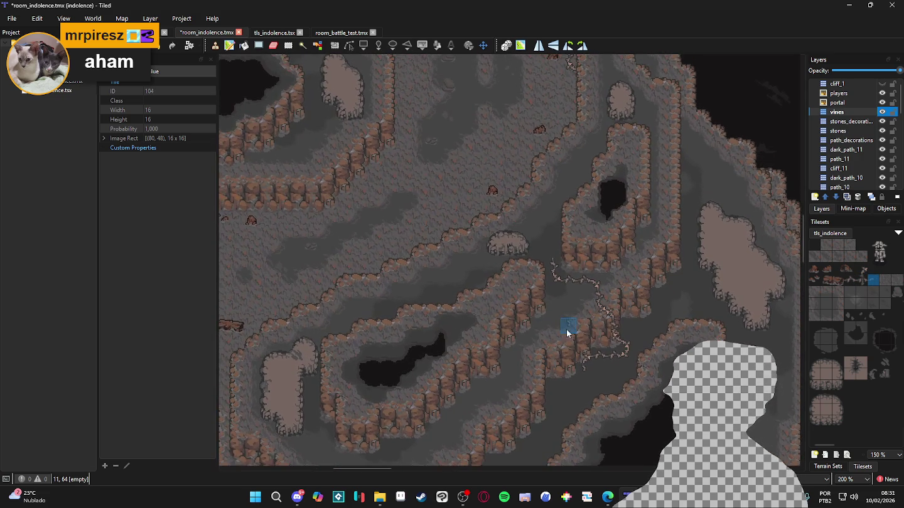
Scroll to the rocky dome and stamp vine tile 70 on the cliff edge and beside the rock.
scroll(617, 248, "up", 1)
scroll(616, 248, "left", 1)
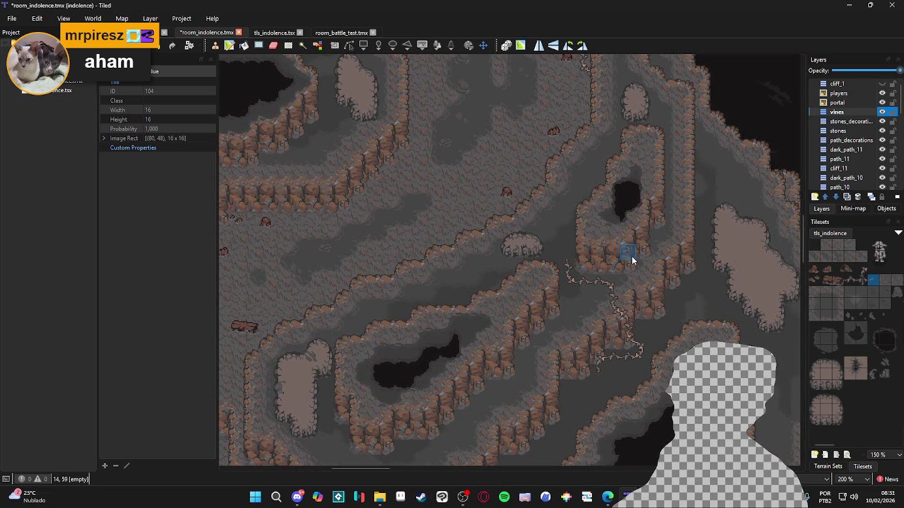
scroll(631, 171, "down", 2)
scroll(621, 198, "left", 1)
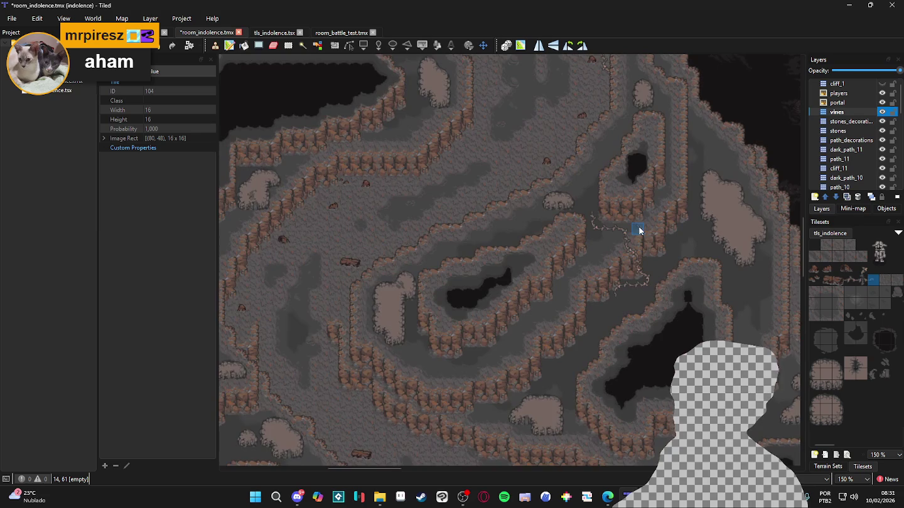
scroll(612, 228, "down", 1)
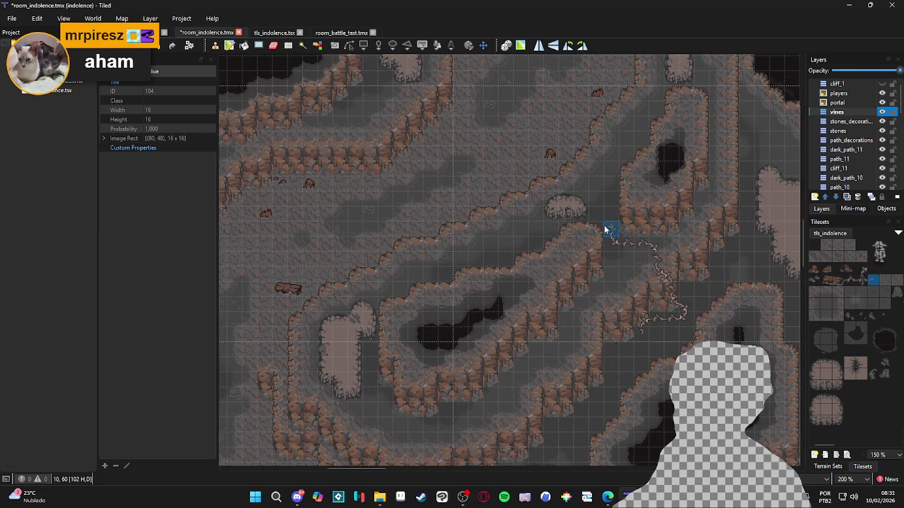
scroll(598, 238, "down", 1)
scroll(598, 237, "up", 2)
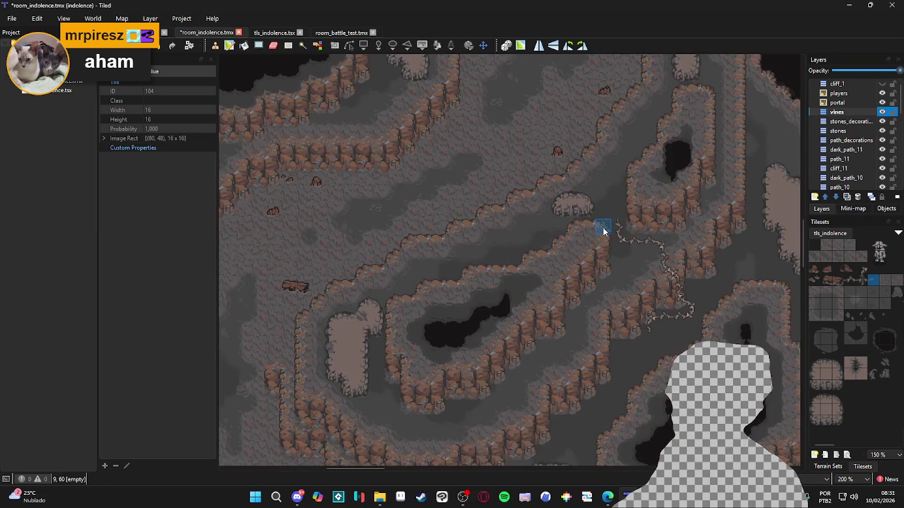
left_click(861, 270)
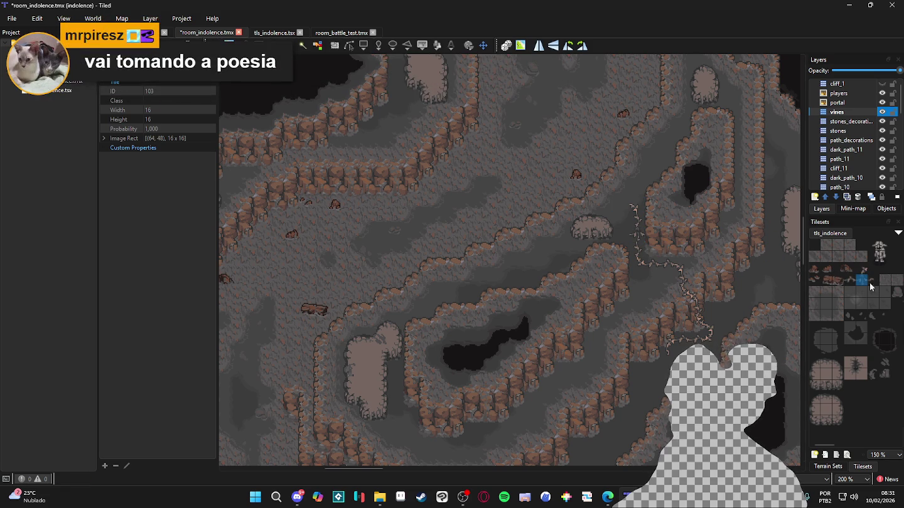
left_click(617, 233)
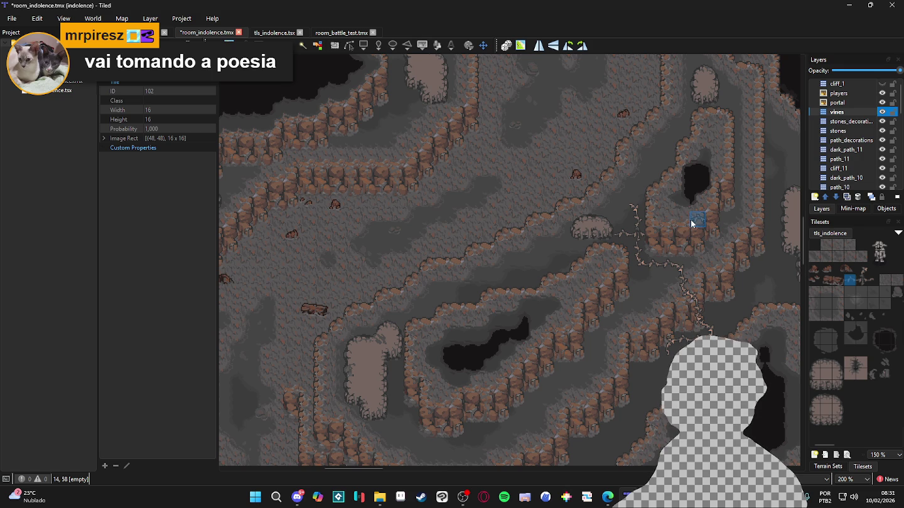
left_click(863, 270)
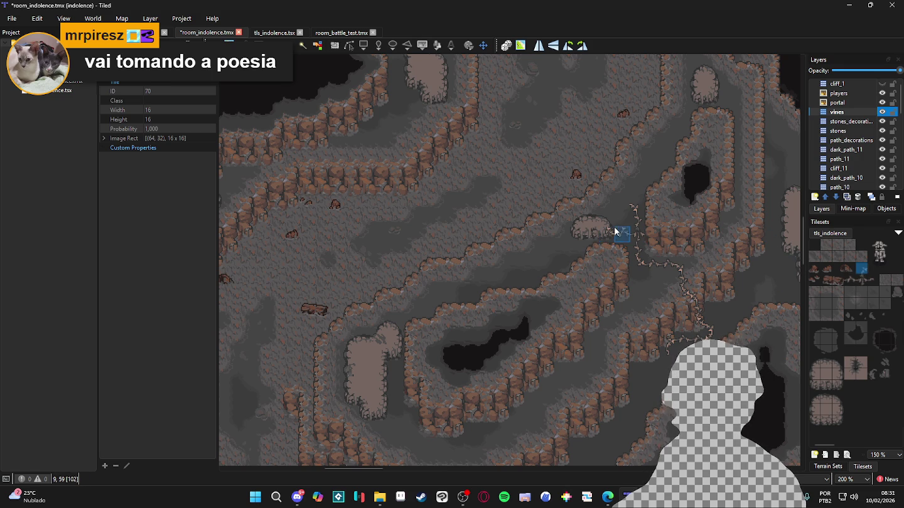
scroll(617, 228, "up", 1)
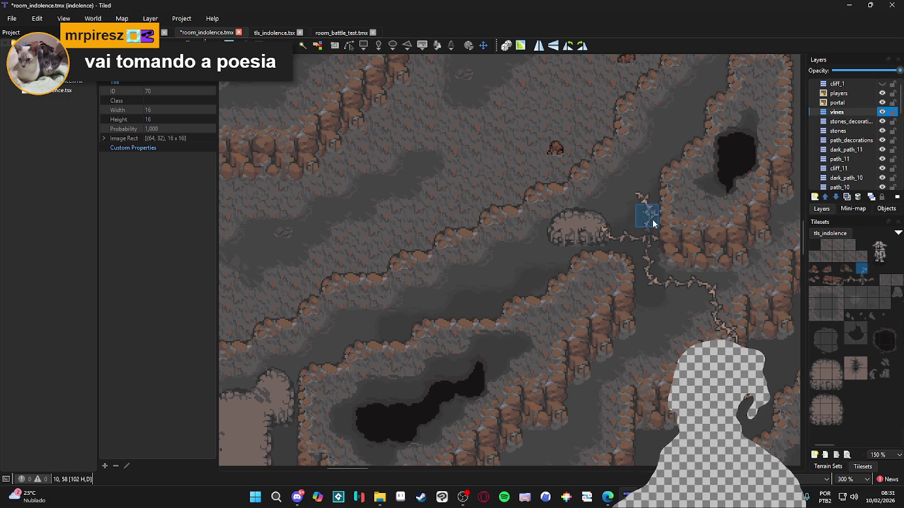
left_click(603, 232)
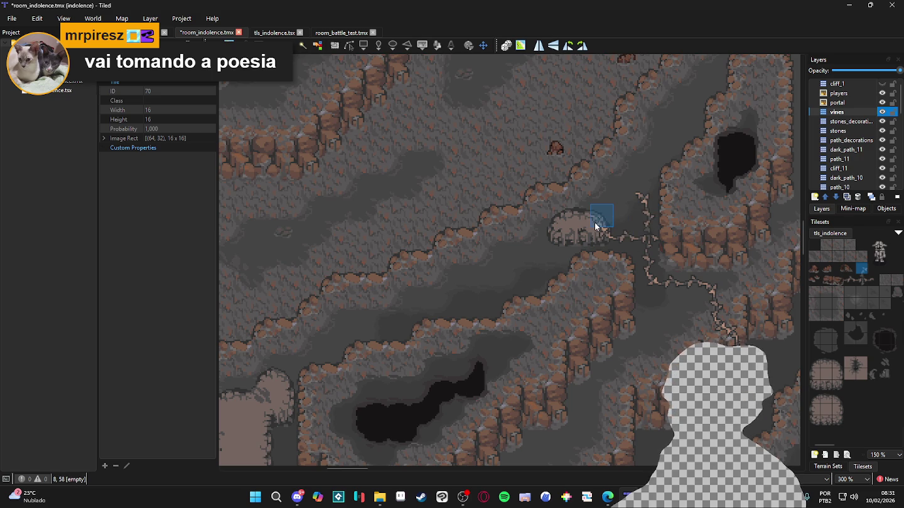
Stamp vine tiles at the dome's lower left and just left of it.
left_click(849, 280)
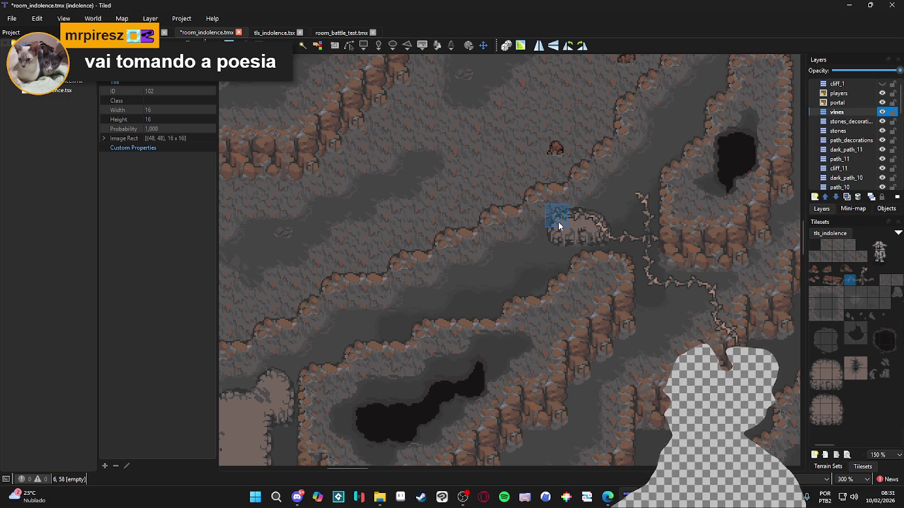
left_click(861, 270)
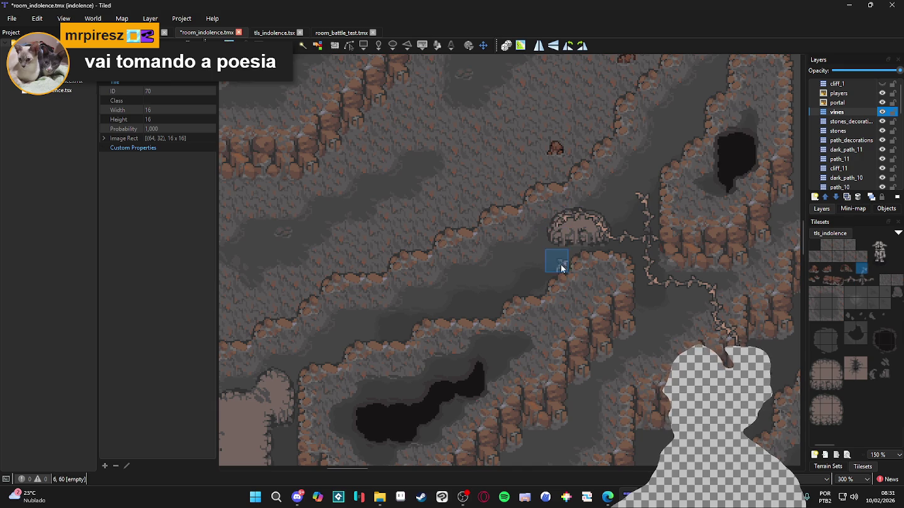
left_click(561, 240)
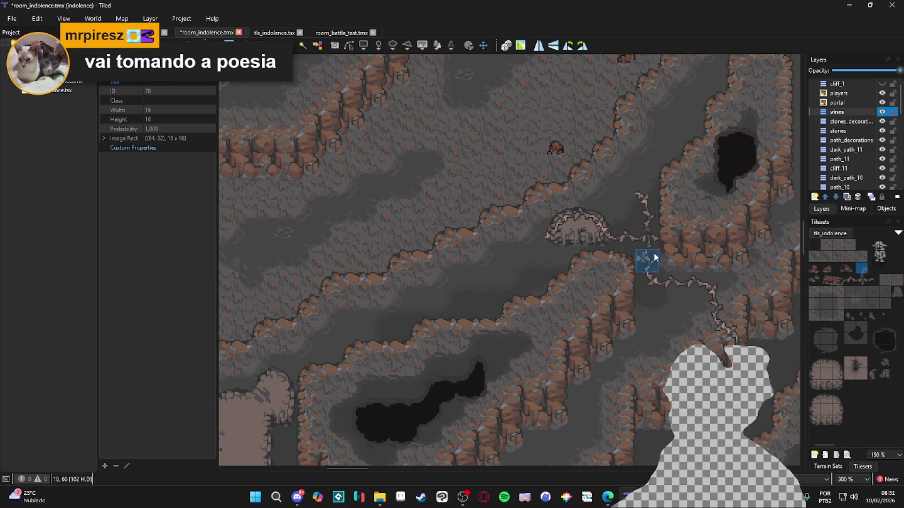
left_click(527, 239)
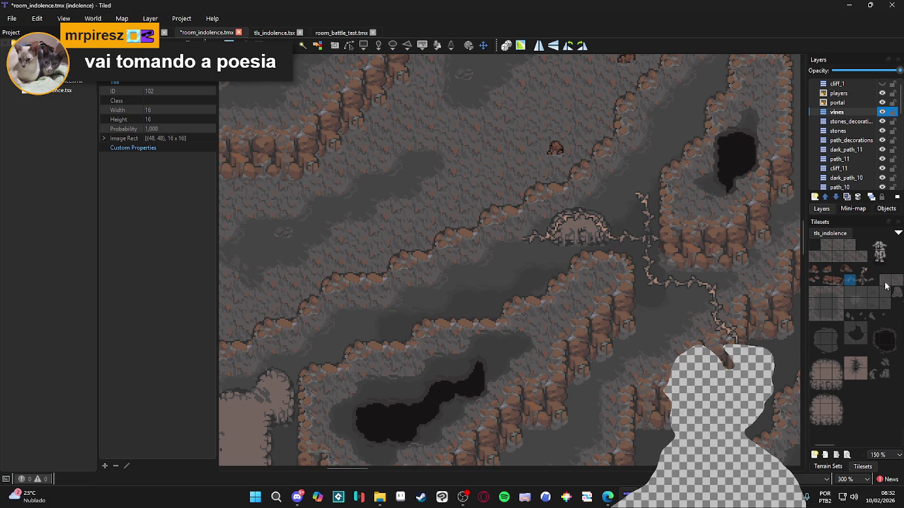
Stamp two more vine tiles climbing the cliff edge left of the dome.
left_click(863, 269)
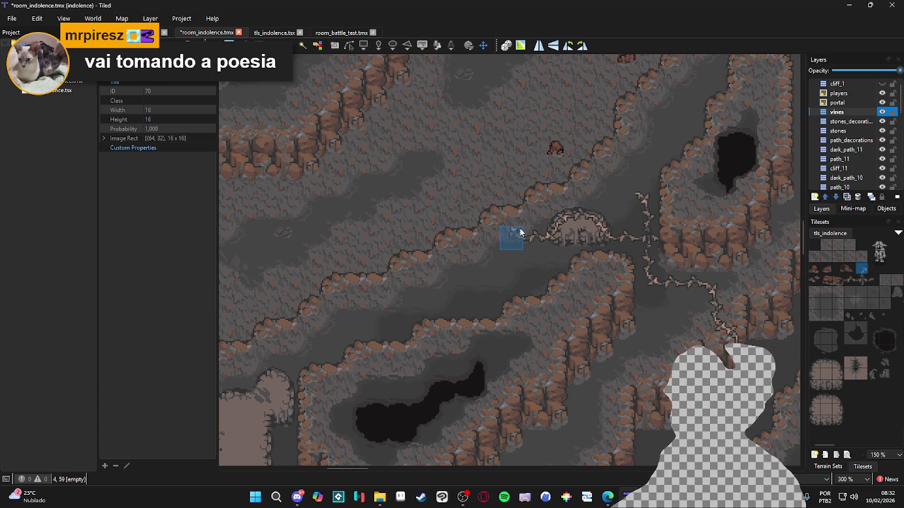
left_click(509, 220)
left_click(849, 279)
left_click(862, 268)
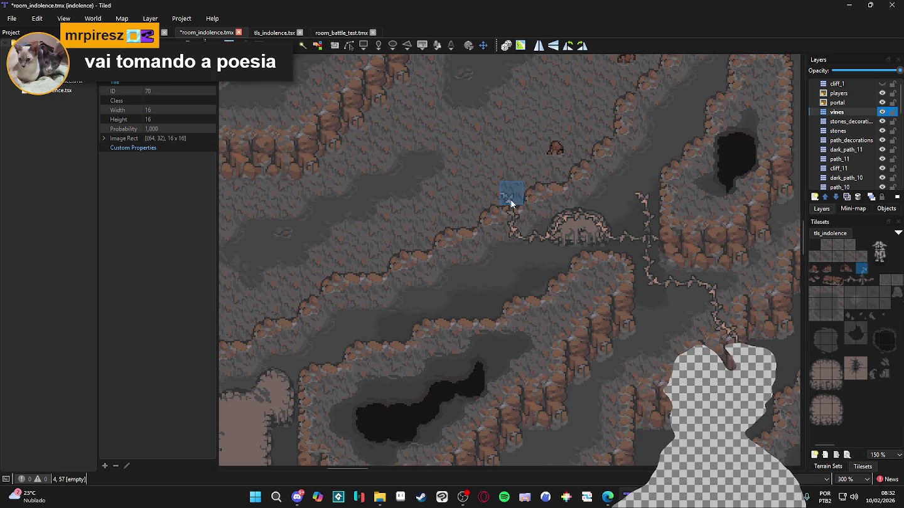
left_click(498, 197)
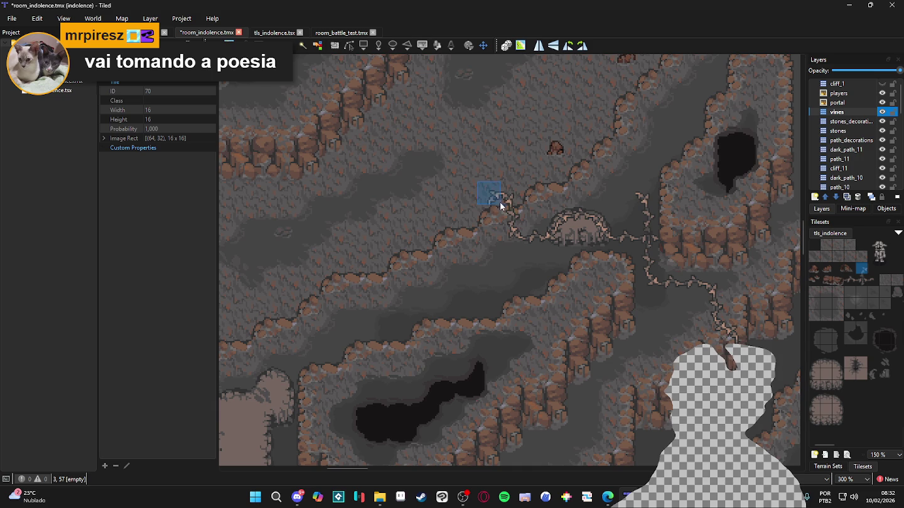
scroll(529, 271, "left", 3)
scroll(530, 270, "up", 1)
Stamp two single vine tiles onto the ledge left of the domed rock.
left_click_drag(832, 280, 850, 281)
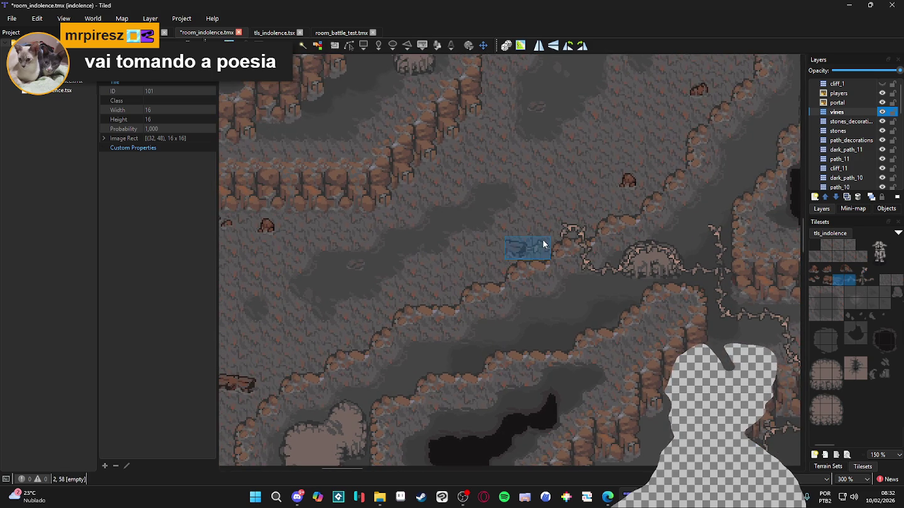
left_click(853, 284)
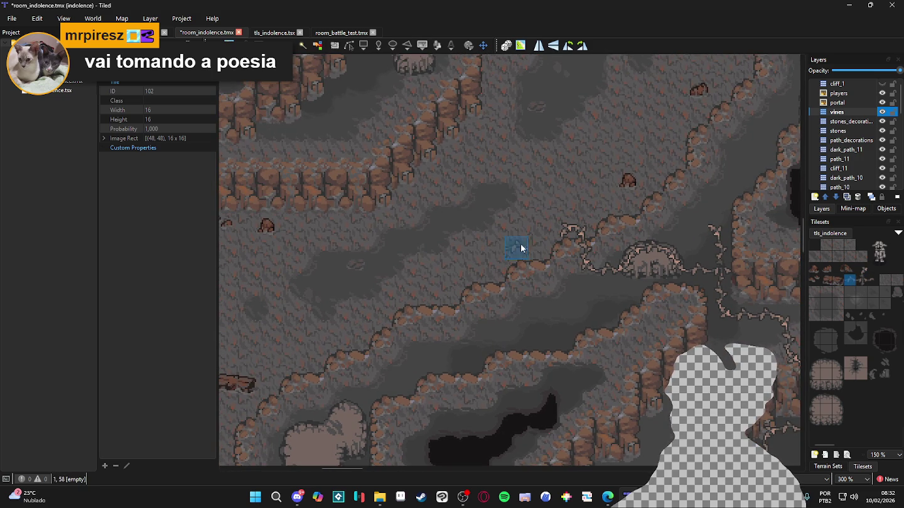
left_click(537, 247)
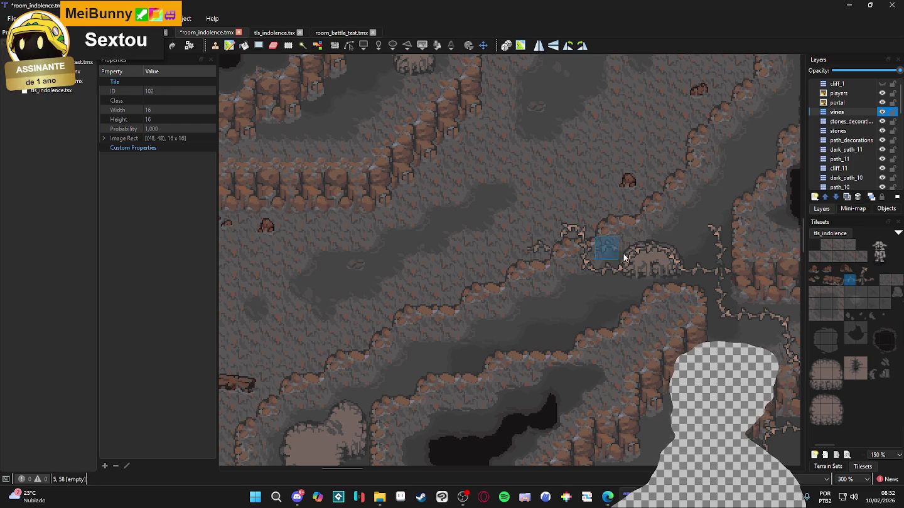
left_click(862, 269)
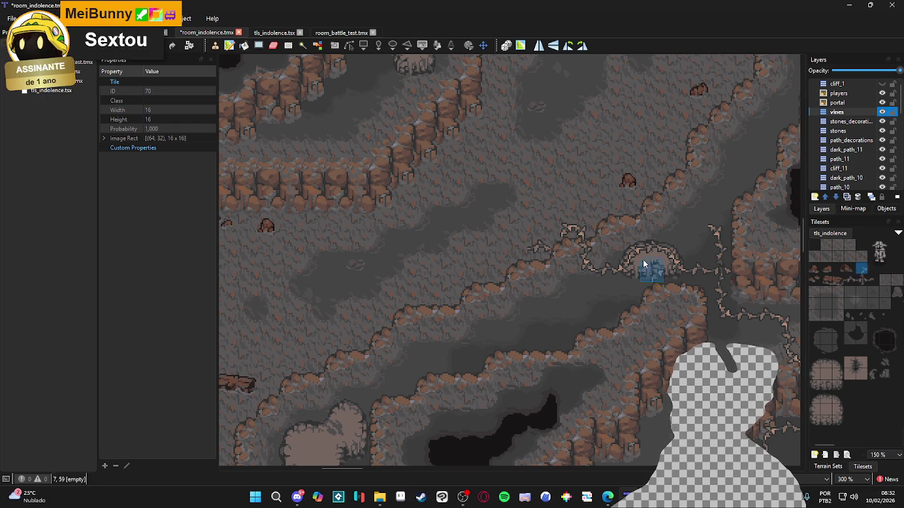
left_click(519, 245)
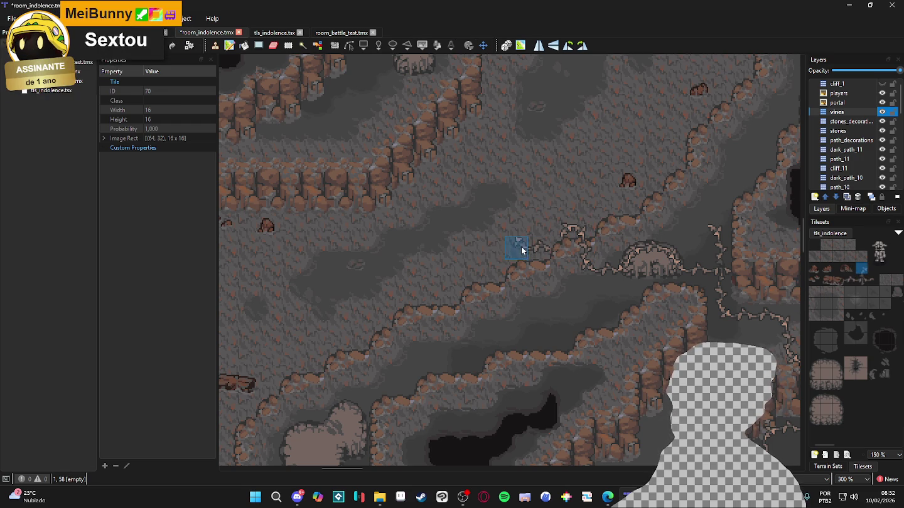
Bring the dome area into view and try a two-tile vine piece and other vine tiles.
left_click_drag(861, 280, 873, 280)
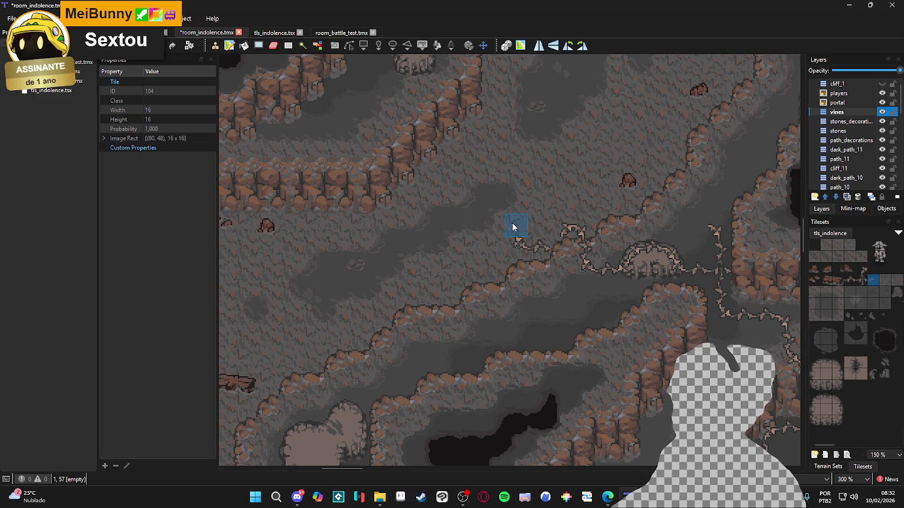
scroll(634, 255, "up", 1, "ctrl")
scroll(589, 257, "left", 2)
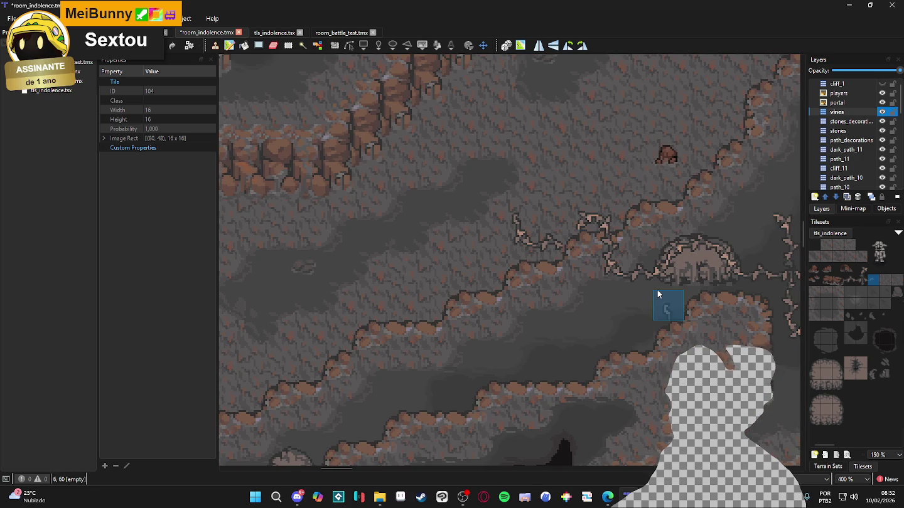
scroll(677, 285, "down", 1, "ctrl")
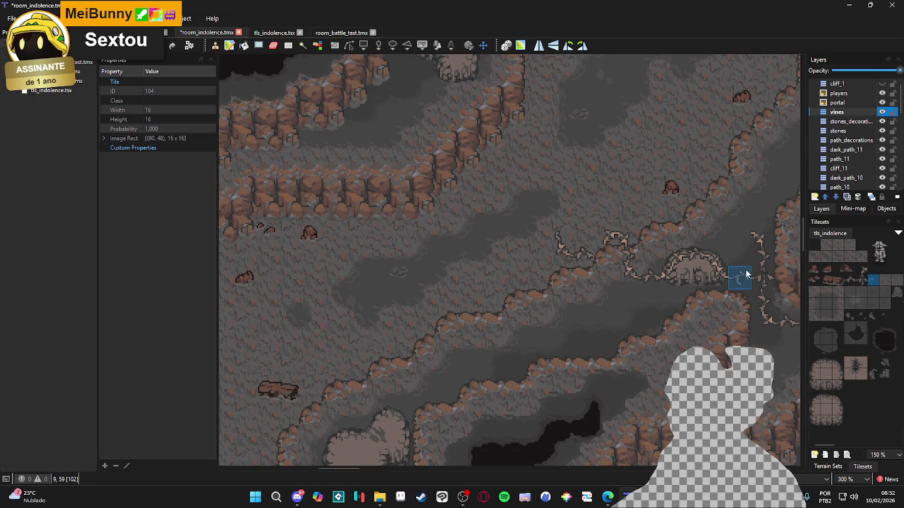
scroll(669, 266, "down", 1, "ctrl")
mouse_move(593, 240)
left_mouse_down()
mouse_move(538, 262)
mouse_move(540, 323)
mouse_move(490, 292)
mouse_move(551, 261)
mouse_move(558, 239)
left_mouse_up()
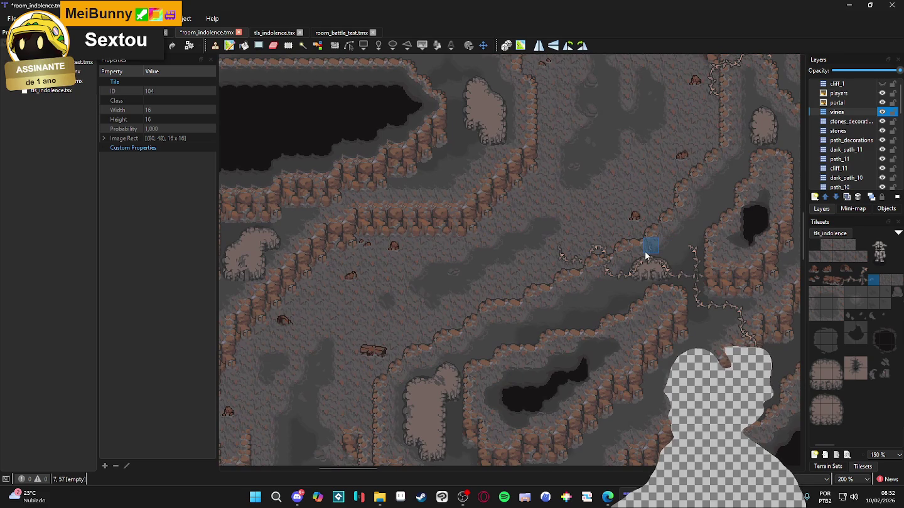
key("Left")
key("Left")
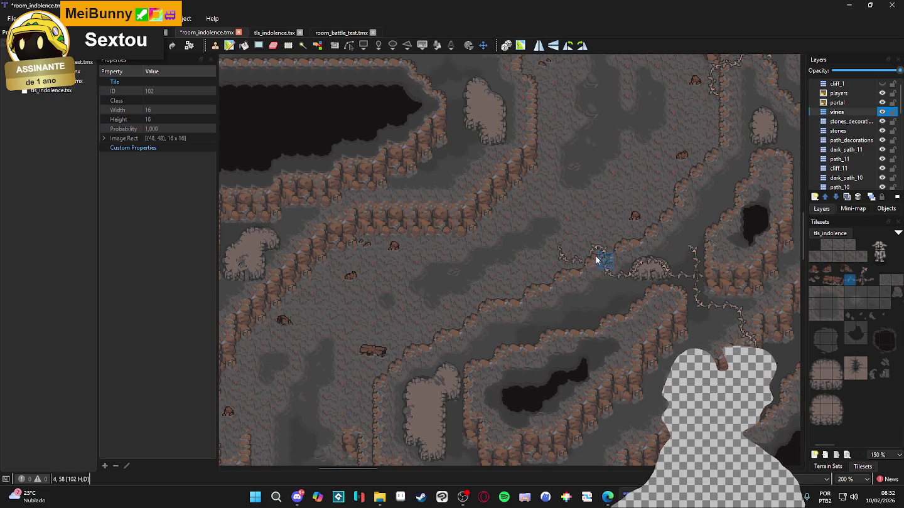
scroll(649, 248, "up", 1)
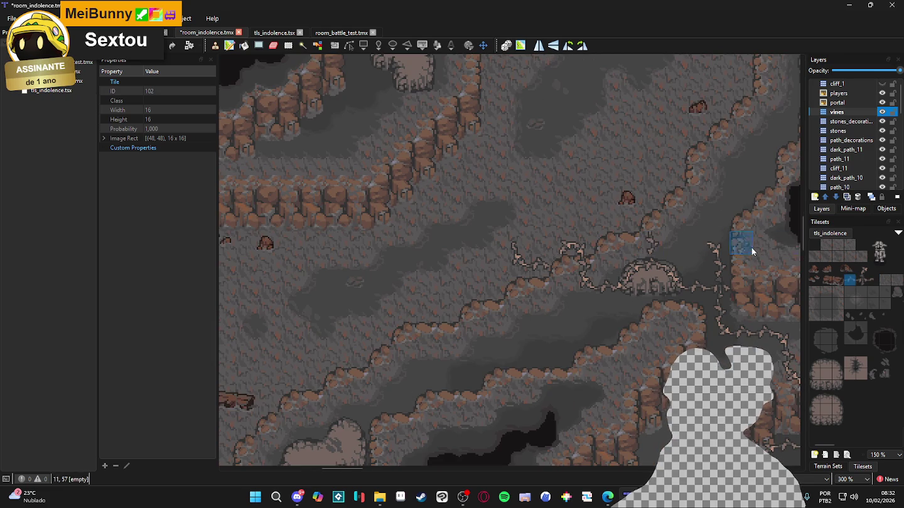
left_click(863, 270)
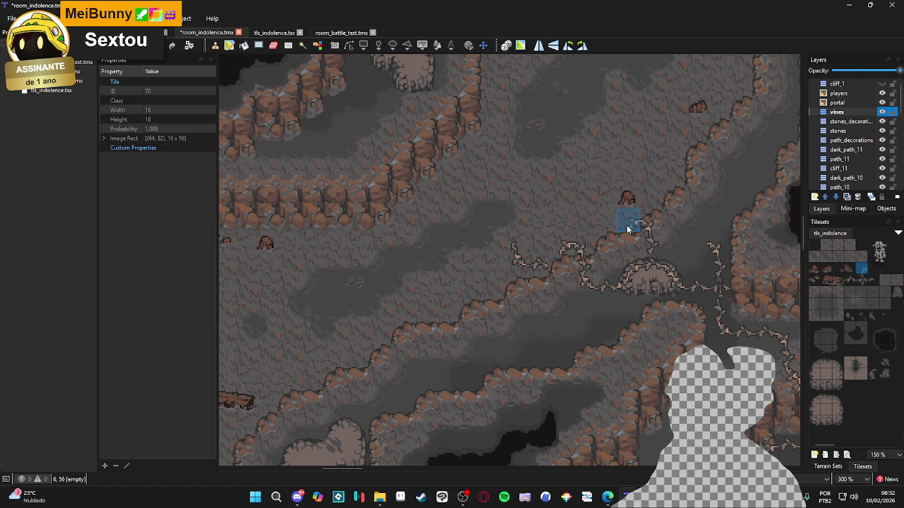
left_click(864, 280)
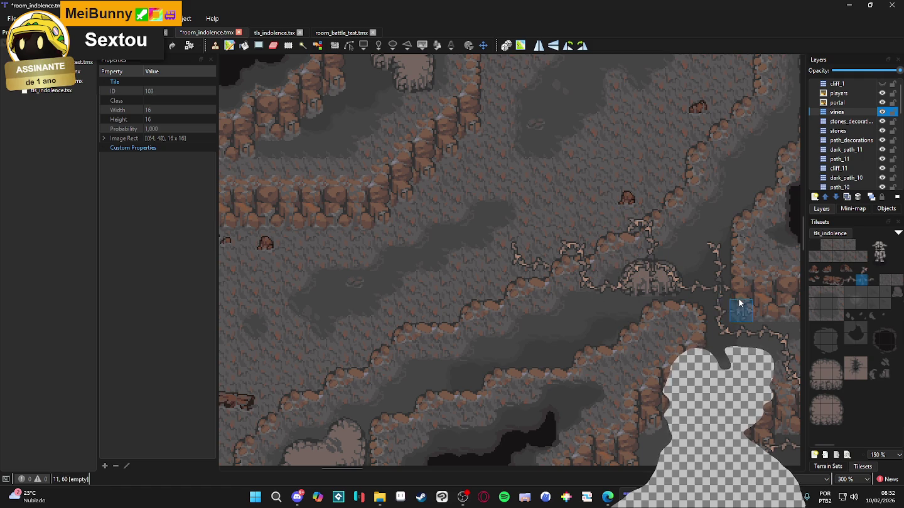
scroll(571, 264, "down", 1)
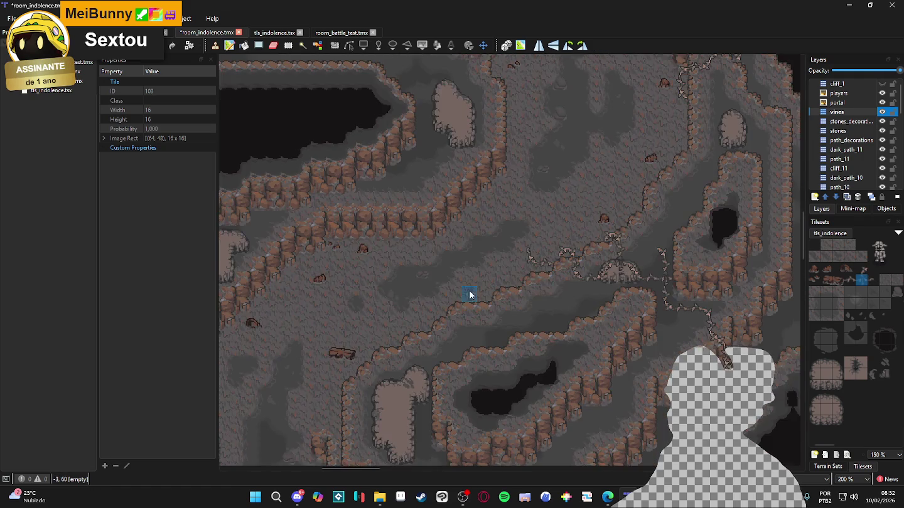
scroll(492, 289, "left", 1)
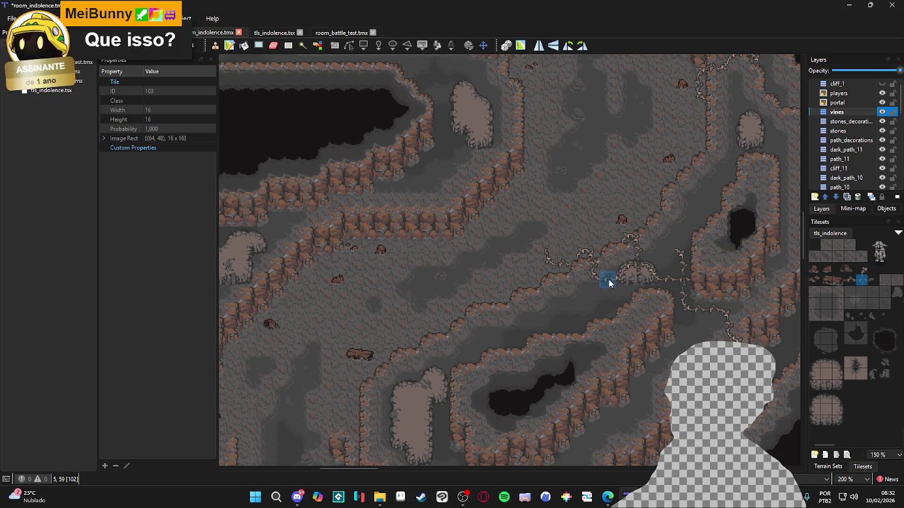
left_click(848, 280)
left_click(861, 280)
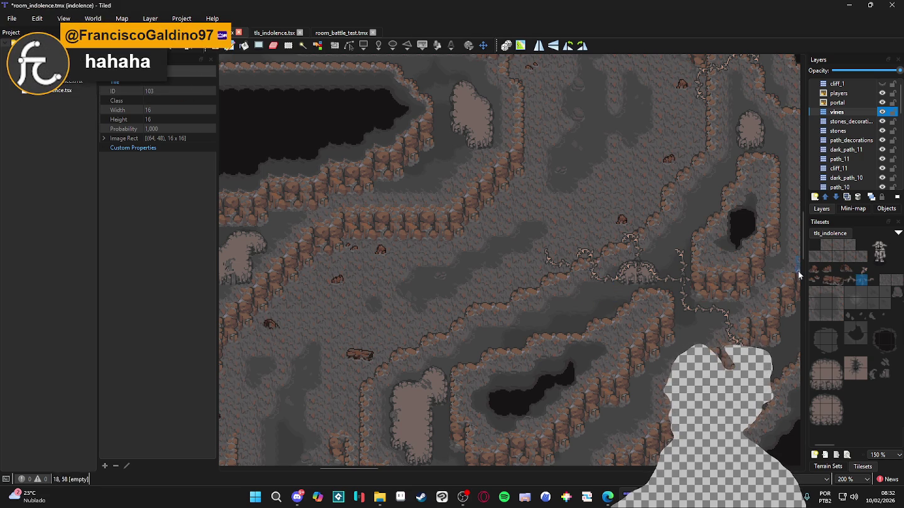
left_click(860, 280)
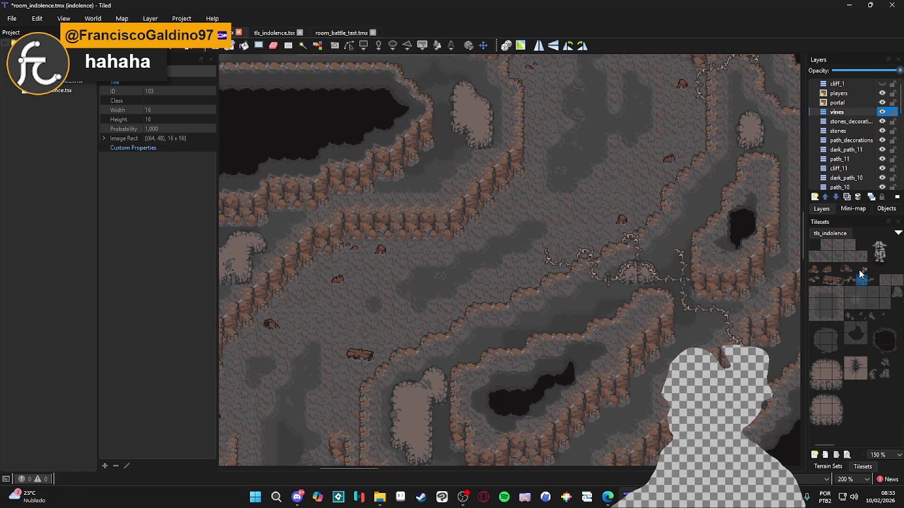
left_click(874, 280)
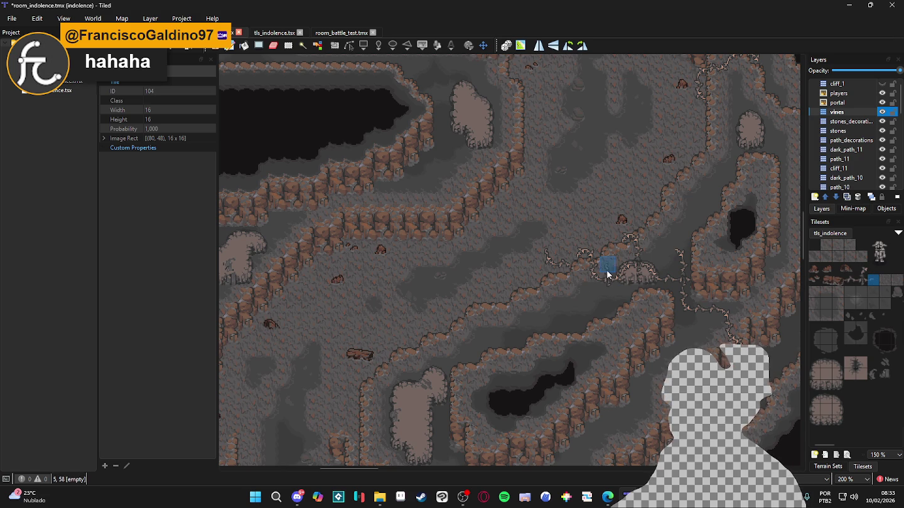
left_click(861, 269)
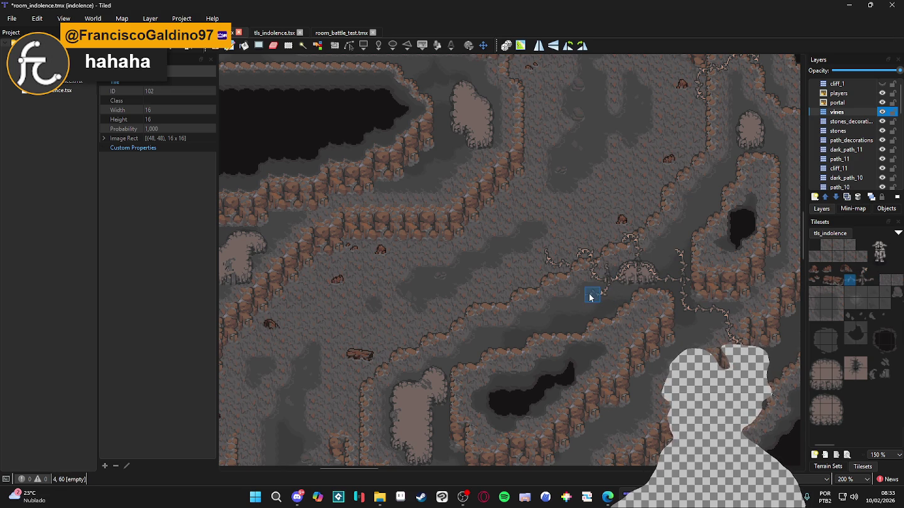
left_click(861, 269)
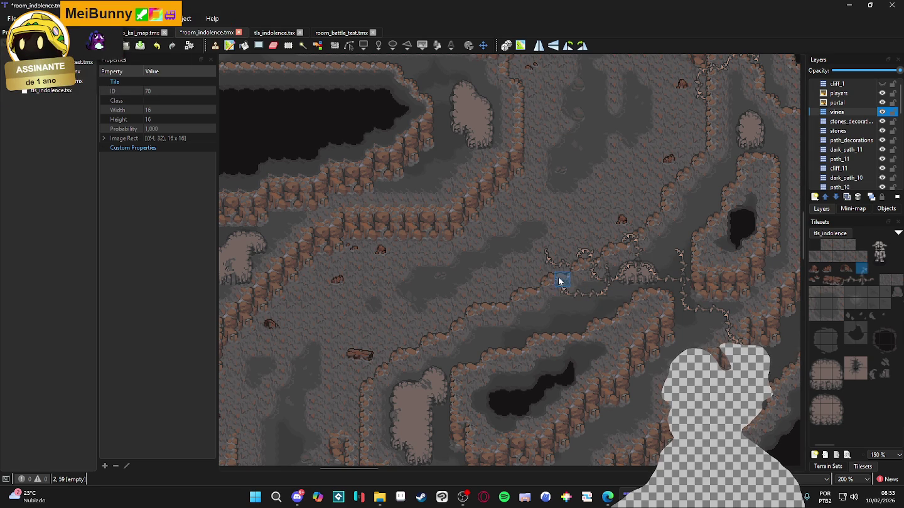
left_click(850, 280)
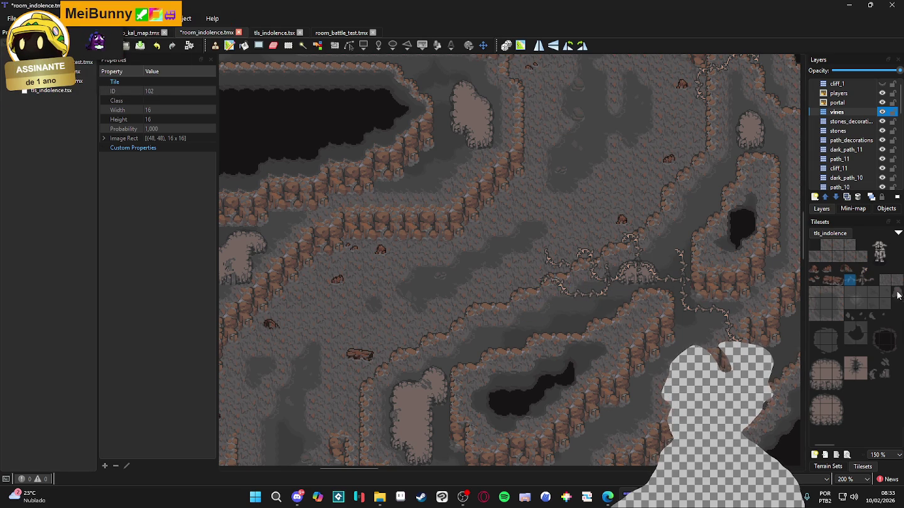
left_click(861, 269)
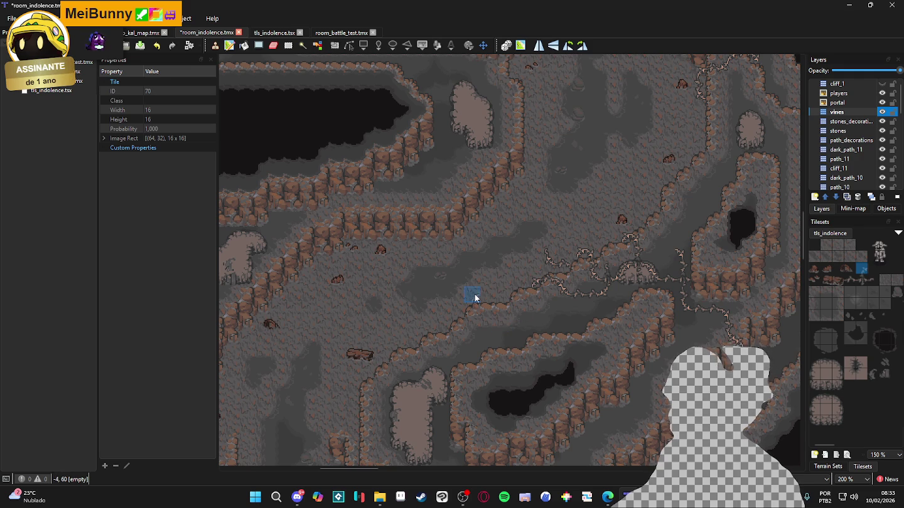
scroll(482, 295, "left", 1)
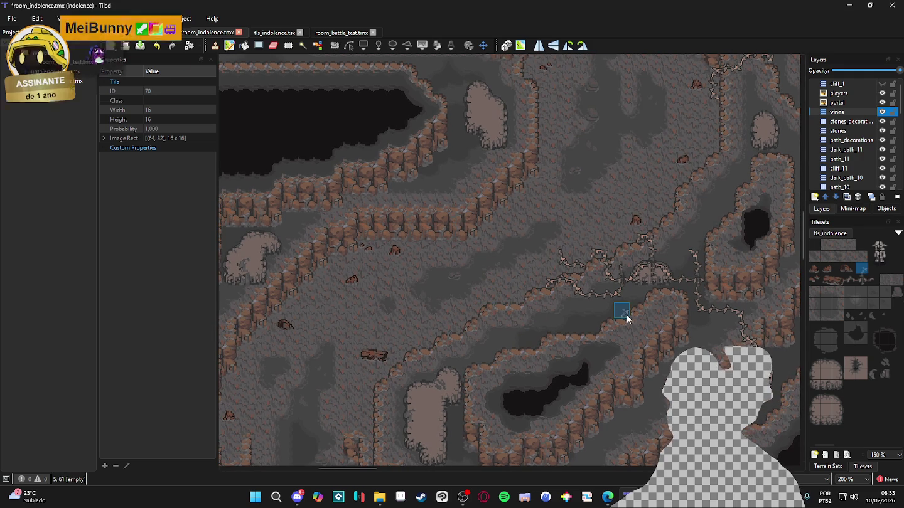
left_click(849, 279)
Paint a run of vines along the central ledge, alternating tiles 70 and 102.
scroll(589, 324, "up", 1)
left_click_drag(588, 326, 570, 325)
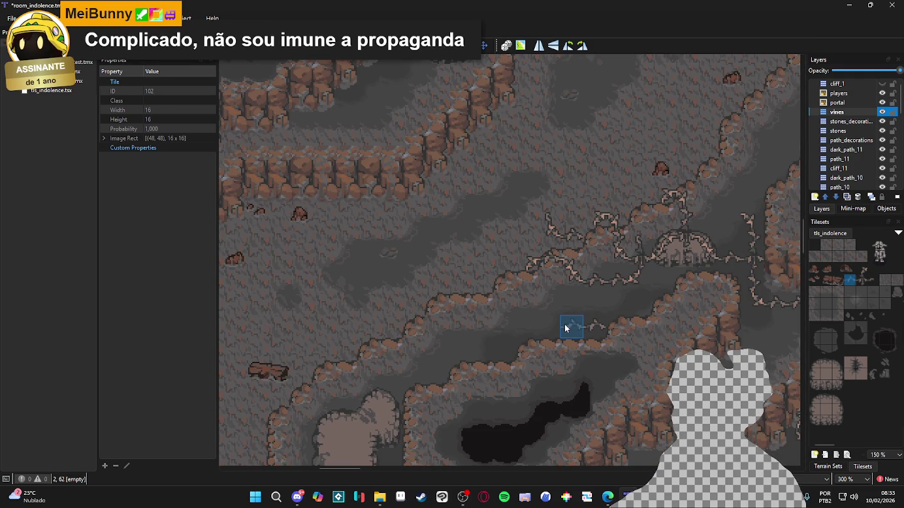
left_click(861, 269)
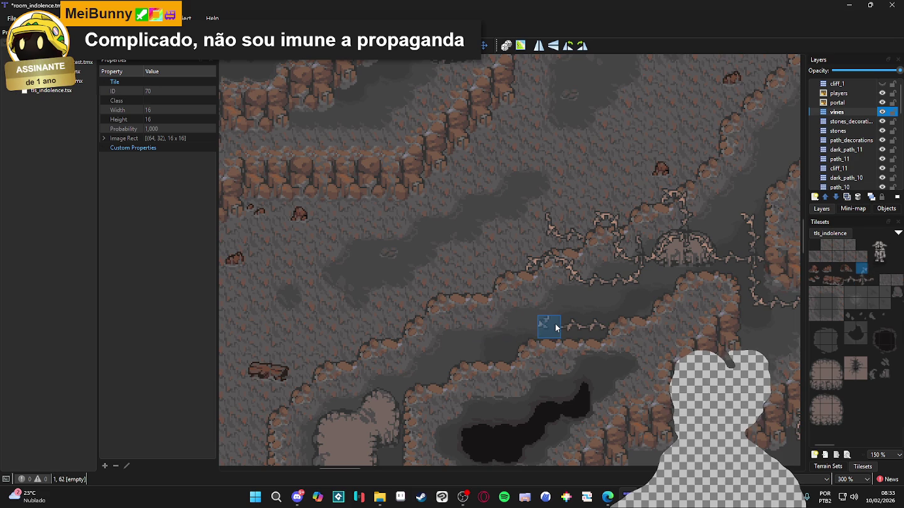
left_click(849, 279)
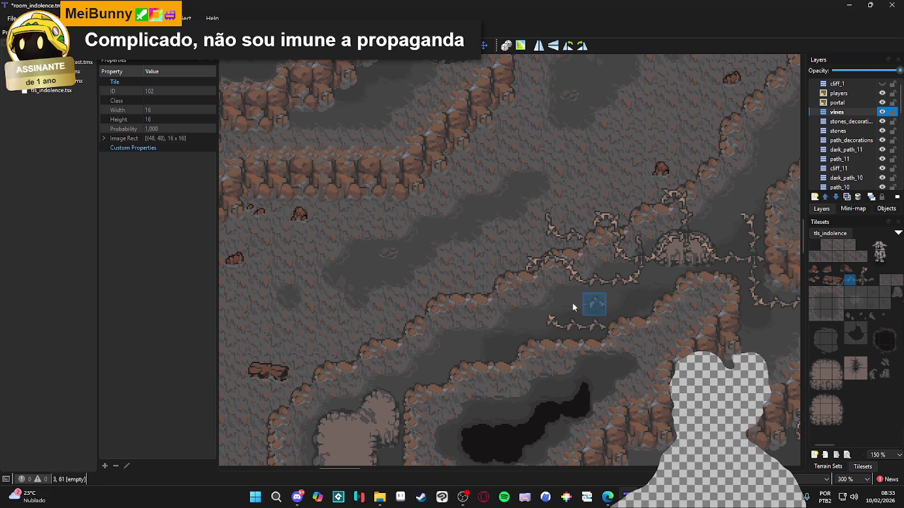
left_click(862, 268)
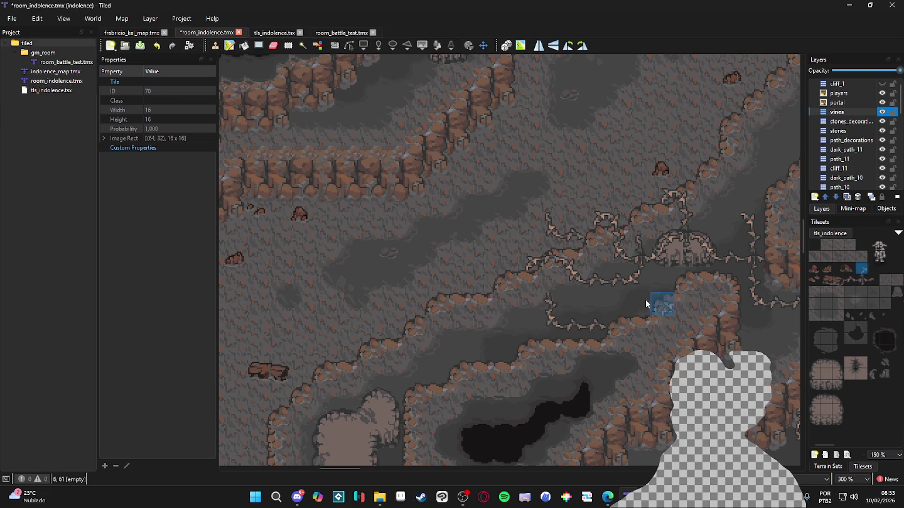
left_click(851, 280)
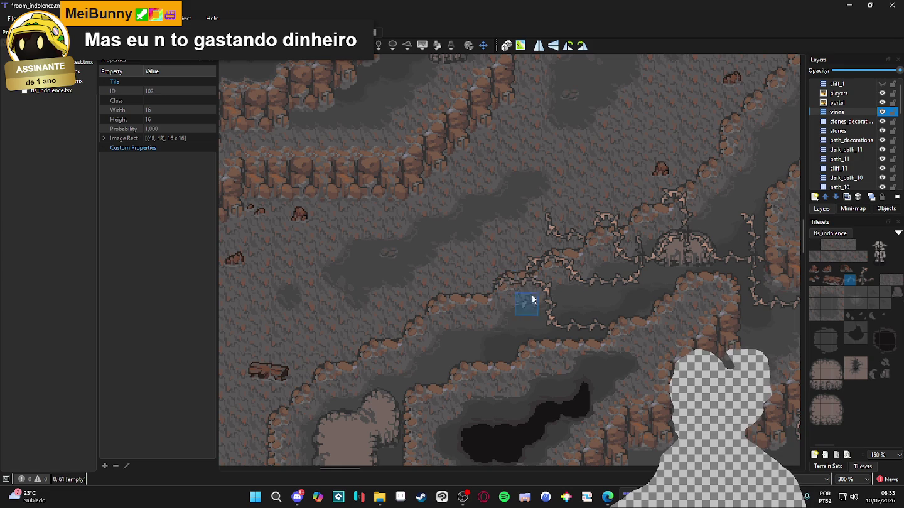
left_click(861, 269)
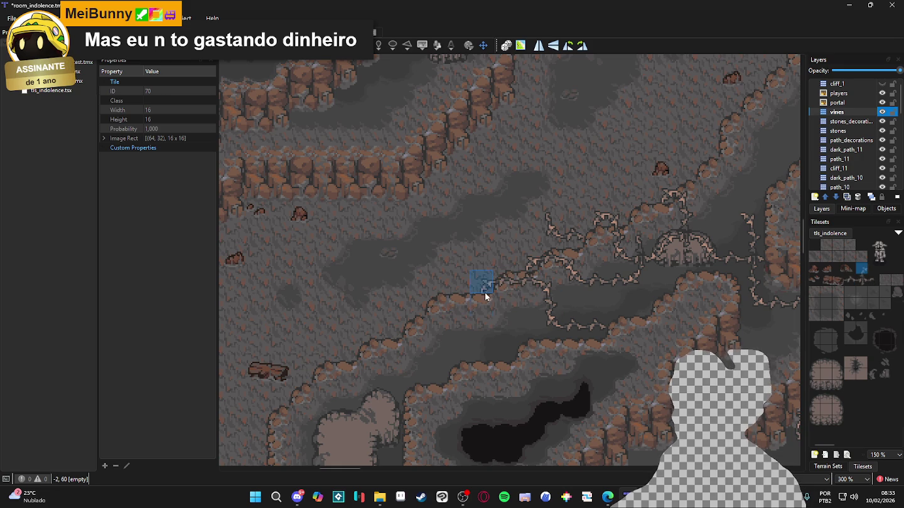
In the upper-left cave area, pick up an existing vine tile and stamp it along the lower ledge.
scroll(514, 342, "down", 1)
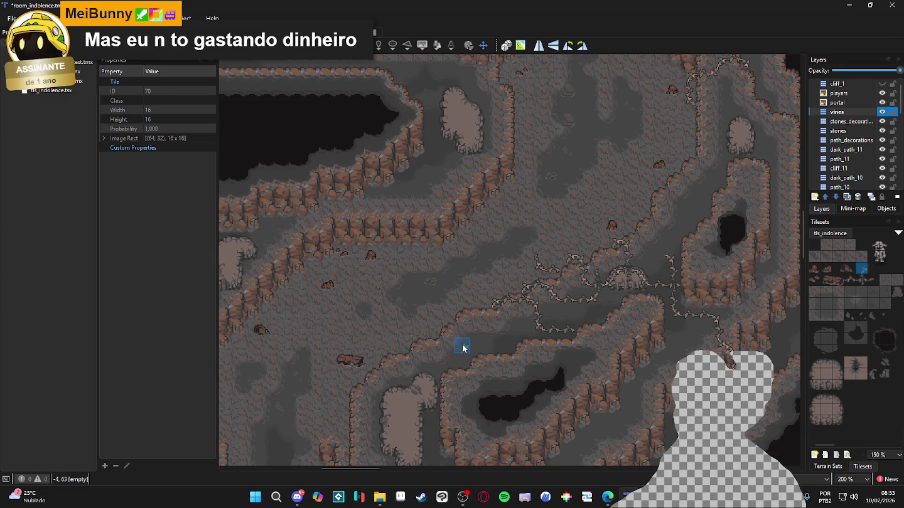
left_click_drag(431, 342, 512, 316)
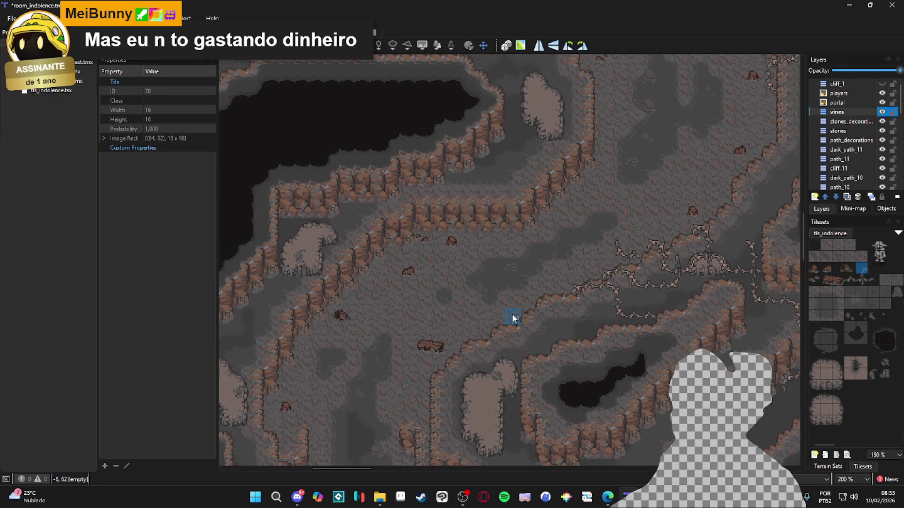
left_click(847, 282)
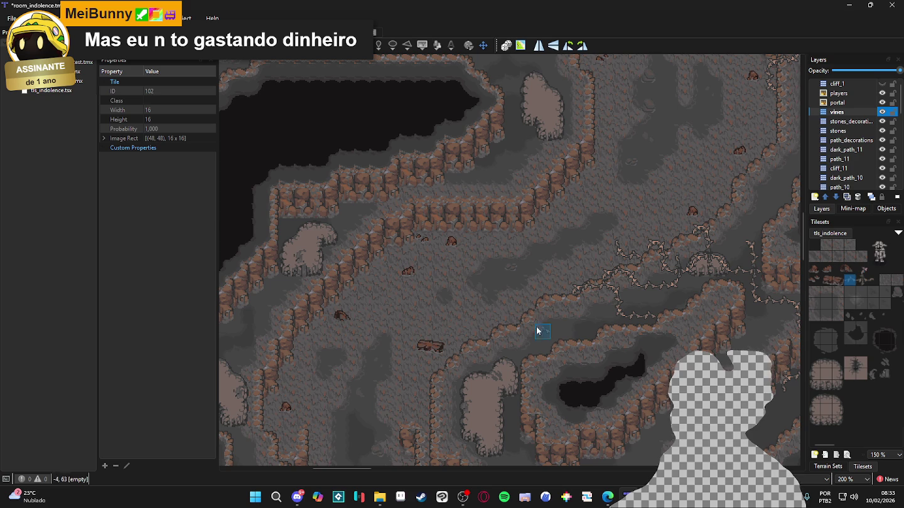
right_click(509, 306)
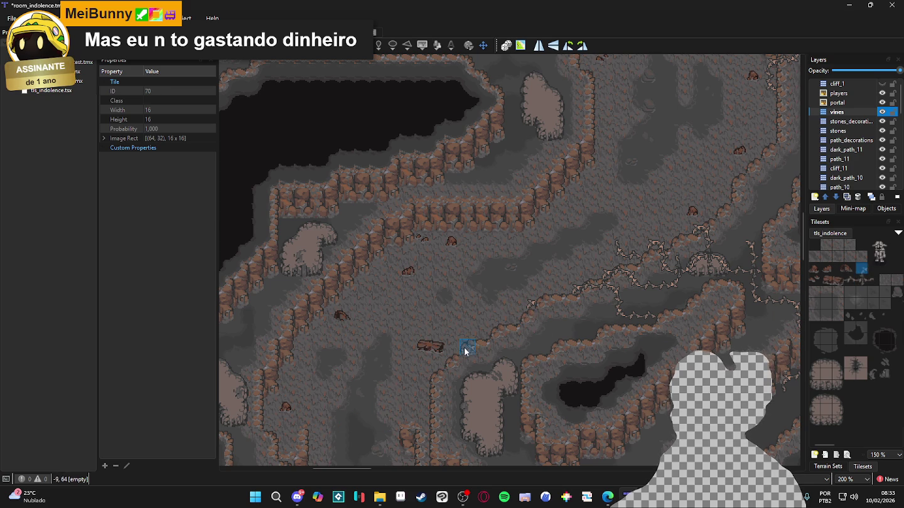
scroll(615, 322, "left", 1)
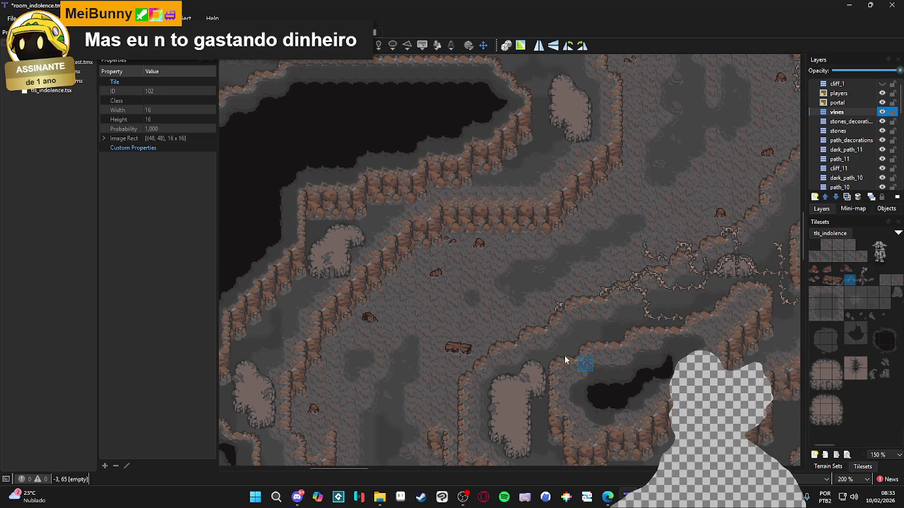
left_click(523, 317)
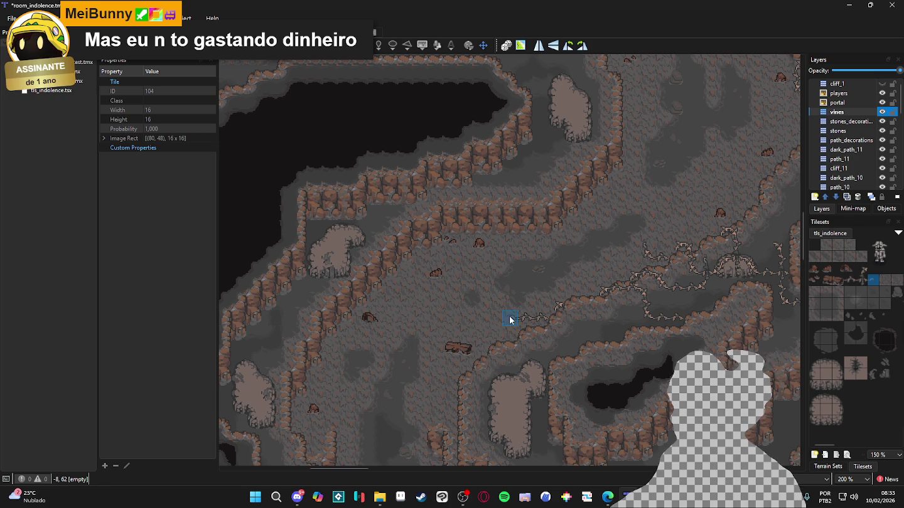
scroll(509, 320, "down", 2)
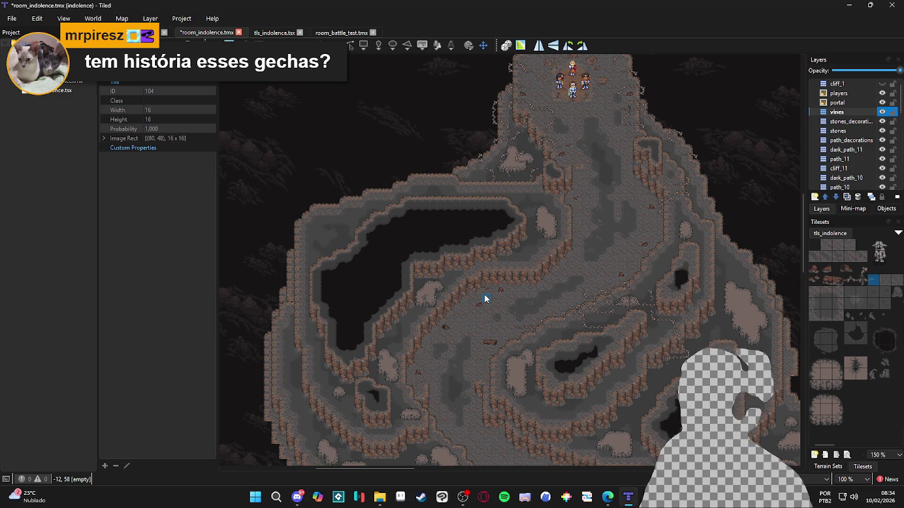
Compare vine tiles 102, 70 and 104 in the Tilesets panel, settling on tile 102.
scroll(557, 263, "up", 1)
scroll(655, 287, "up", 1)
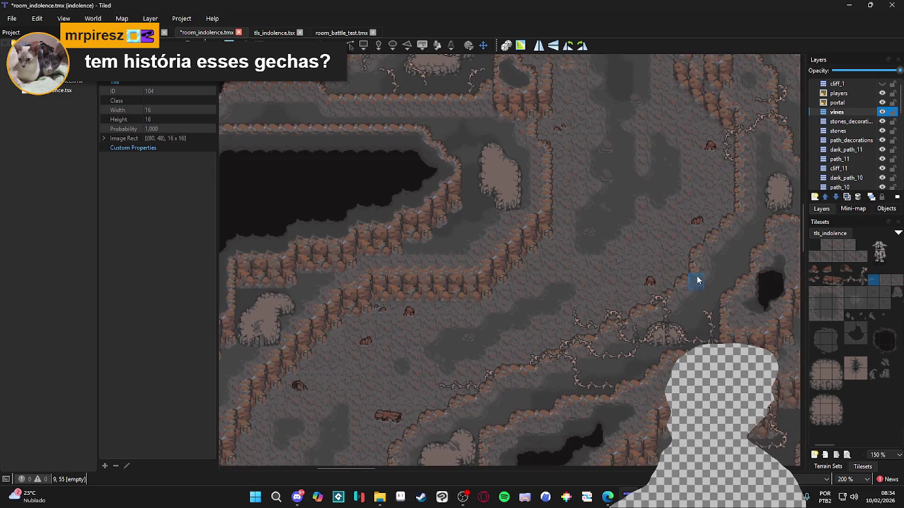
left_click(851, 281)
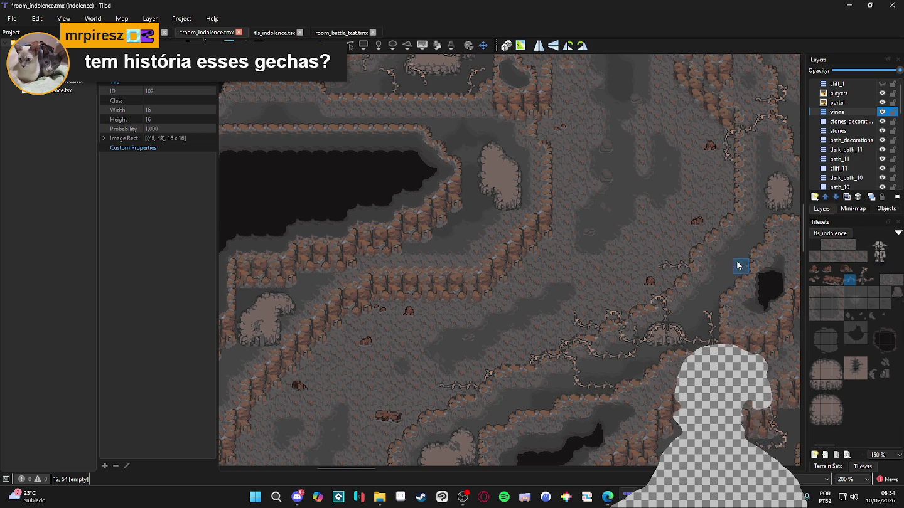
left_click(861, 270)
scroll(692, 265, "up", 1, "ctrl")
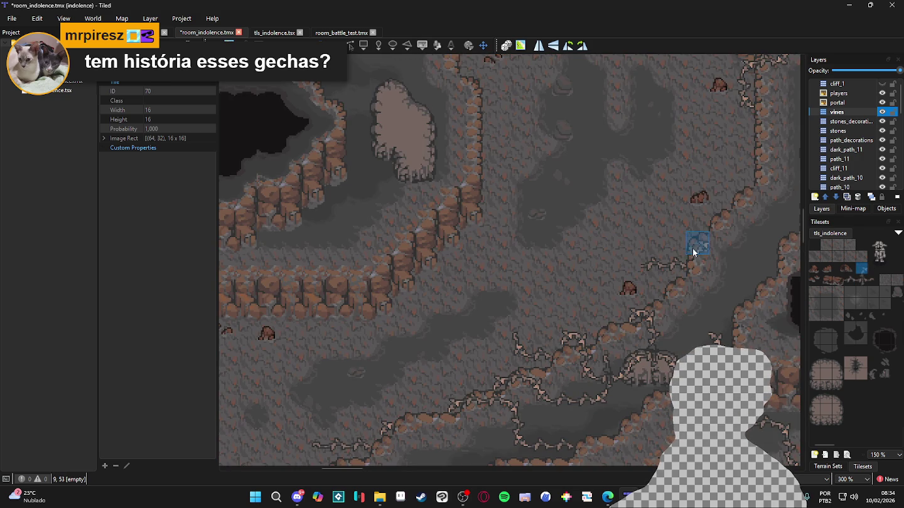
left_click(851, 280)
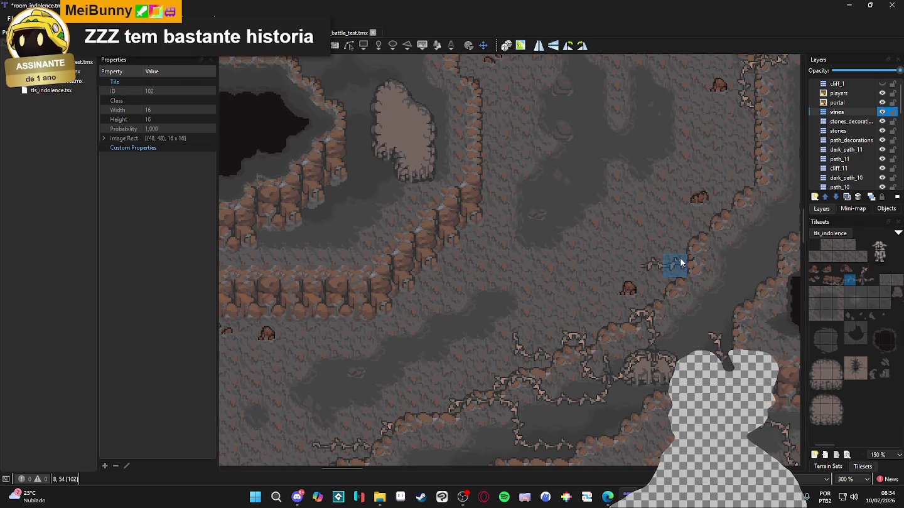
left_click(863, 271)
left_click(853, 280)
left_click(863, 271)
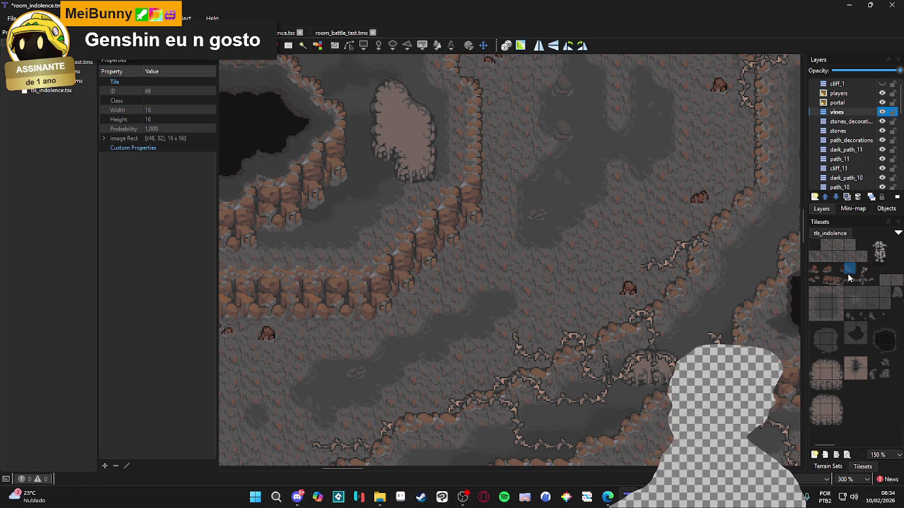
left_click(873, 280)
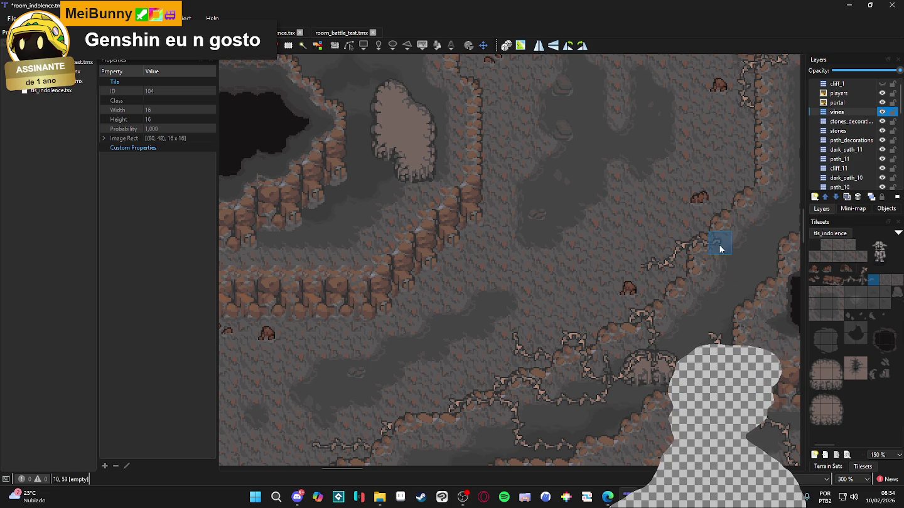
left_click(847, 282)
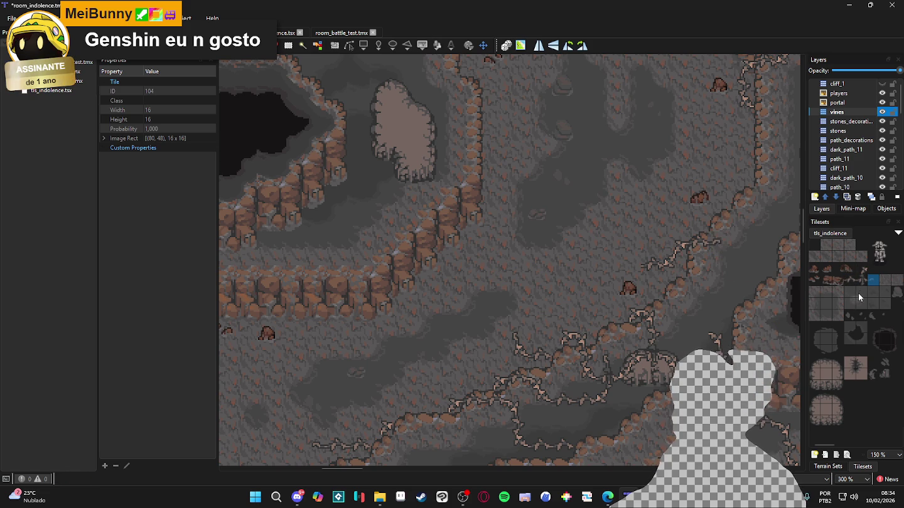
Stamp vine tiles 102 and 70 along the right cliff edge.
left_click(628, 269)
scroll(686, 313, "down", 1)
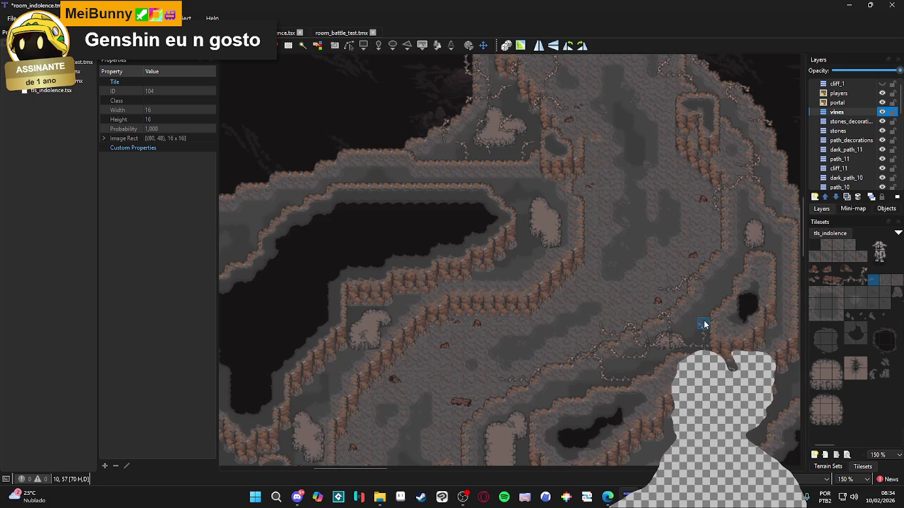
scroll(703, 289, "up", 2)
left_click(861, 265)
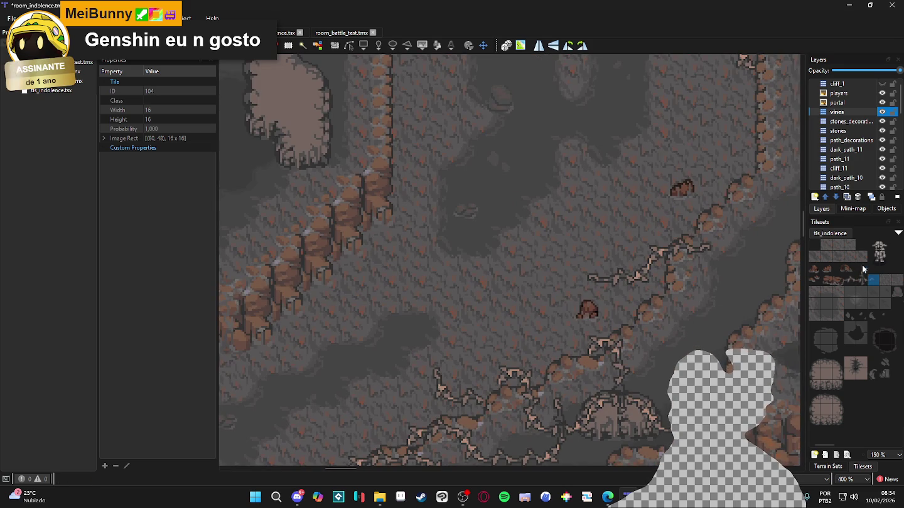
left_click(656, 272)
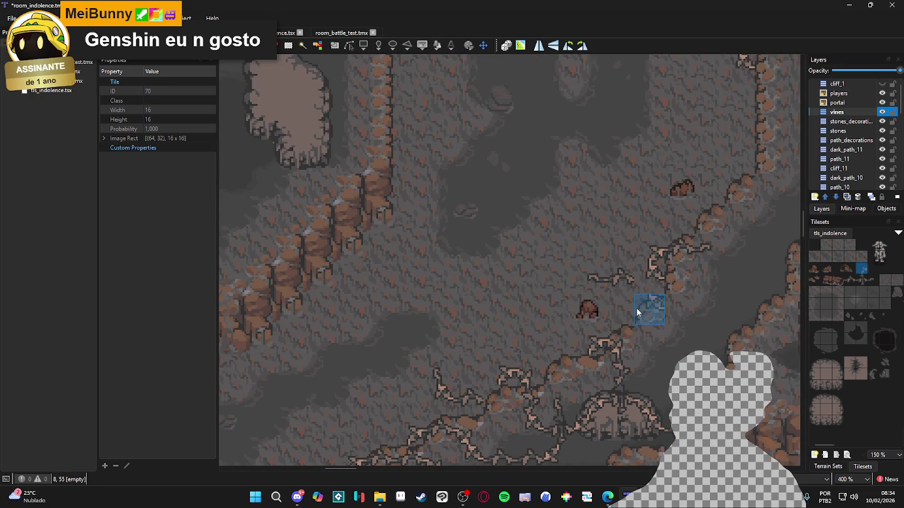
Erase the misplaced vine piece, then reselect vine tiles 102, 70 and 104.
key("e")
left_click_drag(625, 272, 589, 276)
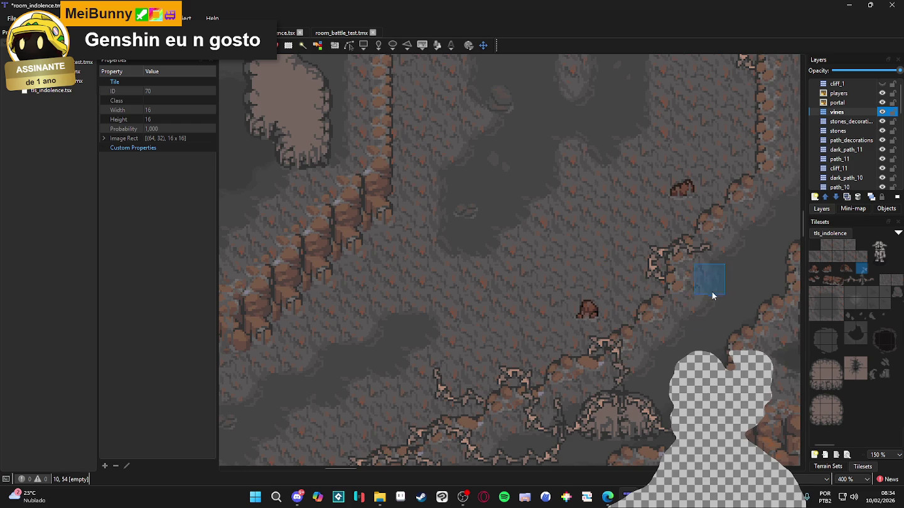
scroll(652, 306, "down", 1)
left_click(849, 277)
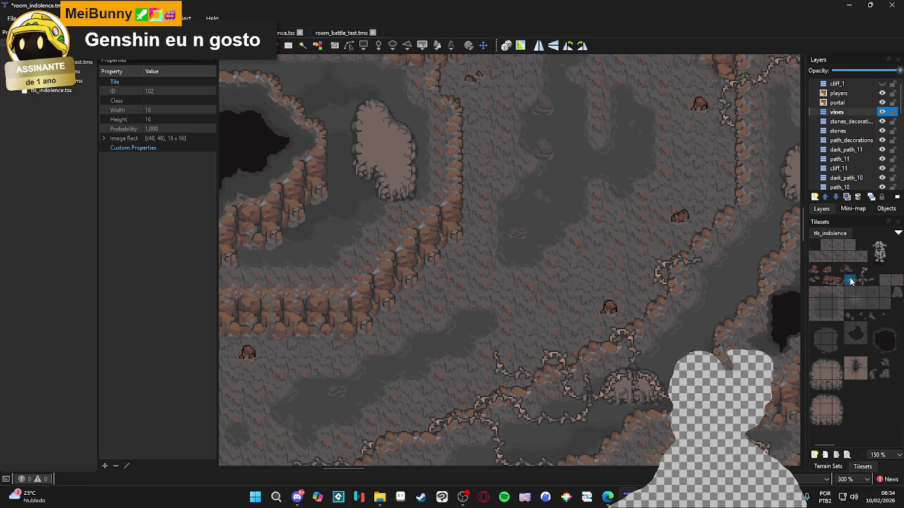
left_click(856, 268)
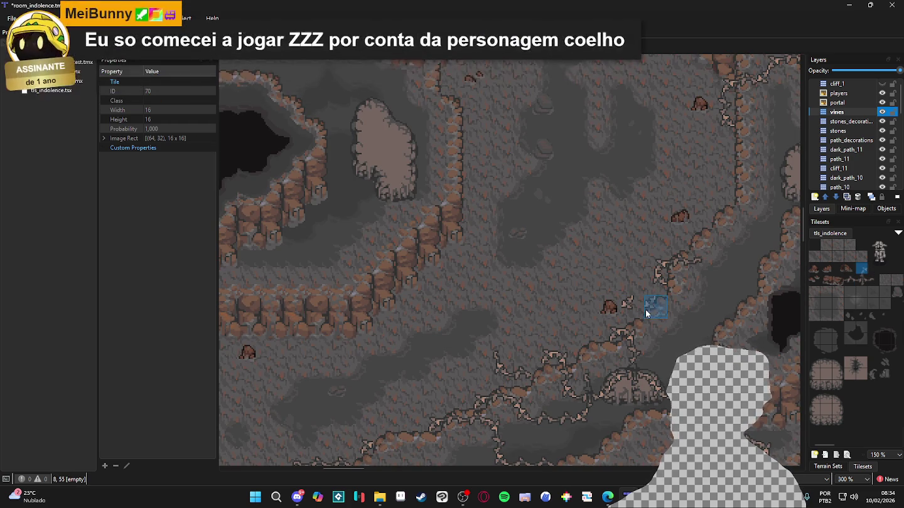
left_click(877, 280)
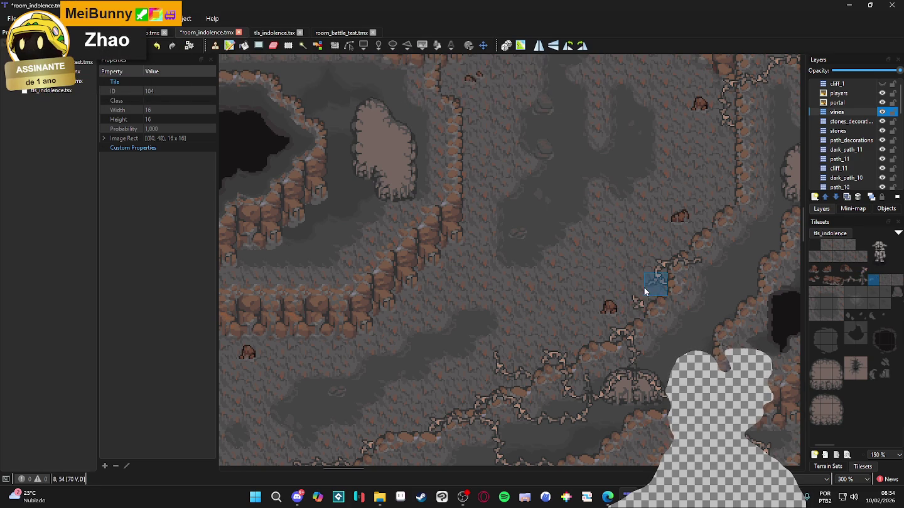
Pan the map toward its left side, pick tile 102, and bring the Zhao wiki page forward.
scroll(693, 332, "down", 1)
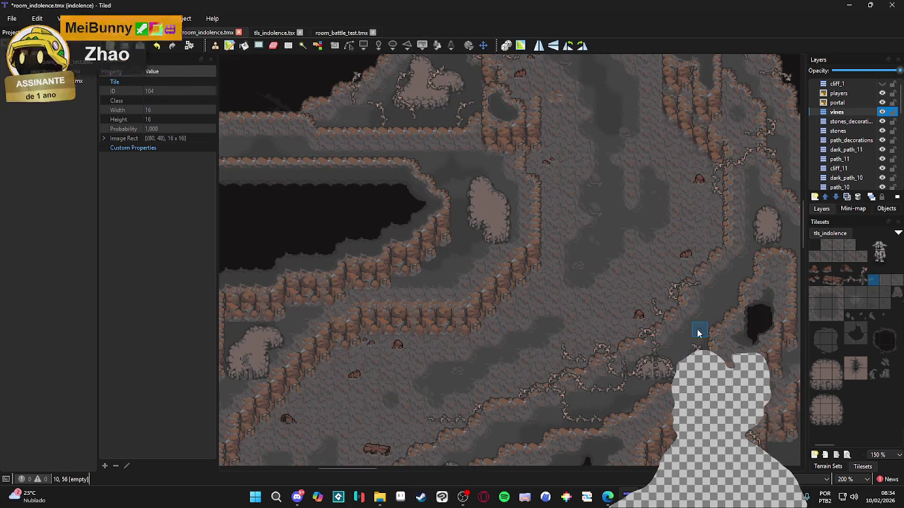
scroll(498, 304, "down", 1)
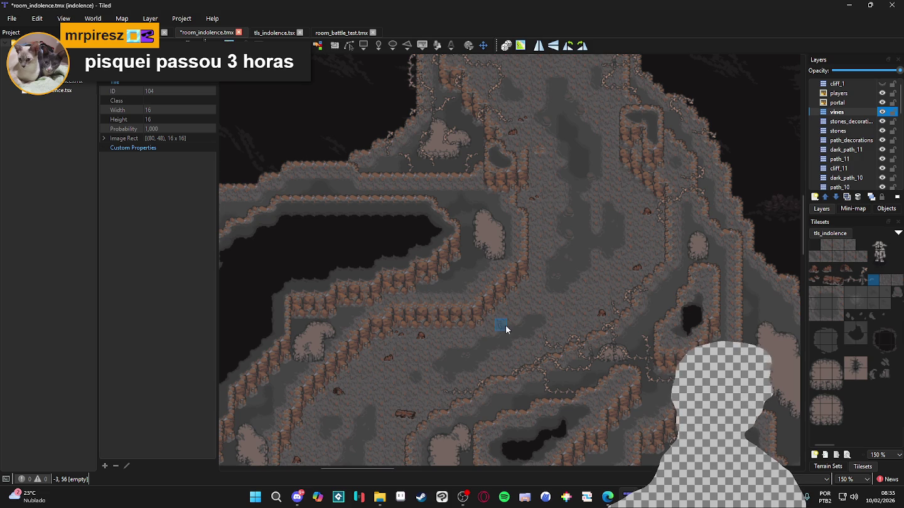
left_click_drag(471, 333, 490, 325)
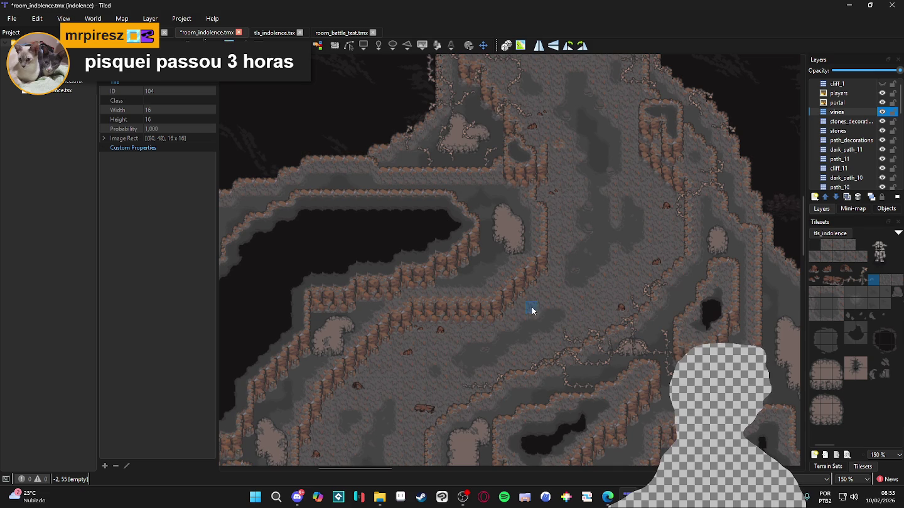
left_click_drag(539, 300, 574, 289)
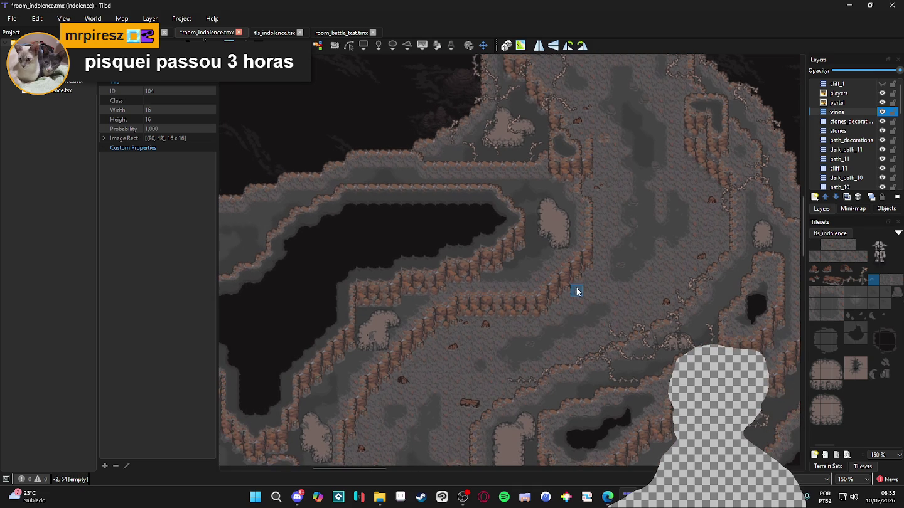
left_click(850, 279)
scroll(596, 282, "up", 1)
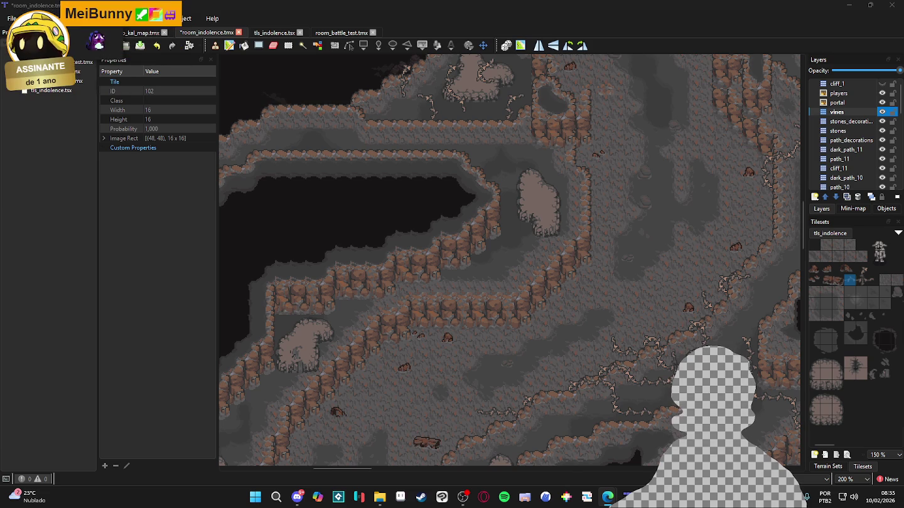
left_click_drag(389, 25, 380, 5)
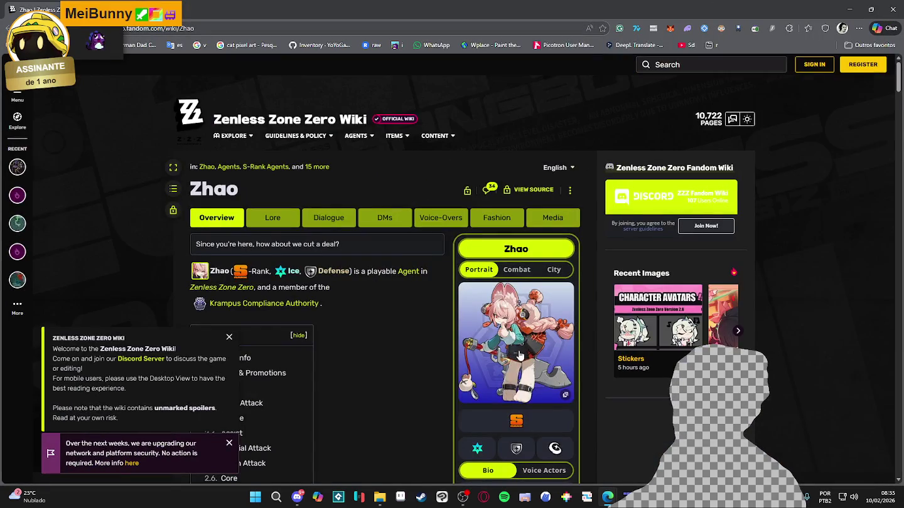
View Zhao's portrait, In-Game and In-Game City images, then minimize the browser.
left_click(527, 326)
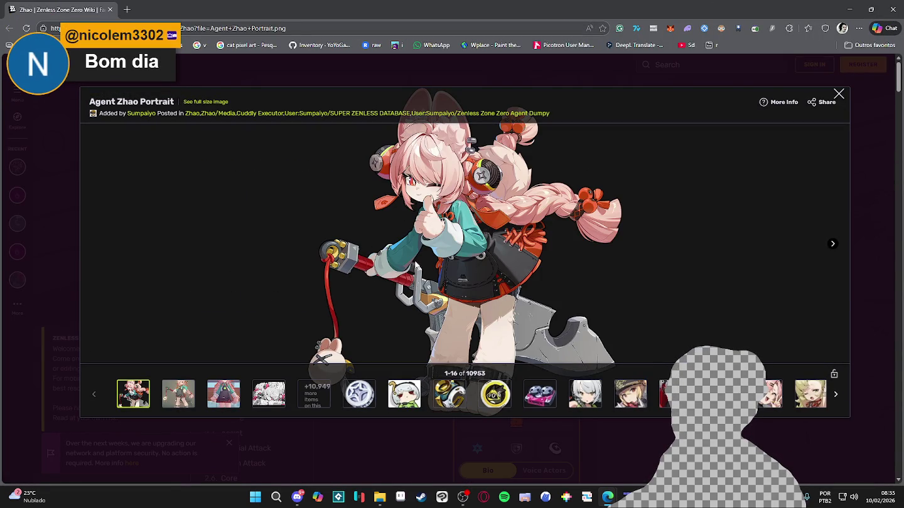
left_click(176, 401)
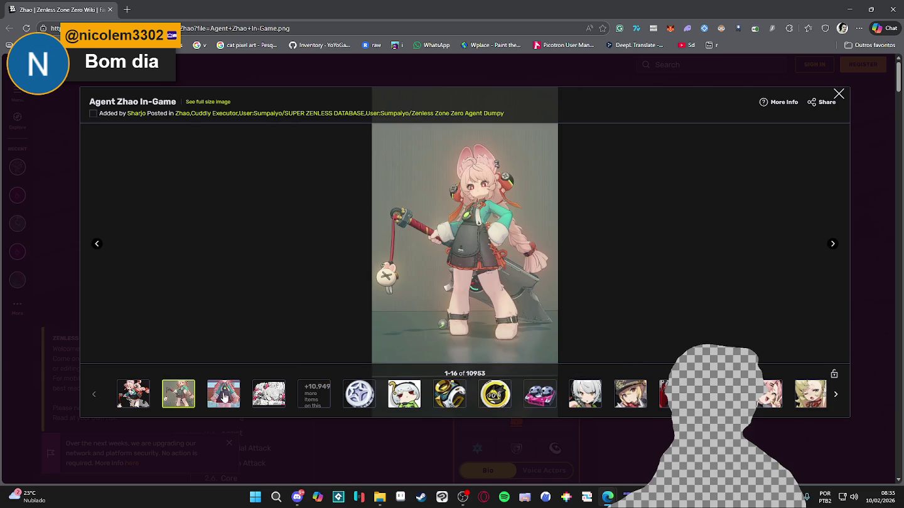
left_click(239, 398)
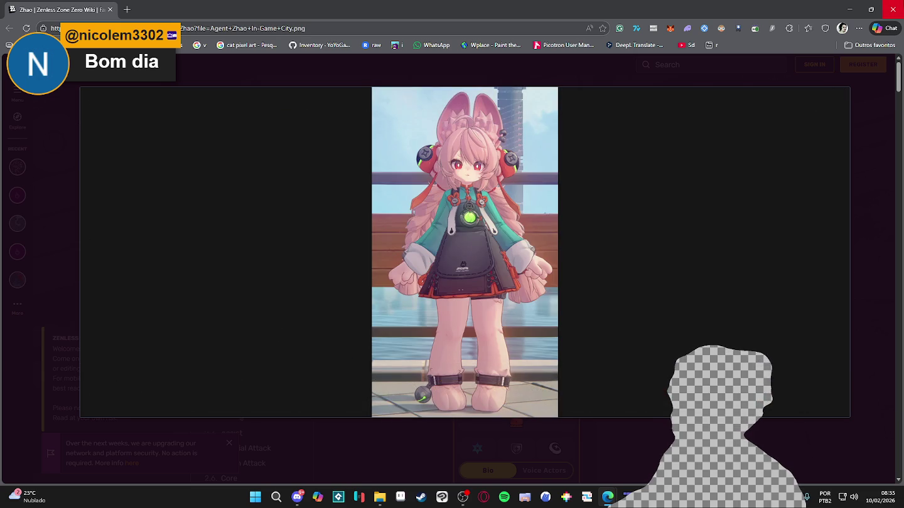
left_click(892, 8)
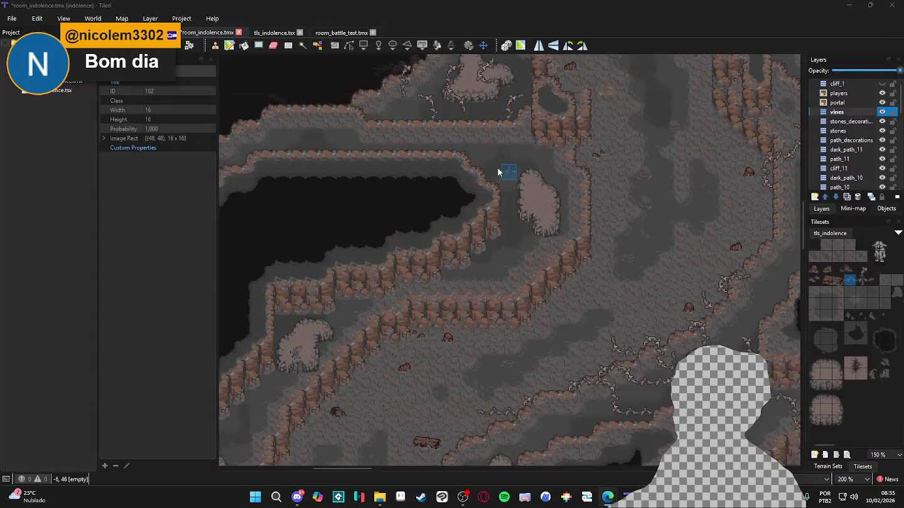
Try vine tiles 70, 102 and 104, then paint a short row of vines along the ledge.
left_click(861, 268)
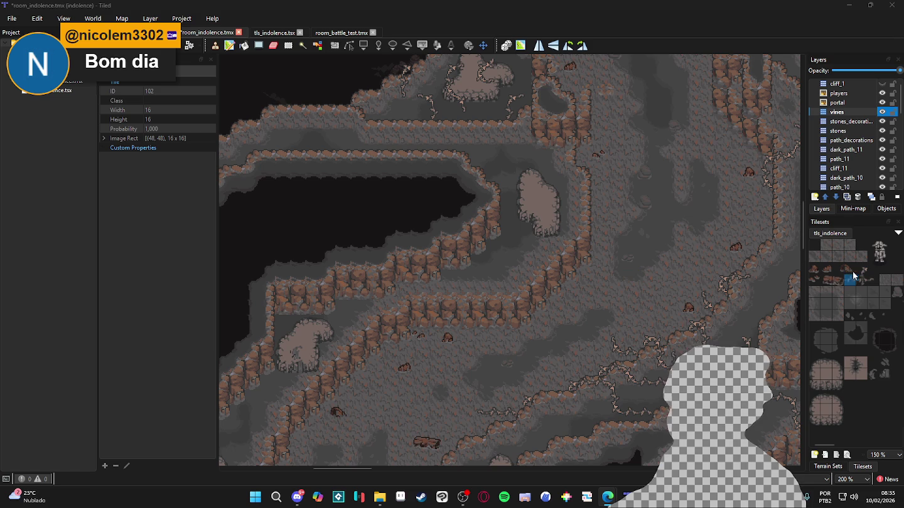
left_click(849, 279)
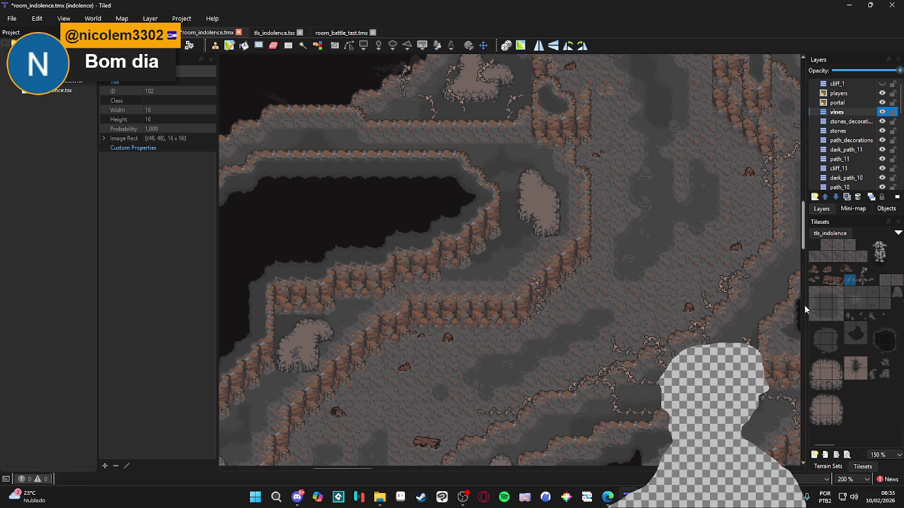
left_click(862, 269)
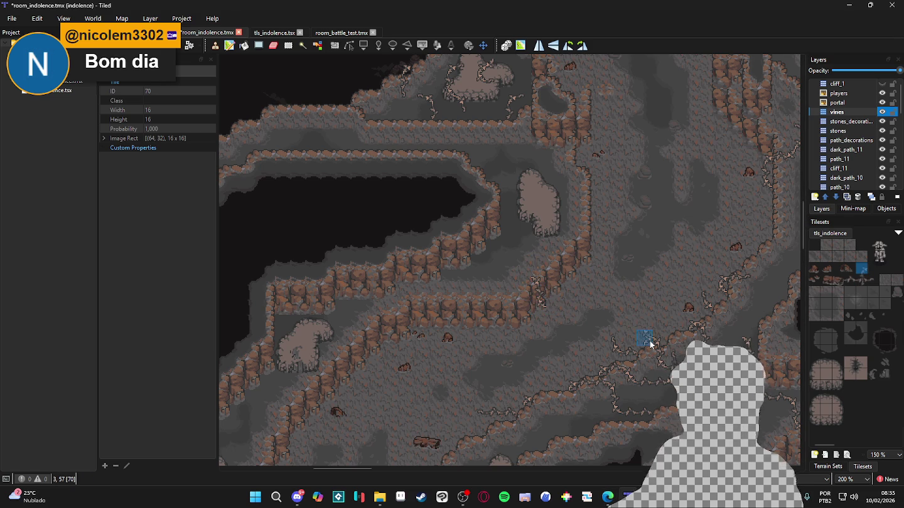
left_click(872, 280)
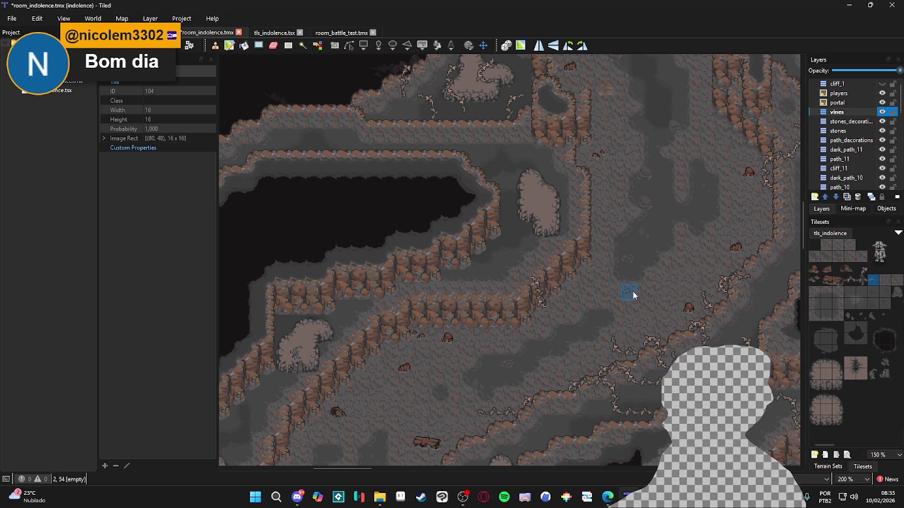
left_click(861, 271)
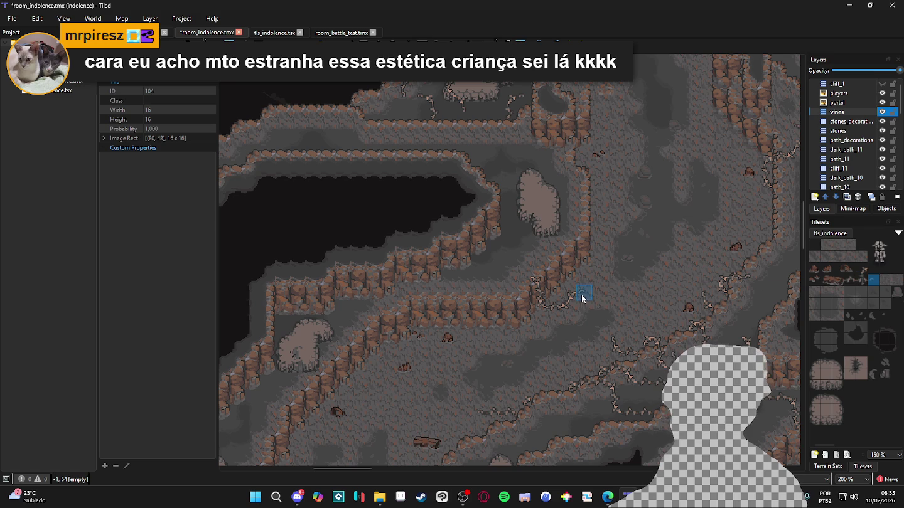
left_click(849, 282)
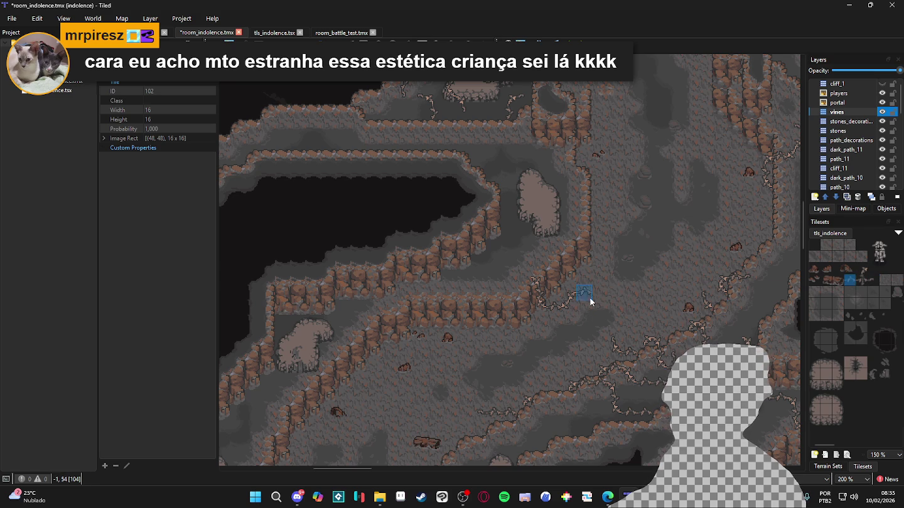
key("Right")
key("Right")
left_click(849, 276)
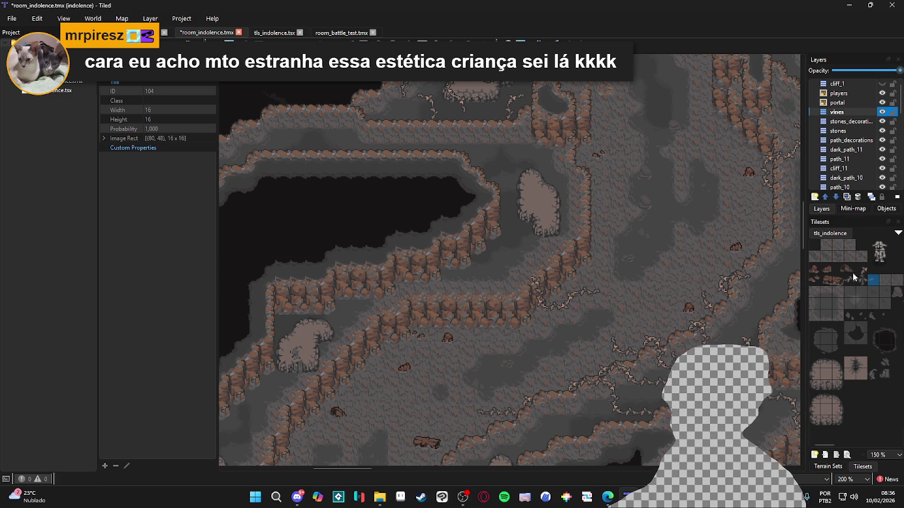
left_click_drag(511, 280, 481, 282)
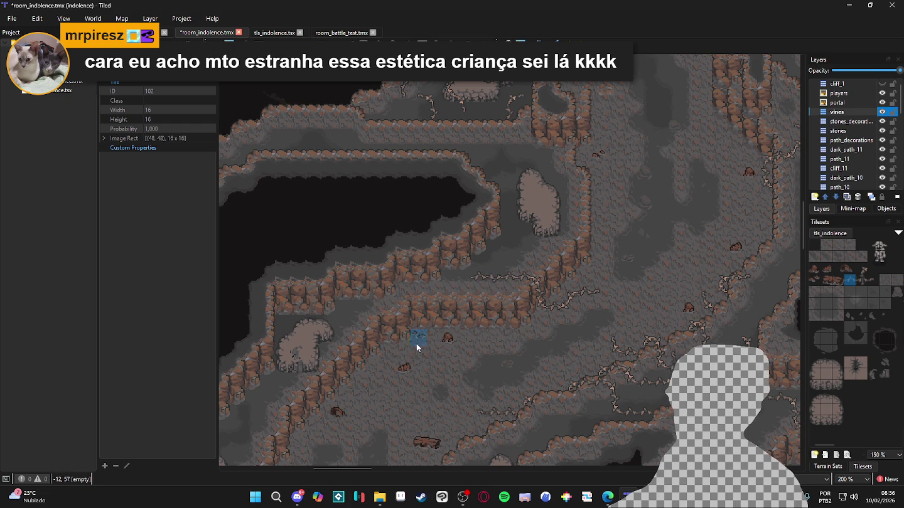
left_click_drag(649, 351, 563, 349)
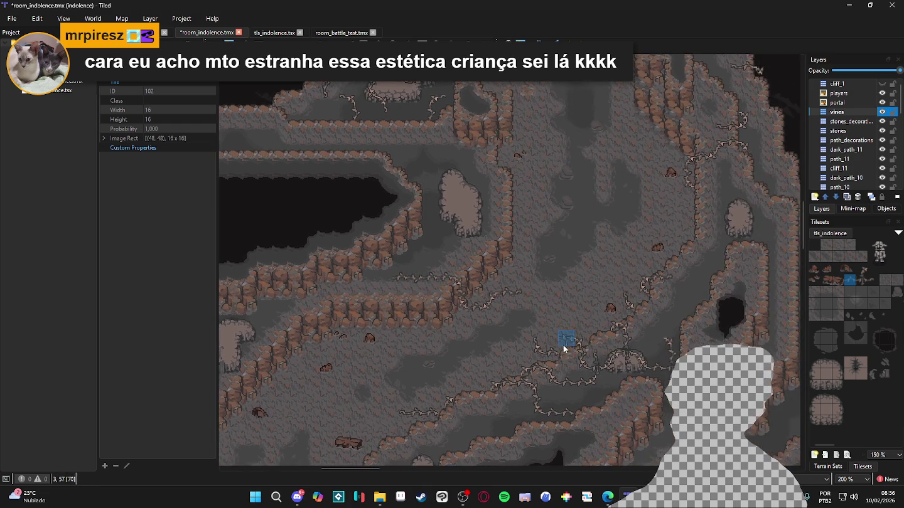
scroll(567, 333, "down", 2)
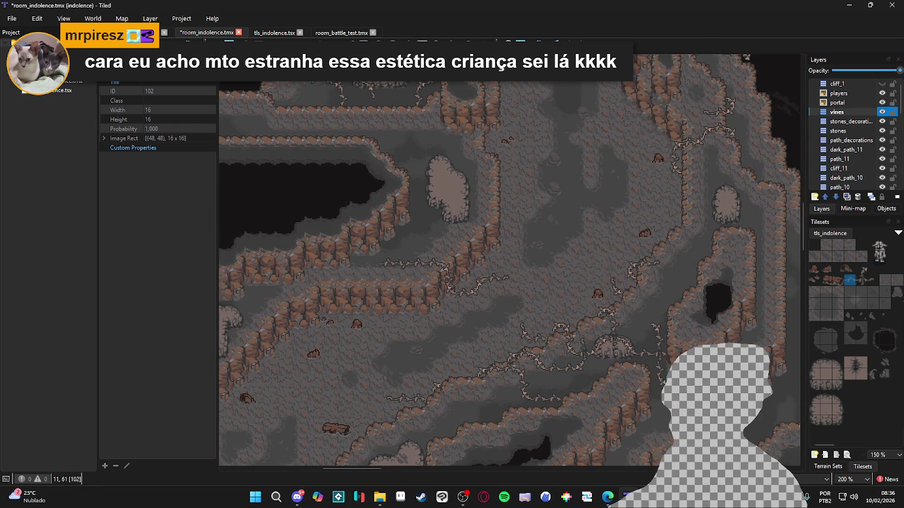
scroll(427, 323, "left", 2)
scroll(461, 362, "left", 2)
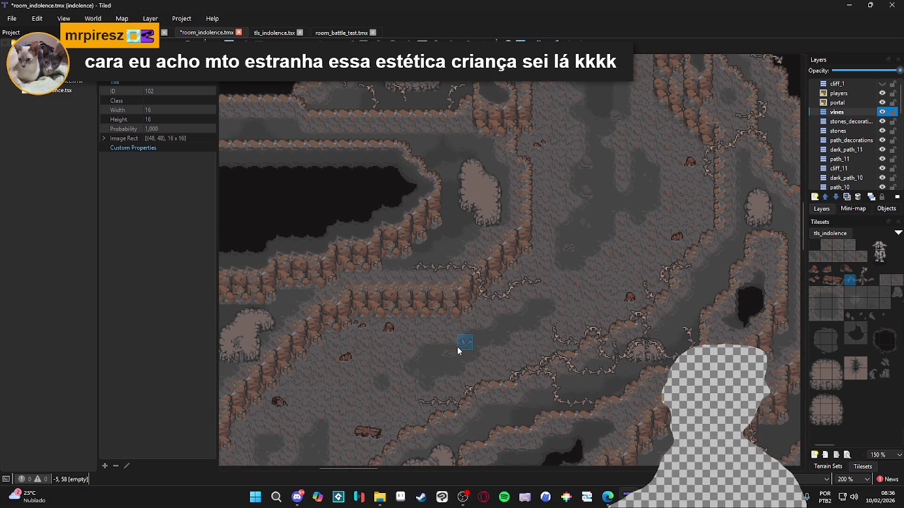
scroll(399, 404, "up", 2)
scroll(399, 404, "left", 2)
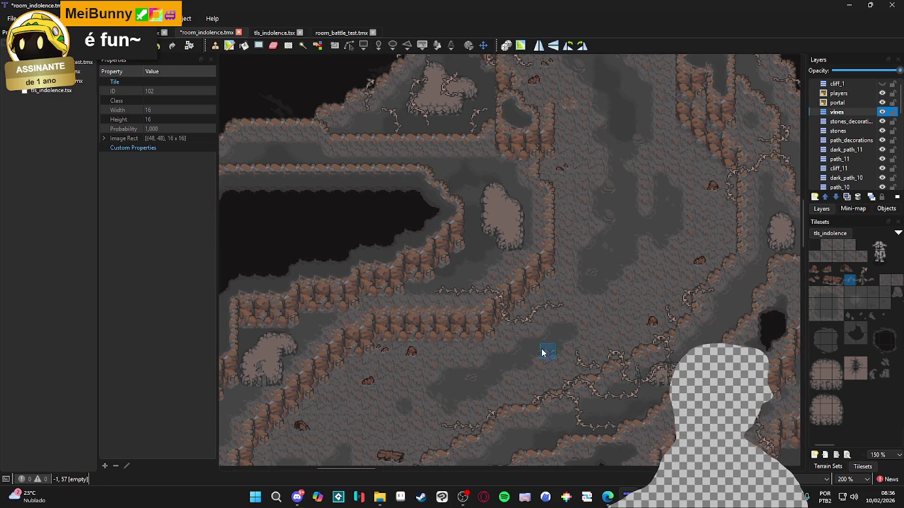
scroll(498, 322, "up", 1)
scroll(498, 322, "left", 1)
left_click(862, 271)
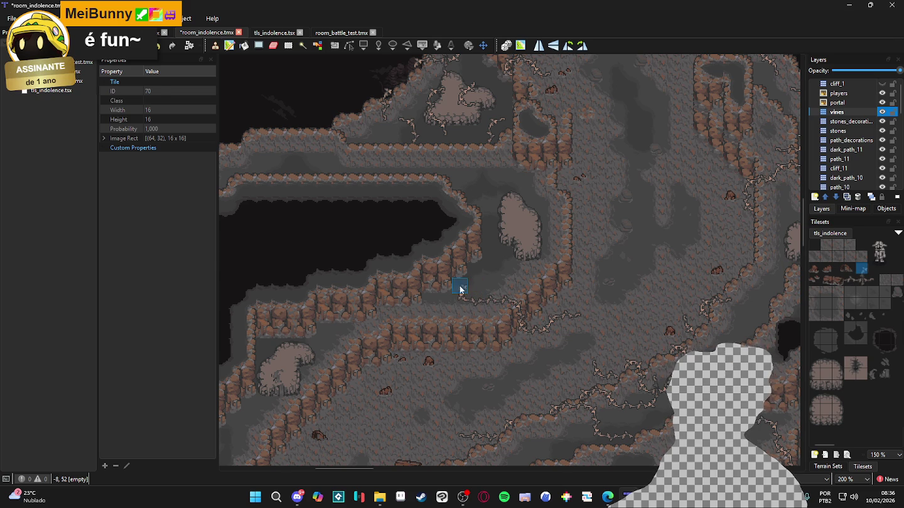
left_click(850, 280)
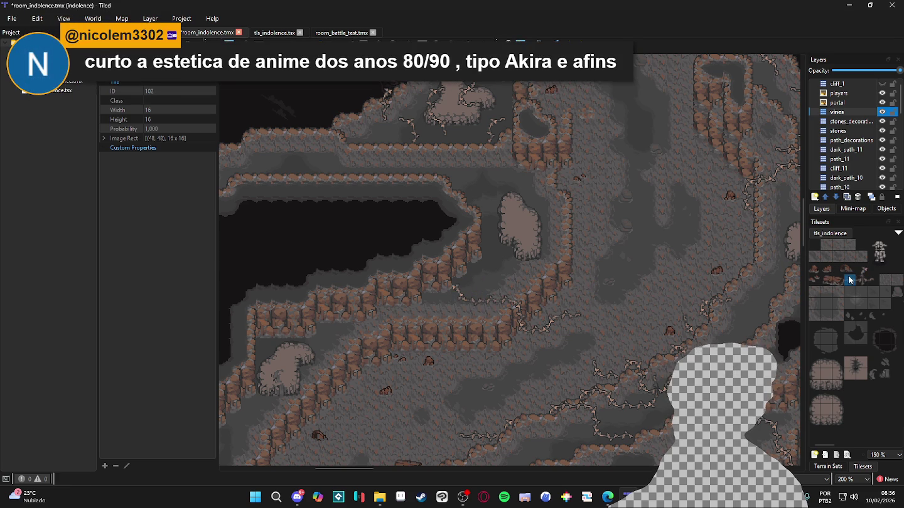
left_click(862, 269)
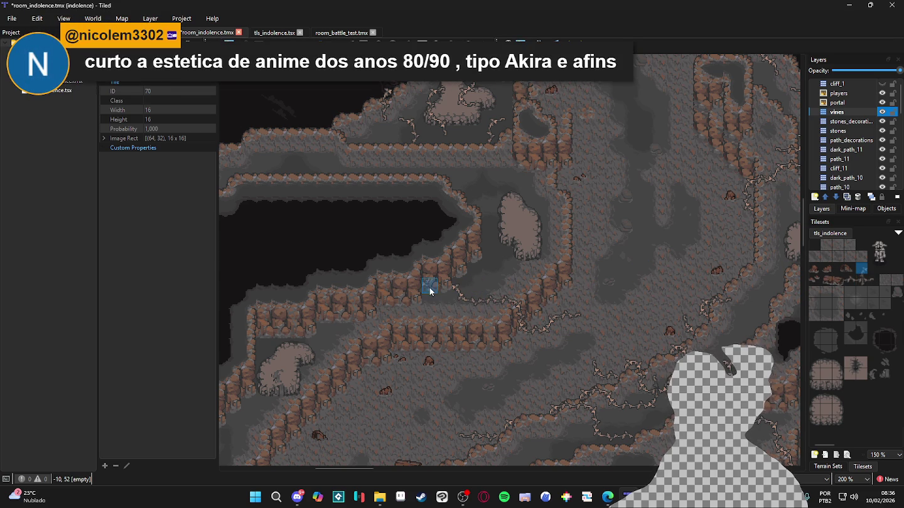
left_click(849, 282)
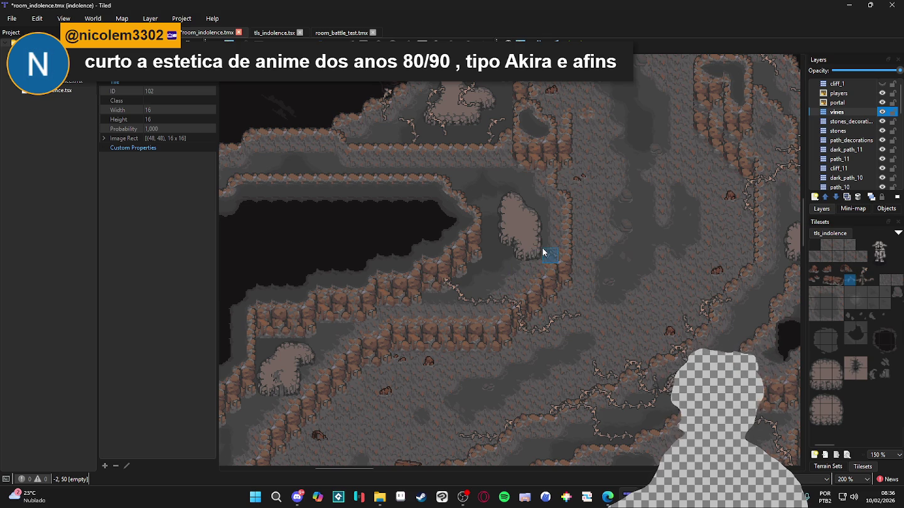
left_click(305, 499)
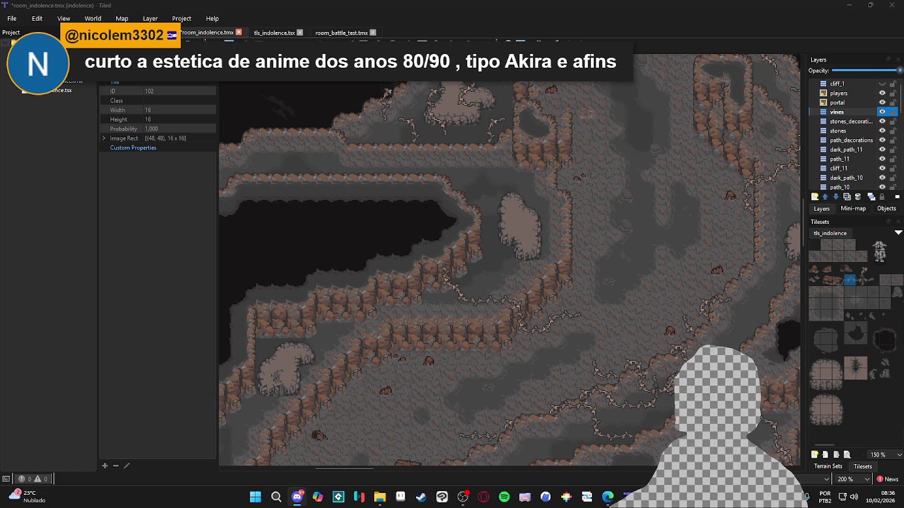
key("alt+Tab")
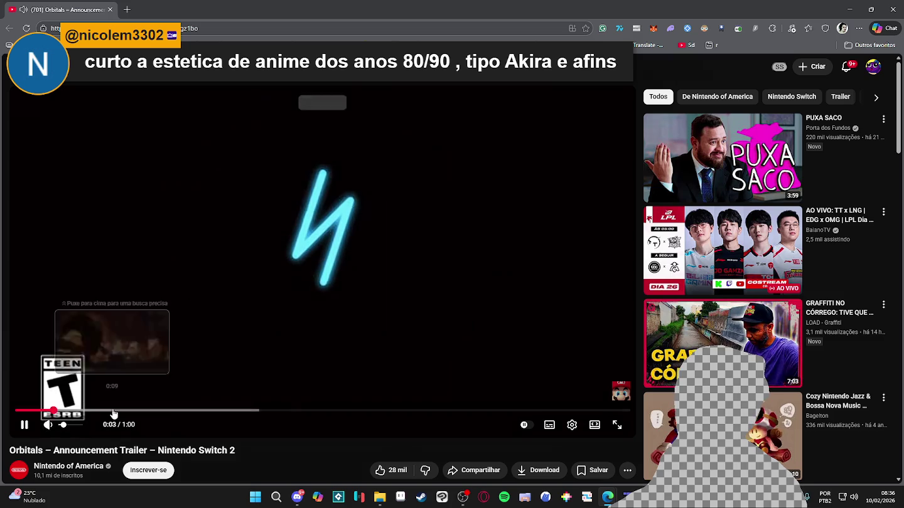
Skip ahead in the Orbitals trailer, pause it at 0:36, and minimize the browser.
left_click_drag(112, 411, 139, 411)
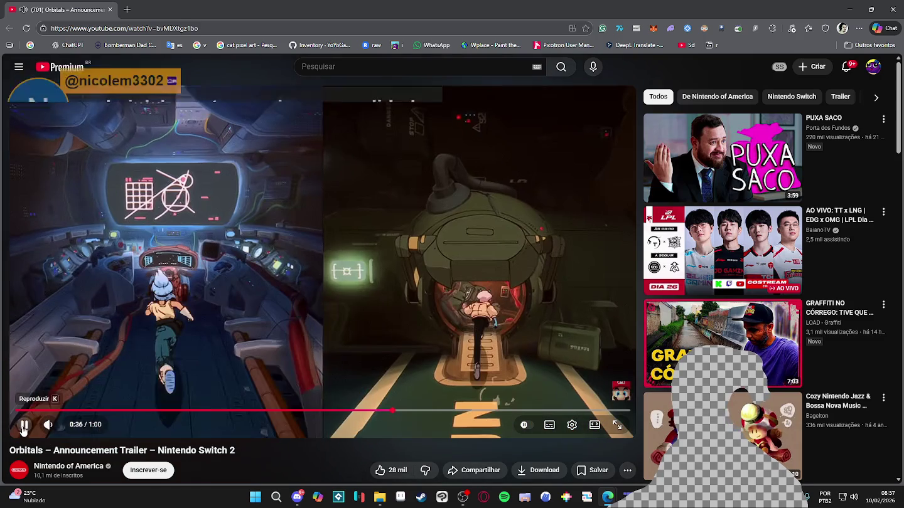
key("space")
left_click(386, 411)
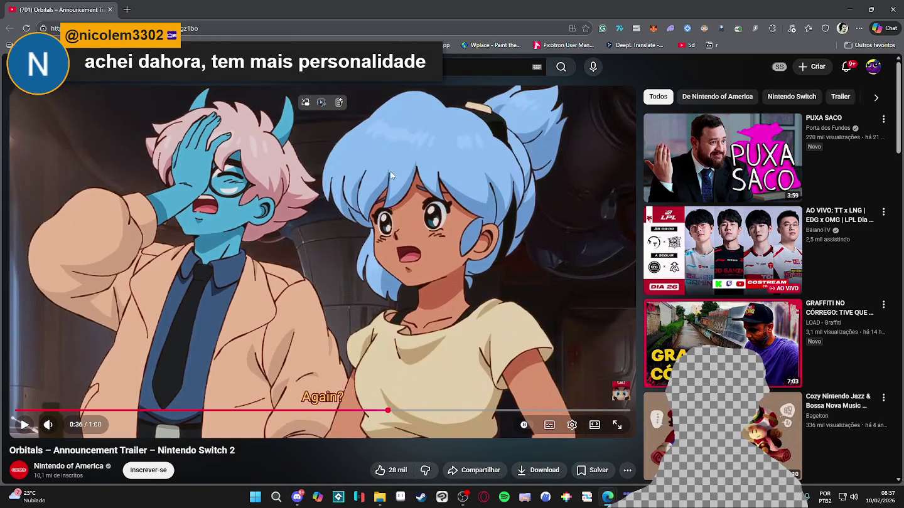
left_click(848, 9)
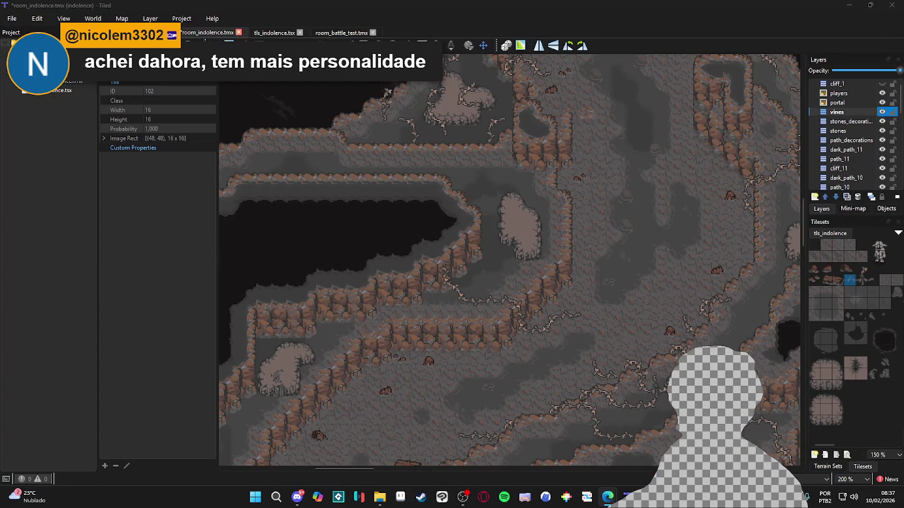
key("alt+Tab")
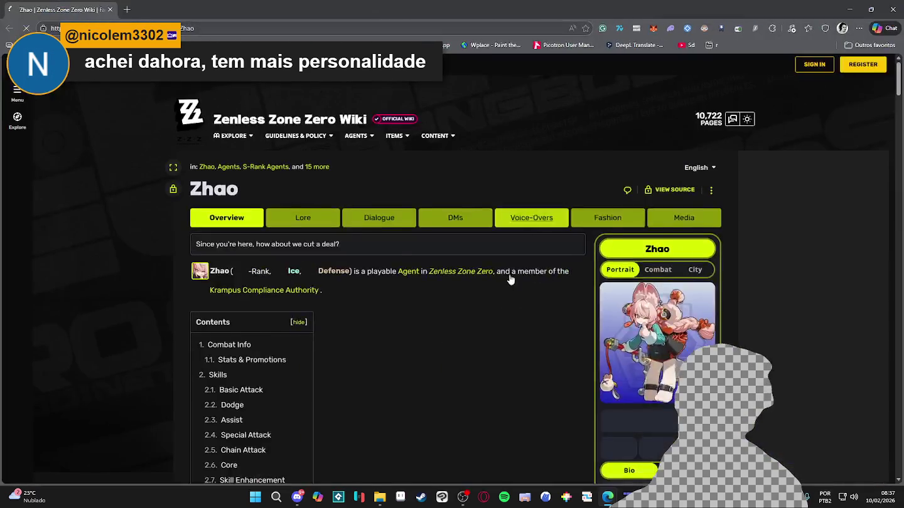
left_click(537, 340)
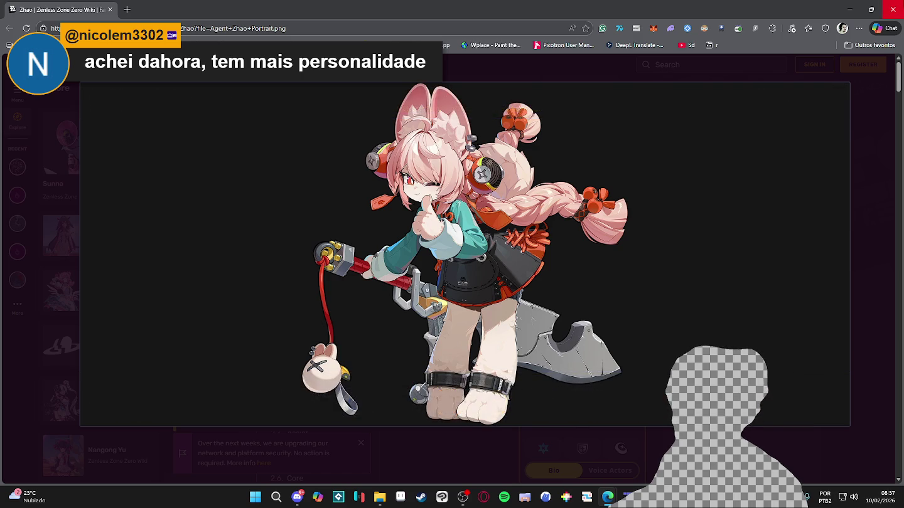
key("alt+Tab")
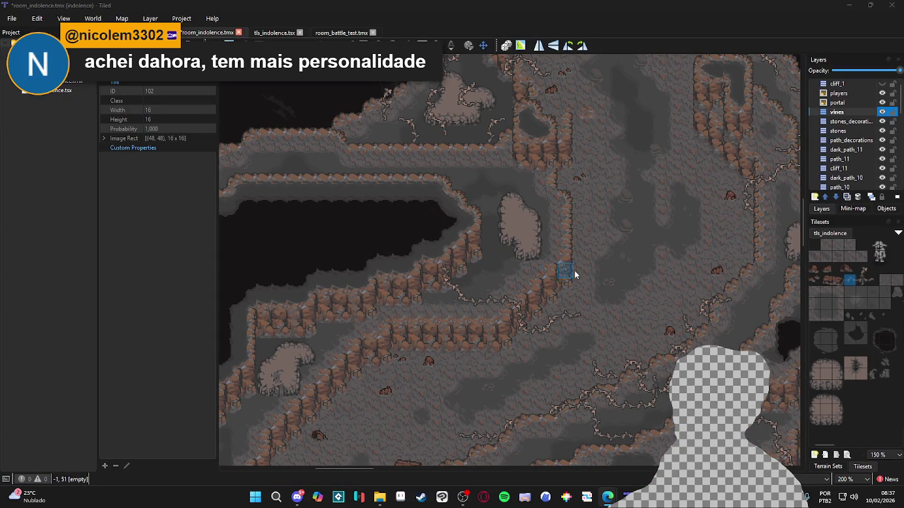
Pick vine tiles 103, 102 and 70 and stamp a single vine onto the map.
left_click(861, 281)
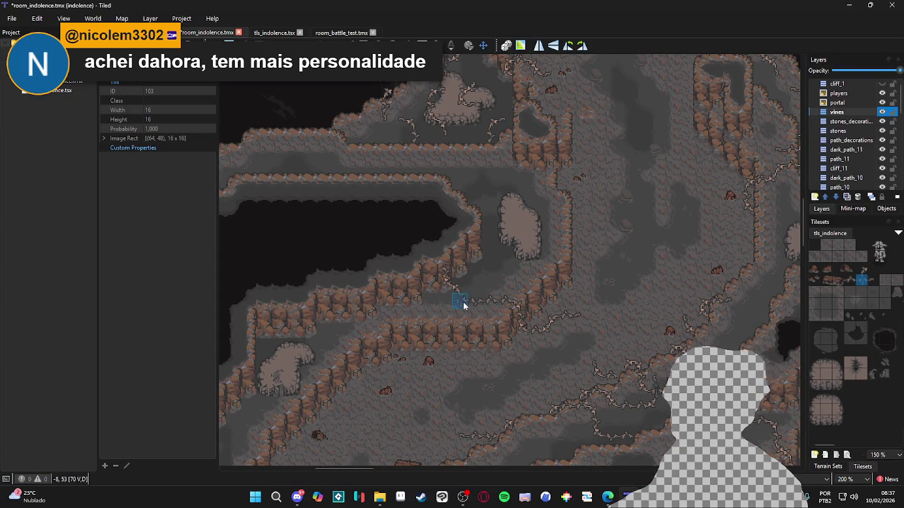
left_click(851, 282)
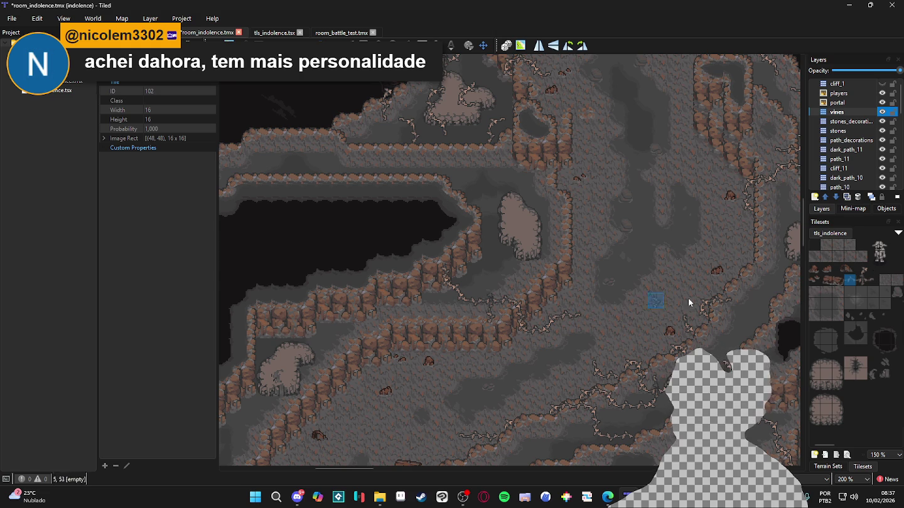
left_click(863, 272)
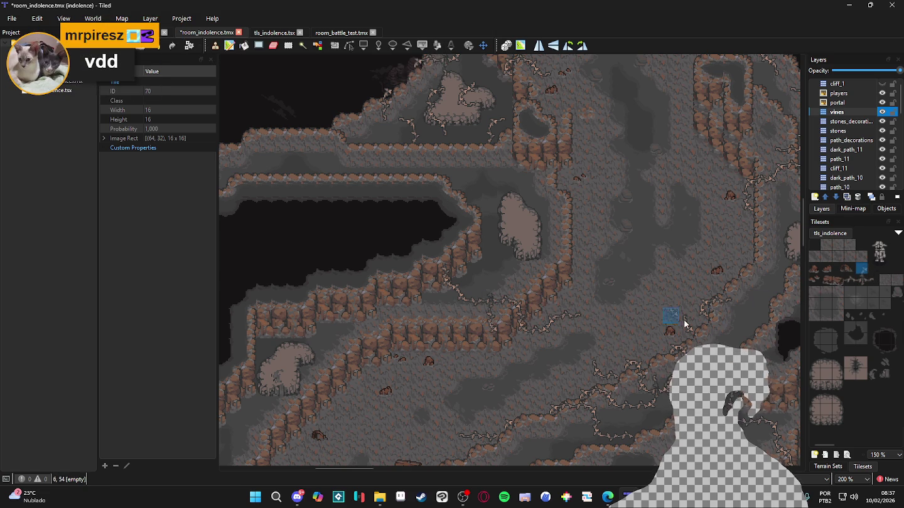
left_click(505, 331)
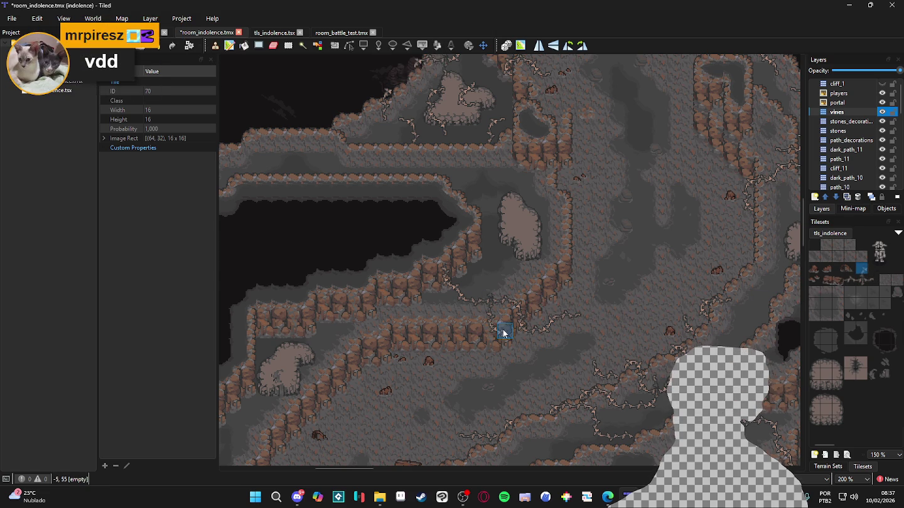
Compare vine tiles 104, 70 and 102 for the brush, ending on tile 70.
left_click(872, 280)
left_click(861, 269)
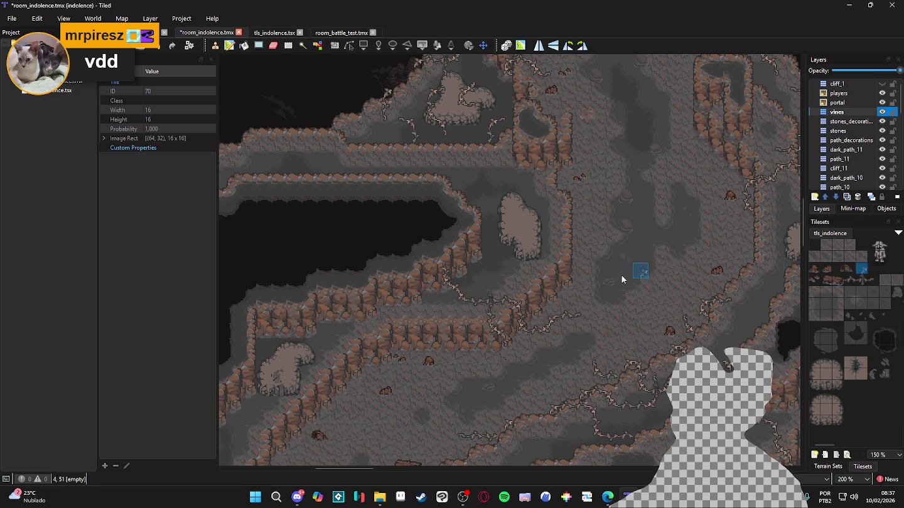
left_click(852, 279)
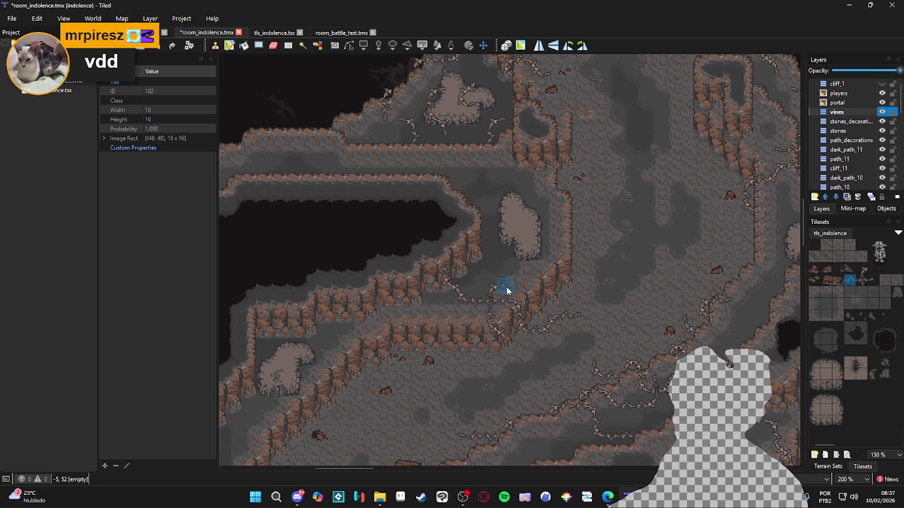
left_click(863, 270)
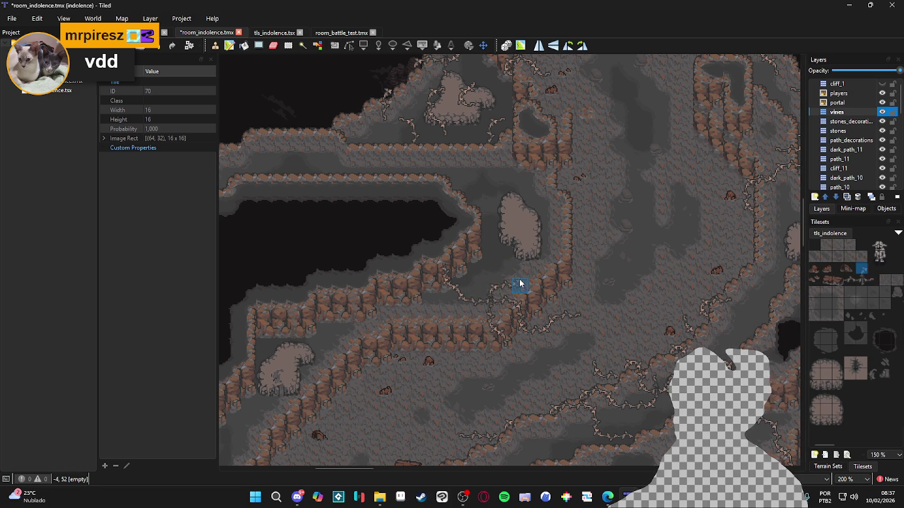
left_click(871, 280)
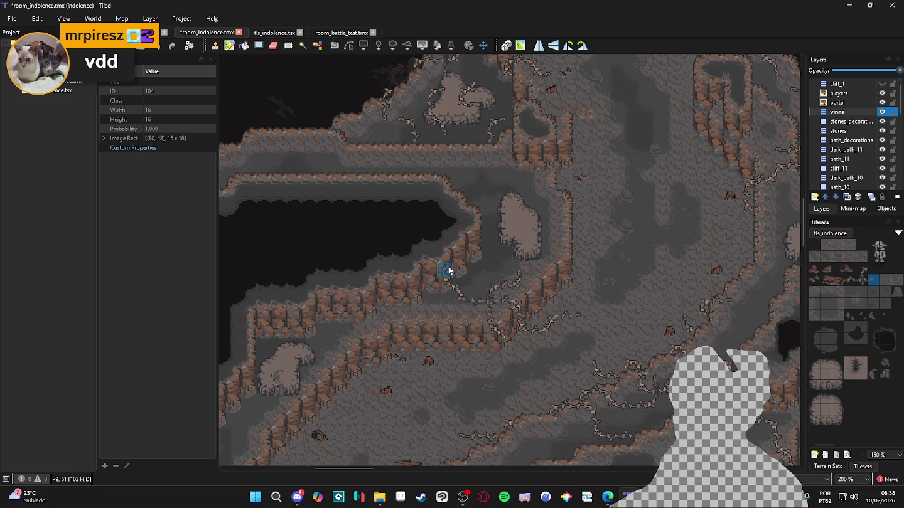
scroll(402, 257, "left", 1)
left_click(863, 270)
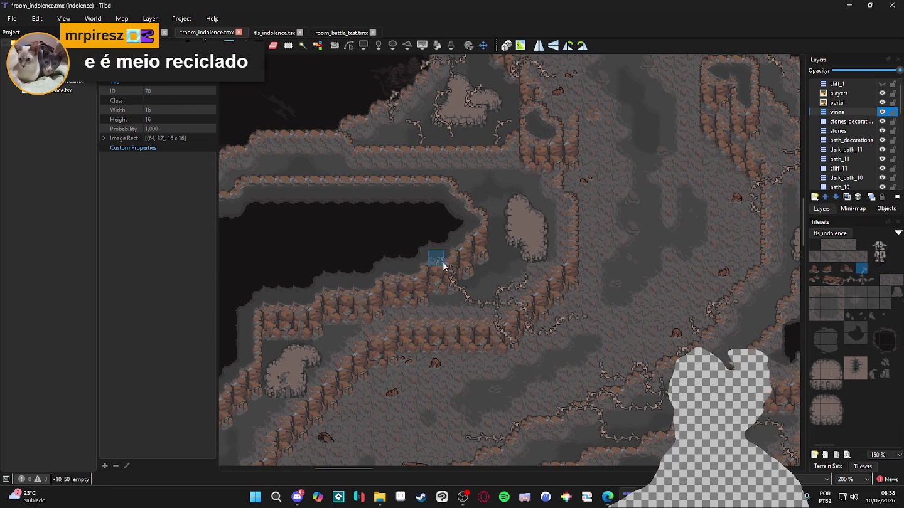
left_click(848, 280)
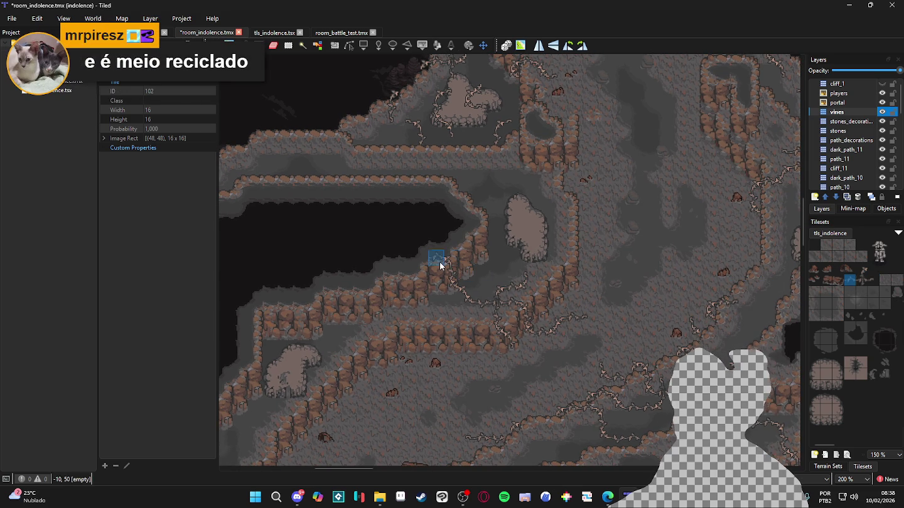
left_click(865, 267)
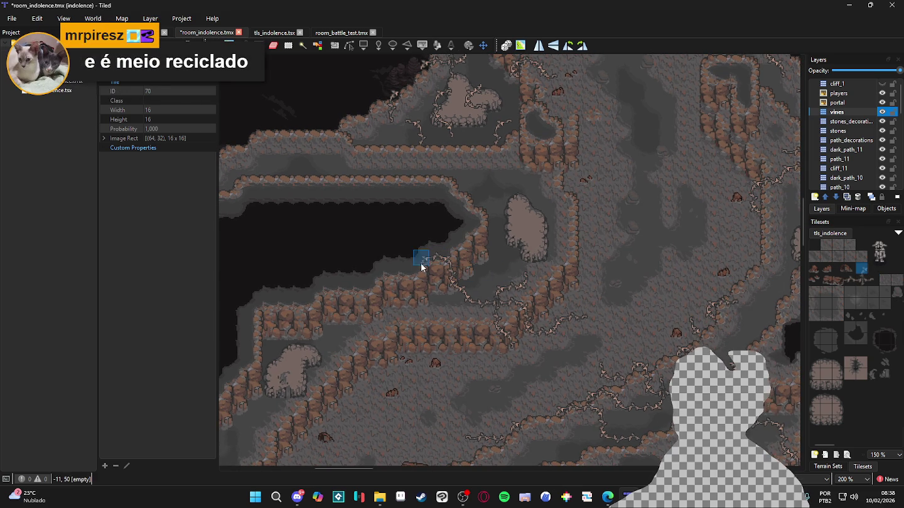
left_click(850, 281)
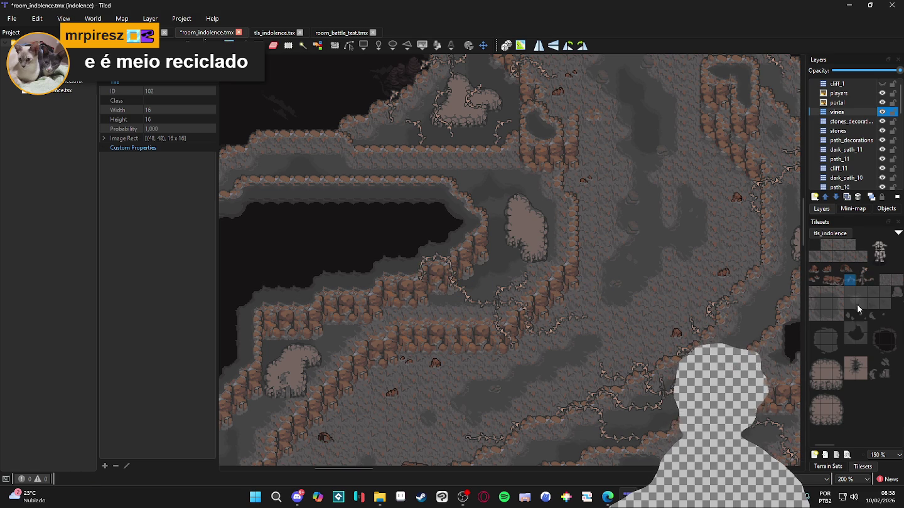
left_click(860, 271)
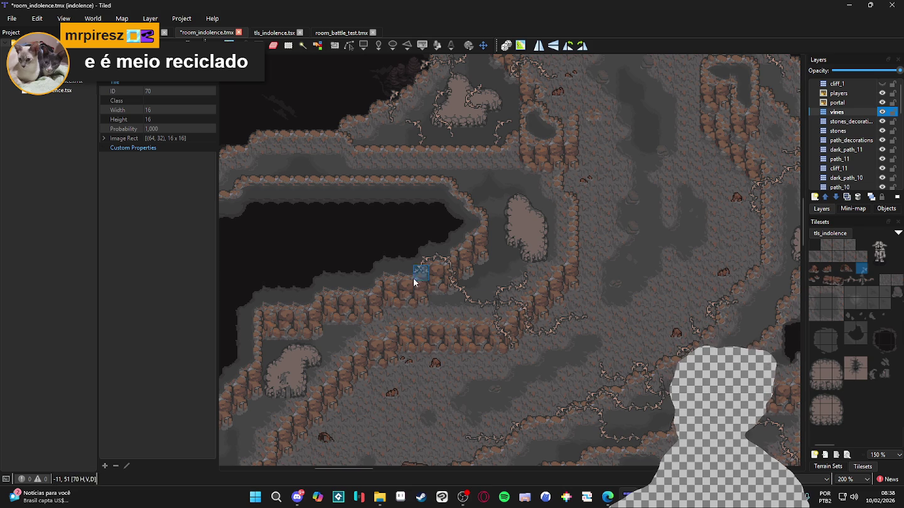
Take a two-tile vine stamp, reduce it to a single tile via right-click, and save the map.
left_click_drag(872, 280, 859, 280)
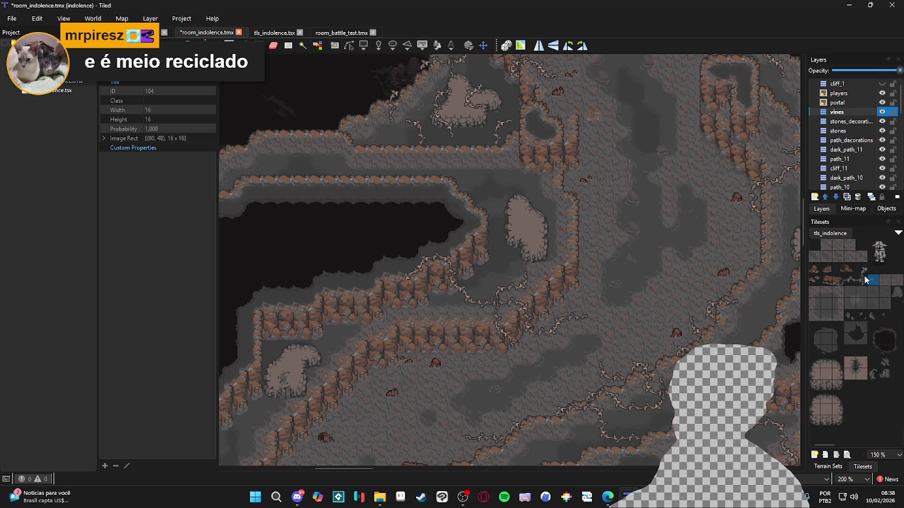
right_click(395, 288)
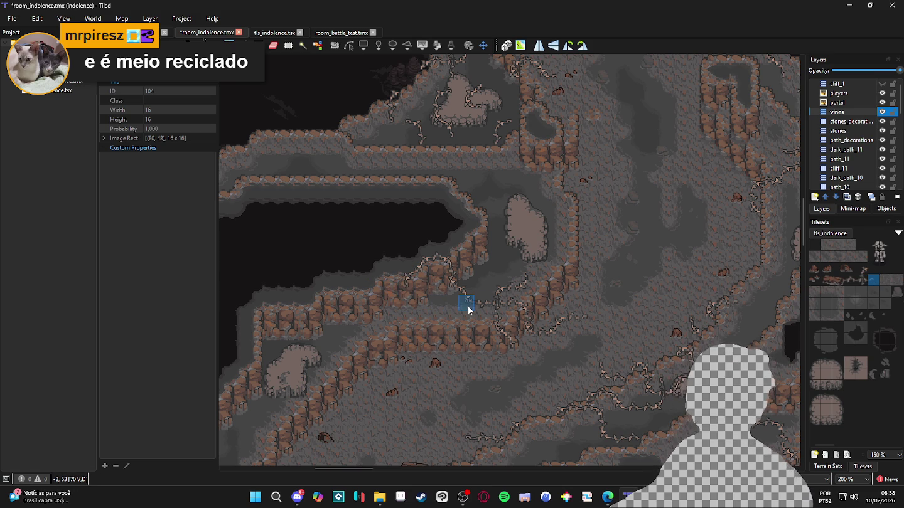
scroll(465, 302, "left", 1)
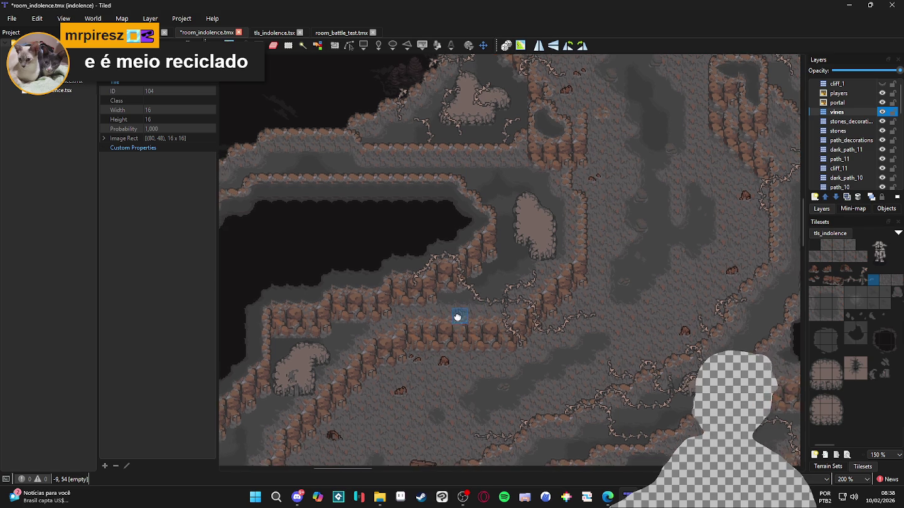
key("ctrl+s")
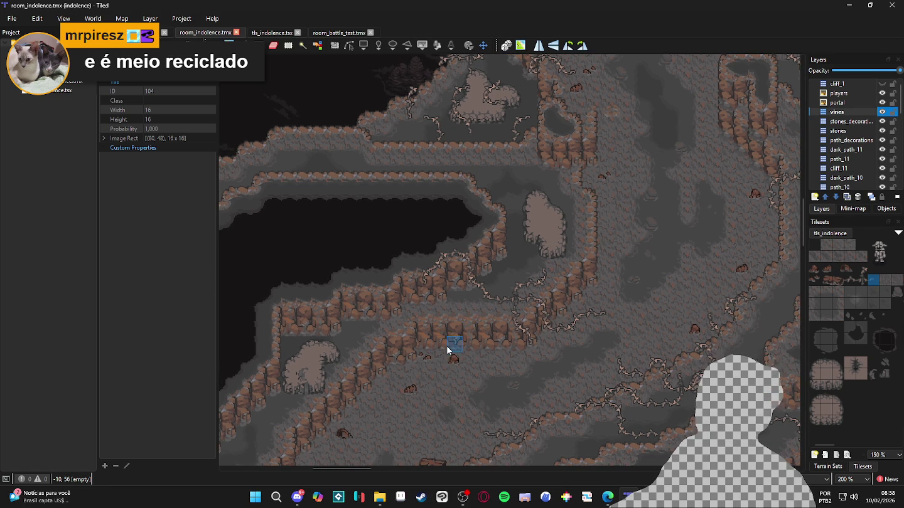
Scroll the view to the upper cliff and stamp a vine tile onto the cliff face.
scroll(449, 342, "left", 1)
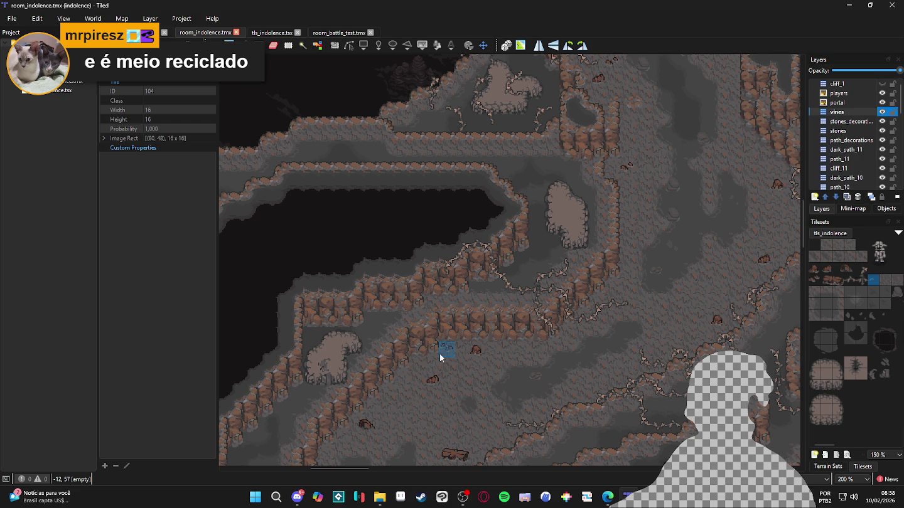
scroll(446, 350, "right", 5)
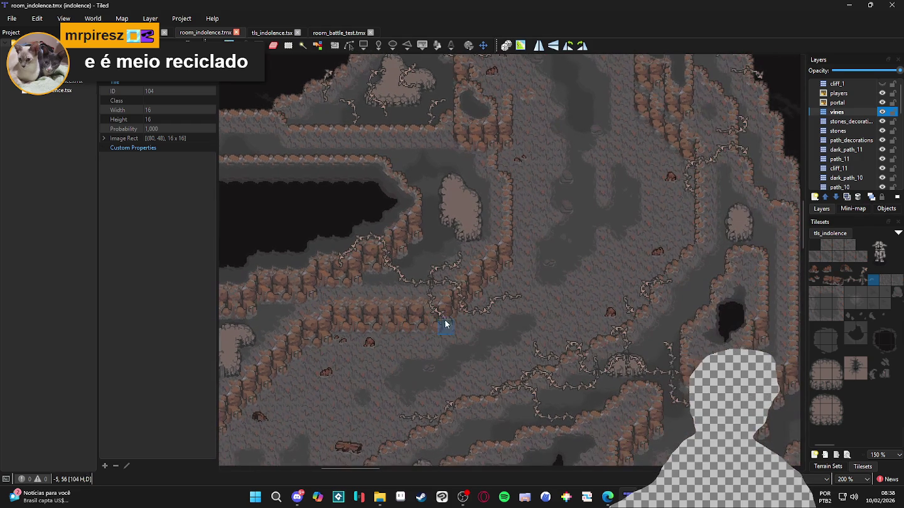
scroll(521, 270, "up", 1)
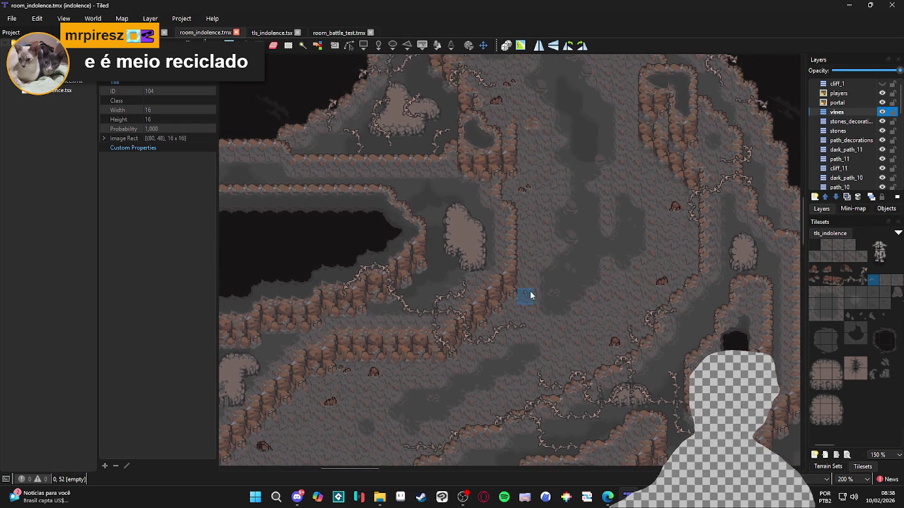
scroll(498, 270, "down", 4)
scroll(498, 269, "left", 3)
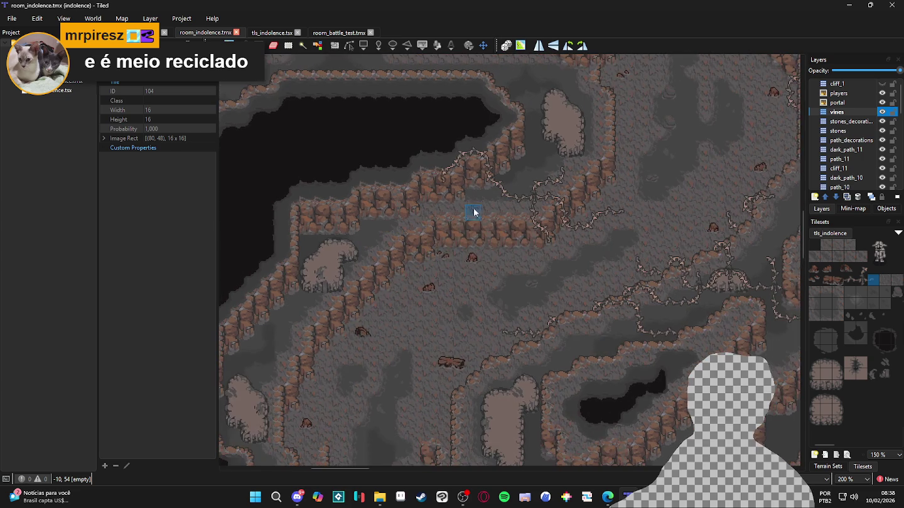
scroll(398, 297, "down", 1)
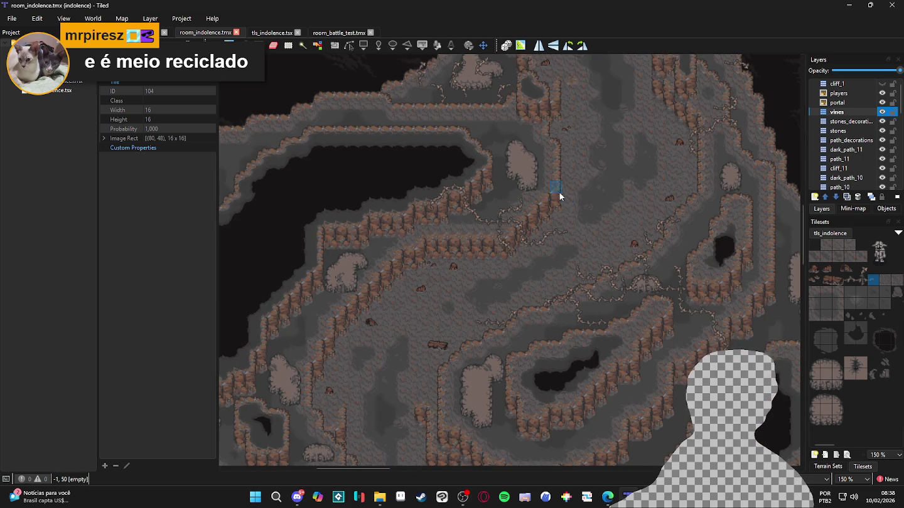
scroll(580, 202, "up", 2)
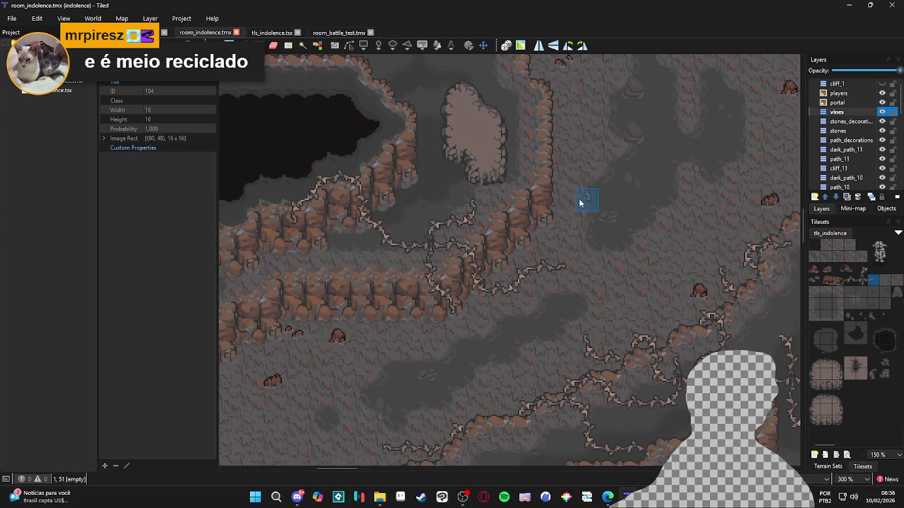
left_click(525, 152)
Stamp vine tiles 70 and 102 down the cliff edge and beneath the rock outcrop.
left_click(865, 271)
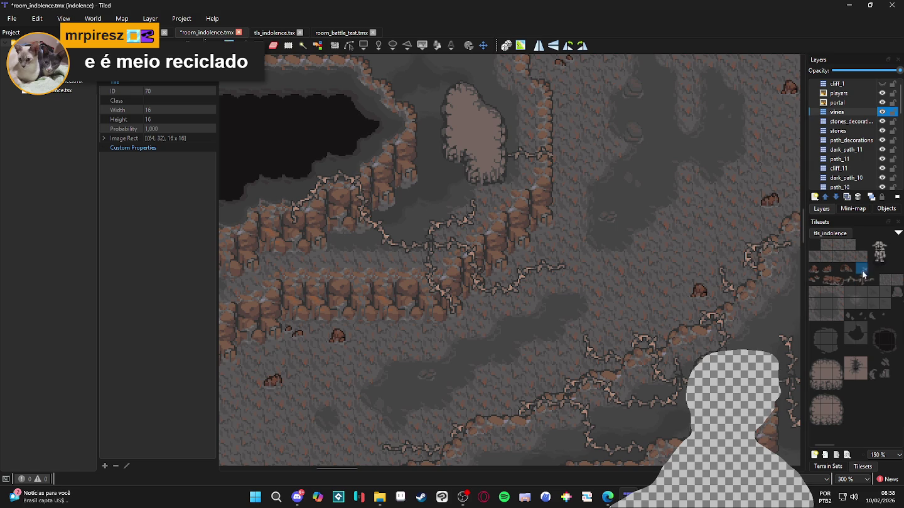
left_click(564, 161)
left_click(850, 279)
left_click(562, 183)
left_click(872, 269)
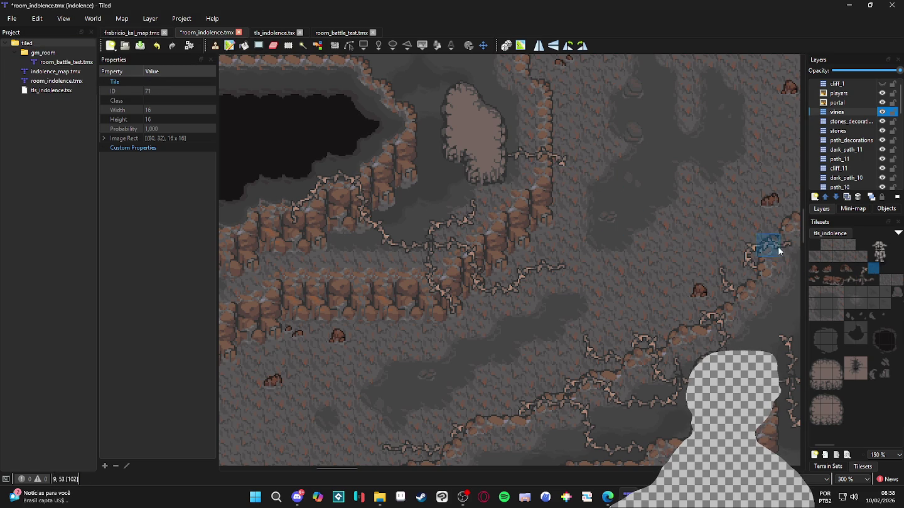
left_click(862, 268)
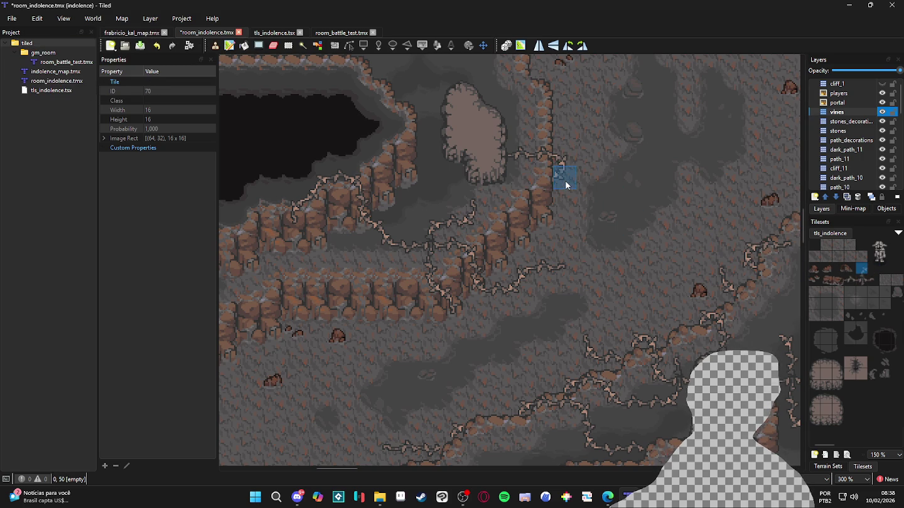
left_click(502, 158)
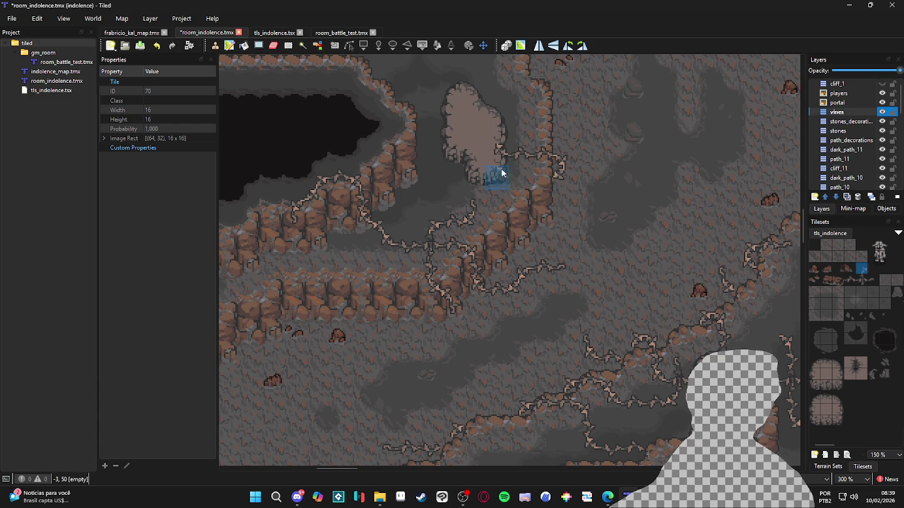
left_click(492, 135)
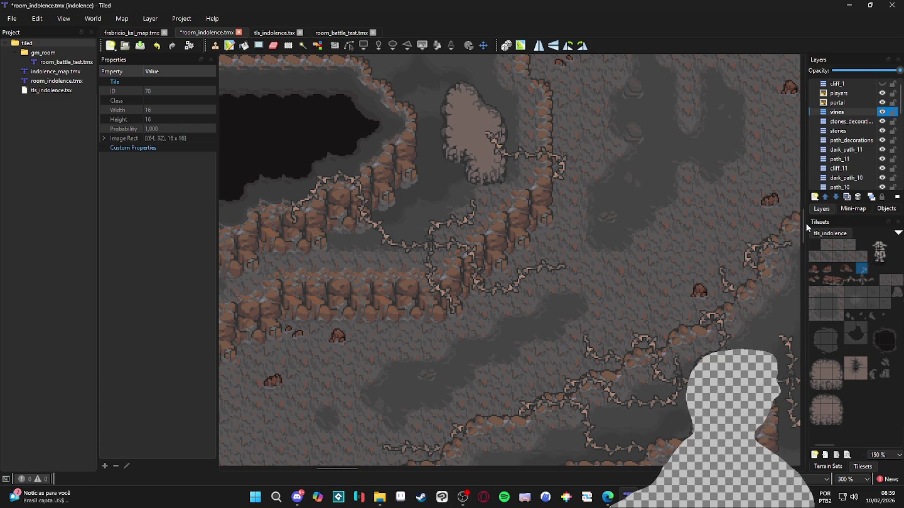
left_click(472, 133)
Paint vine tile 102 down the ledge wall and onto the lower ledge.
left_click(871, 281)
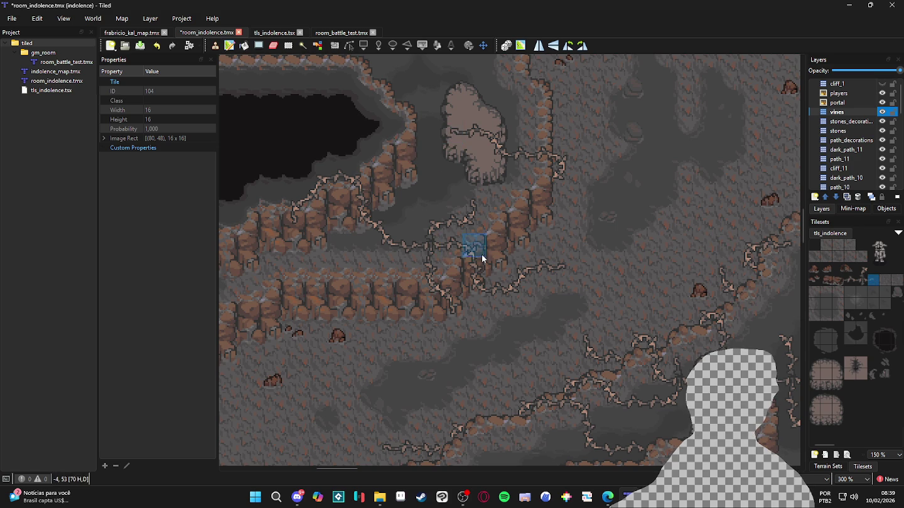
scroll(496, 279, "down", 2, "ctrl")
scroll(464, 270, "down", 1)
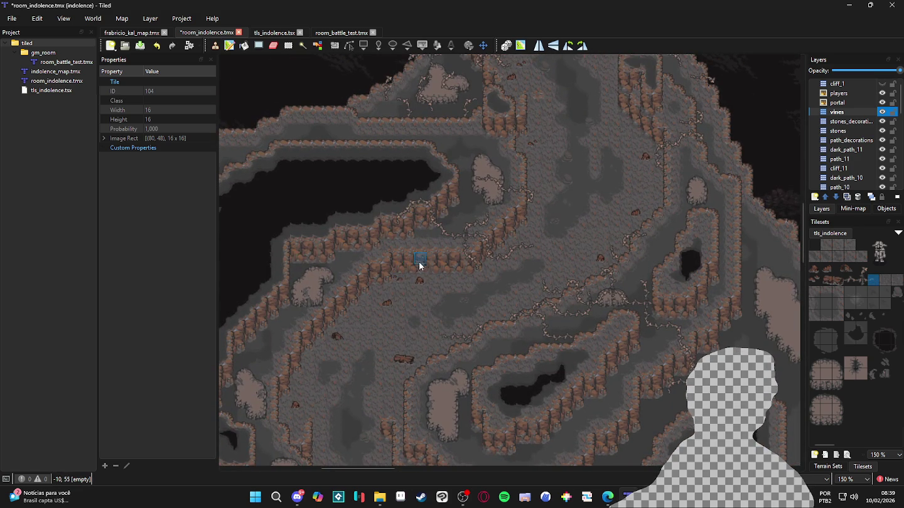
scroll(413, 266, "up", 1, "ctrl")
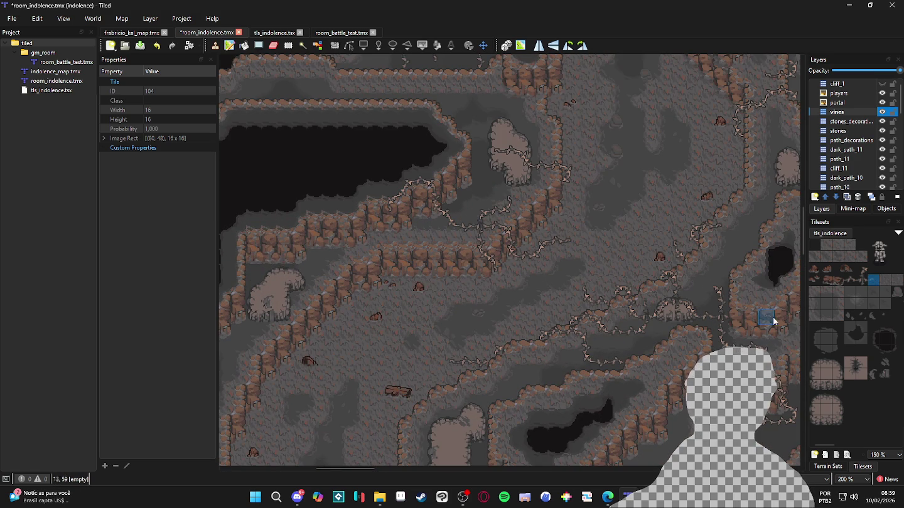
left_click(849, 281)
scroll(414, 255, "up", 1, "ctrl")
left_click(453, 251)
left_click(438, 278)
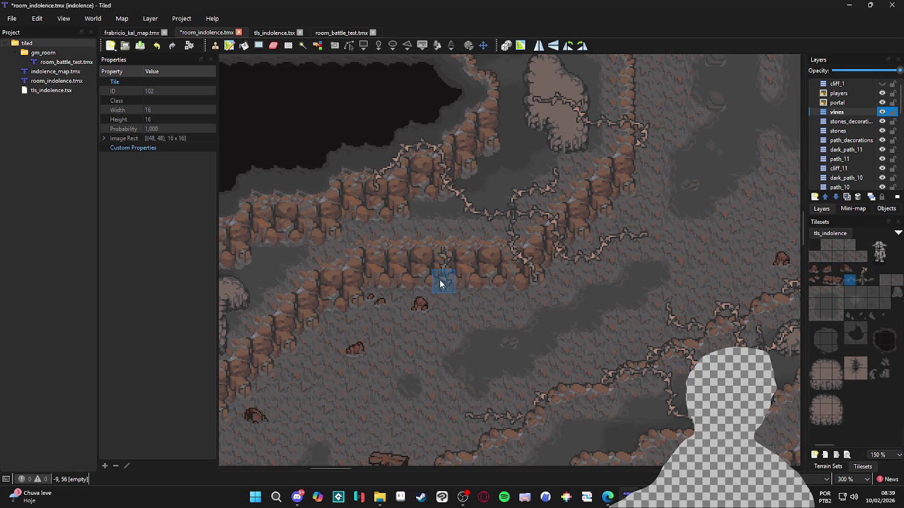
left_click(467, 302)
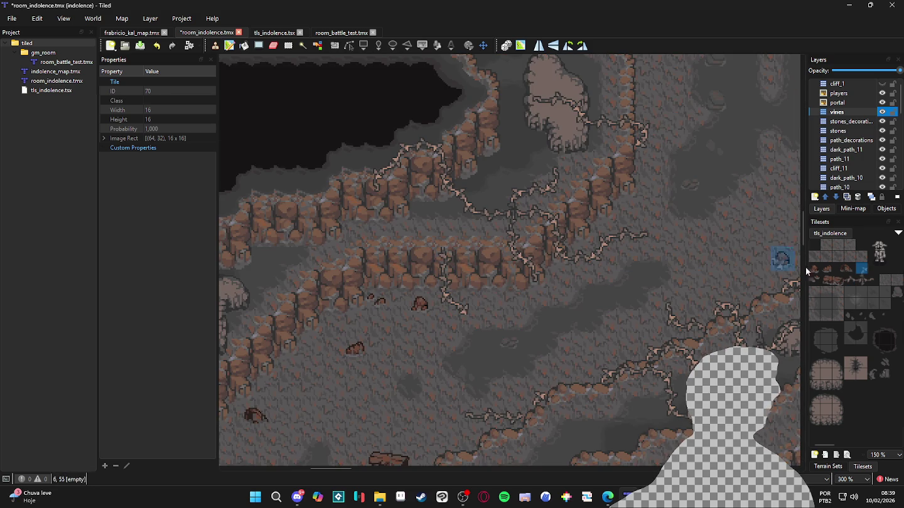
Add more ledge-wall vines, alternating tiles 102 and 70, then pick tile 104.
left_click(852, 281)
left_click(442, 274)
left_click(862, 270)
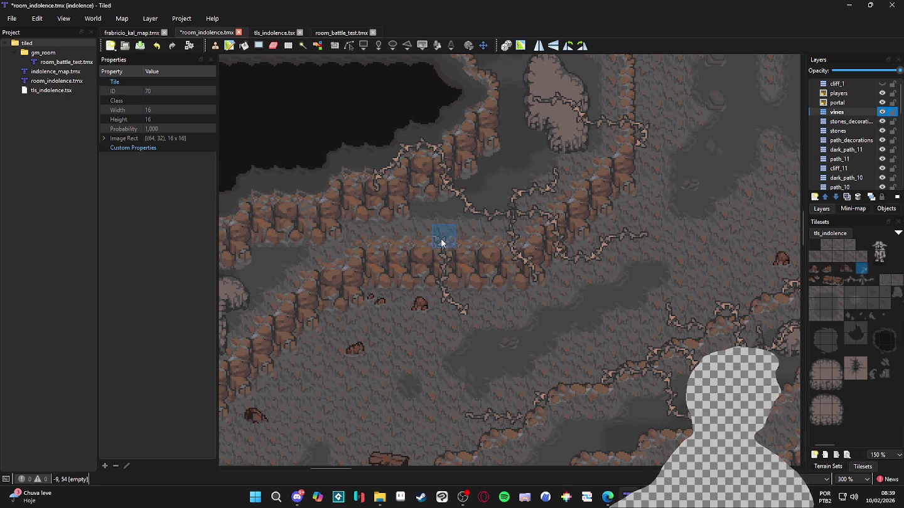
left_click(456, 239)
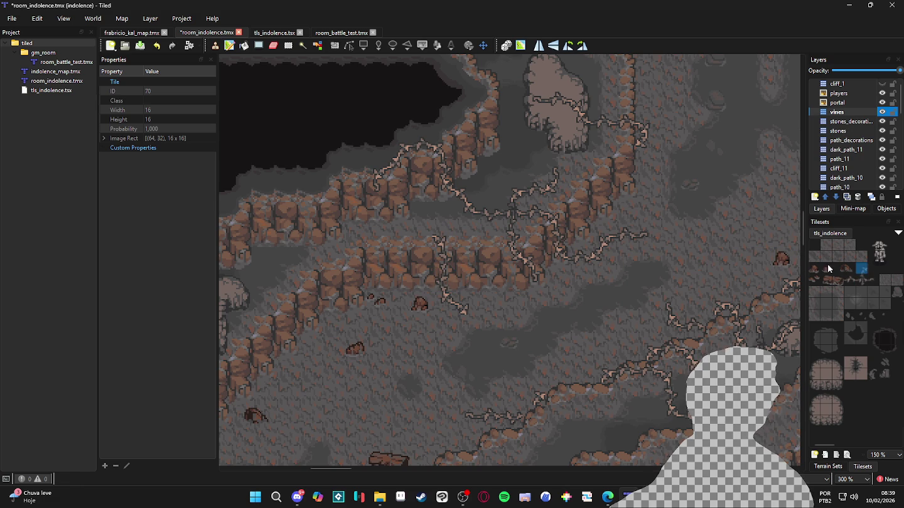
left_click(425, 235)
left_click(872, 280)
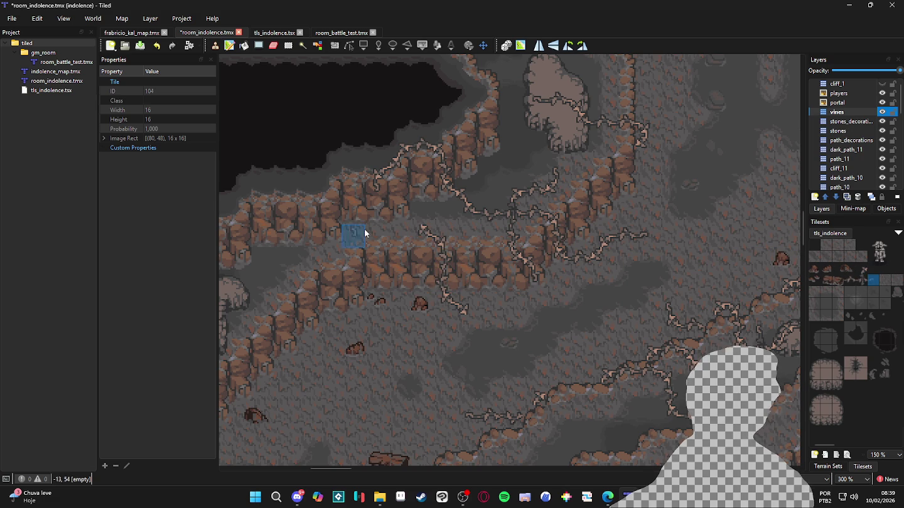
Stamp a vine tile from the Tilesets panel on the central ledge edge.
scroll(502, 279, "down", 1)
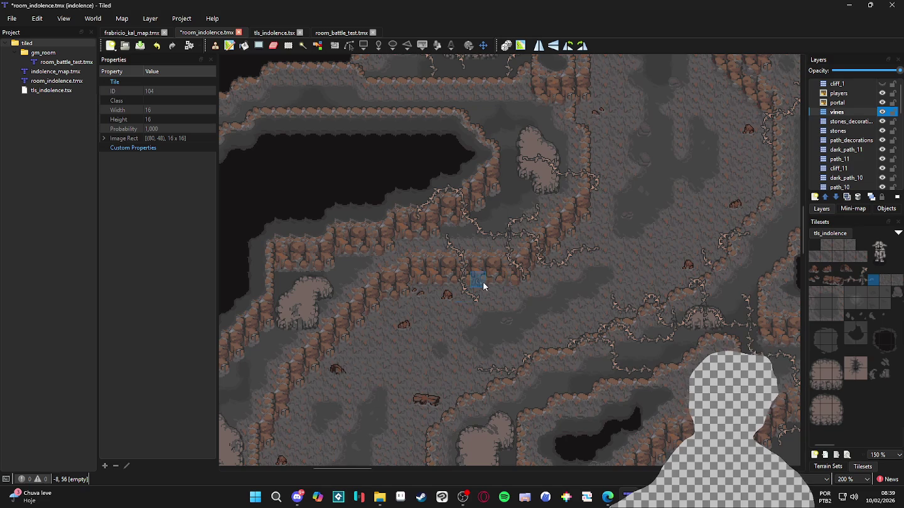
scroll(342, 286, "down", 2)
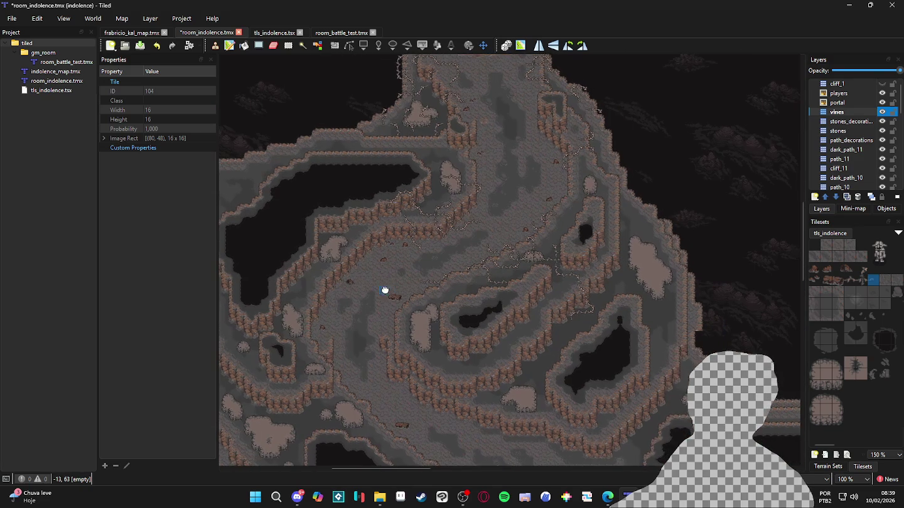
scroll(360, 297, "left", 2)
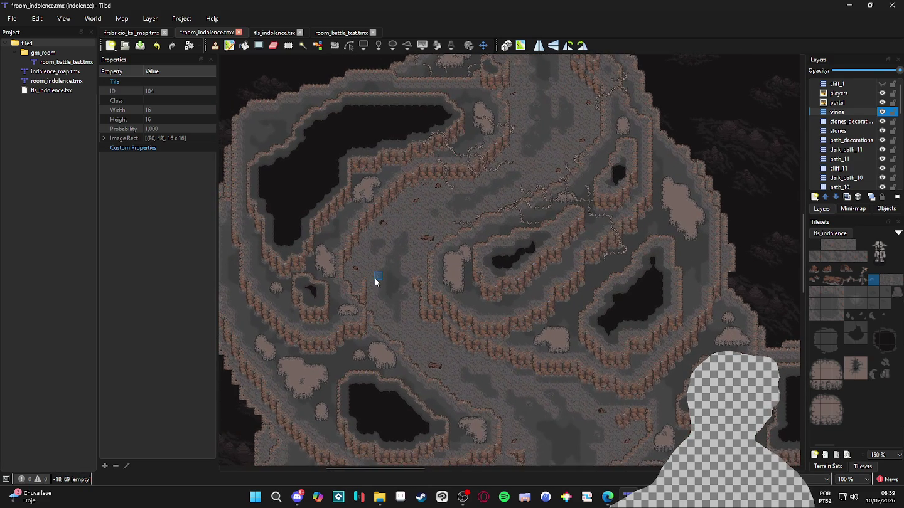
scroll(378, 340, "down", 3)
scroll(350, 258, "right", 2)
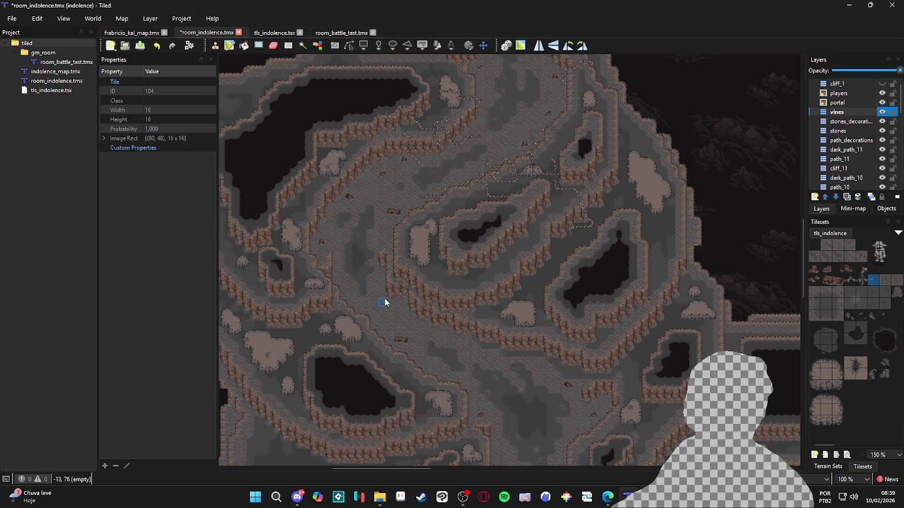
scroll(403, 339, "up", 2)
scroll(367, 315, "left", 2)
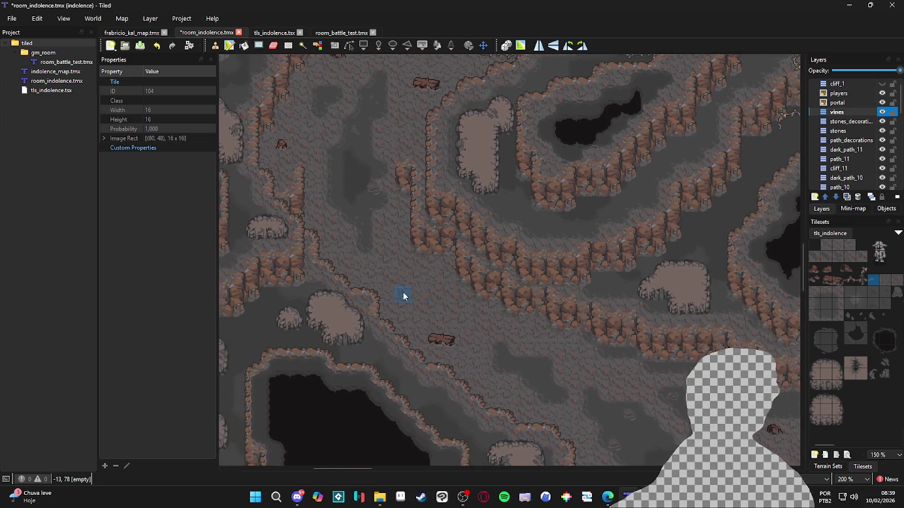
left_click(848, 281)
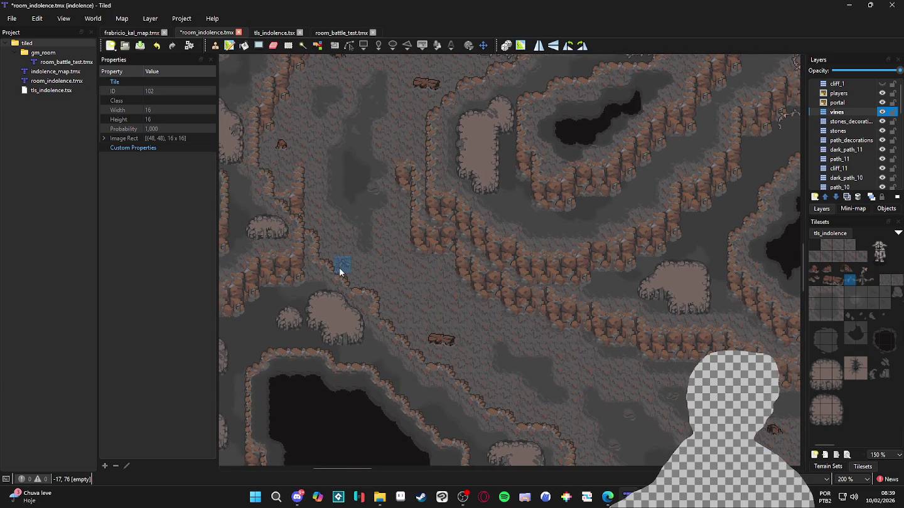
scroll(338, 270, "up", 1)
left_click(339, 292)
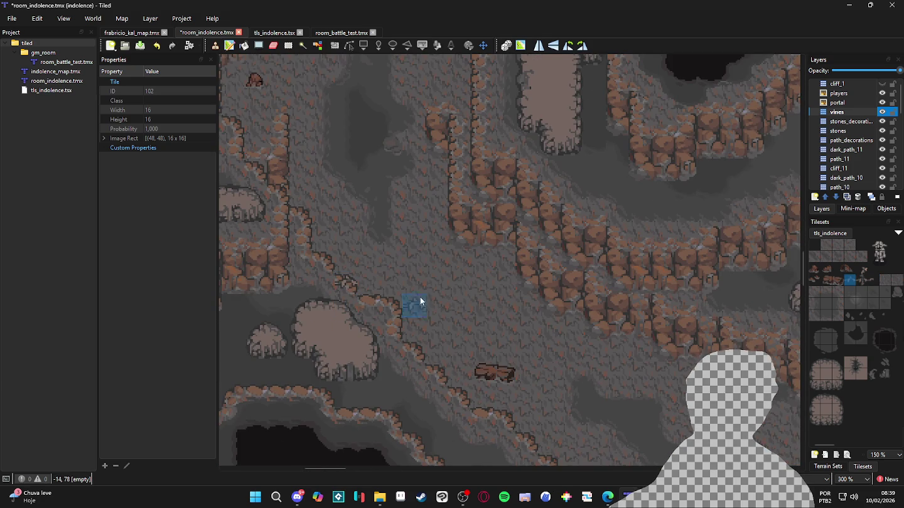
Continue the vine along the ledge with tiles 102, 70 and 104, reaching cell -19,78.
left_click(861, 271)
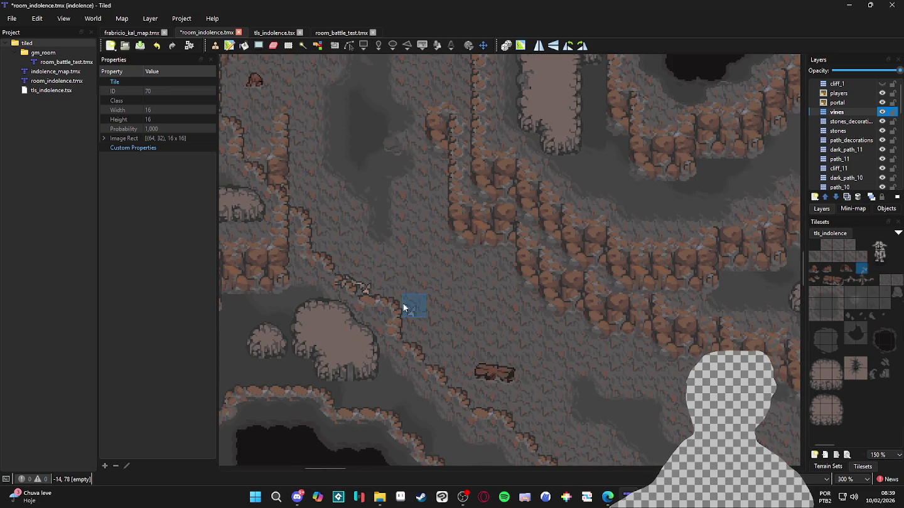
left_click(846, 279)
left_click(321, 282)
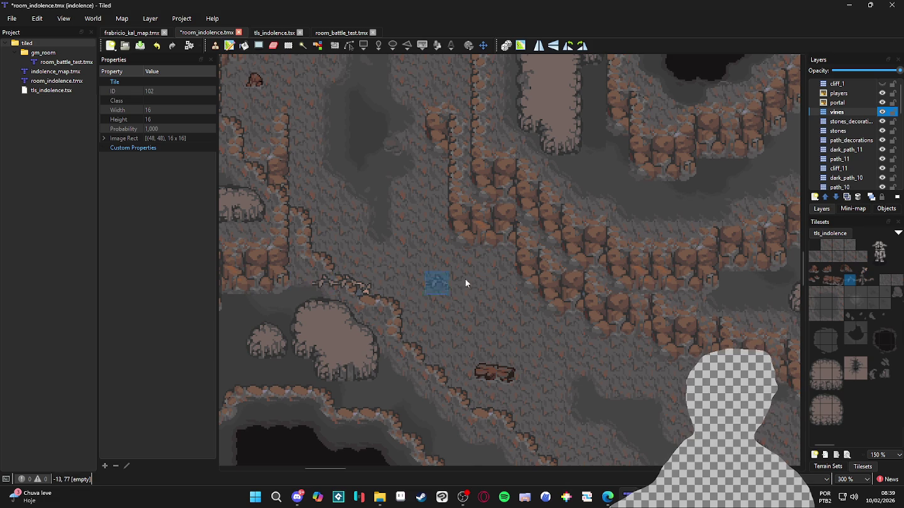
left_click(862, 268)
left_click(303, 287)
left_click(873, 280)
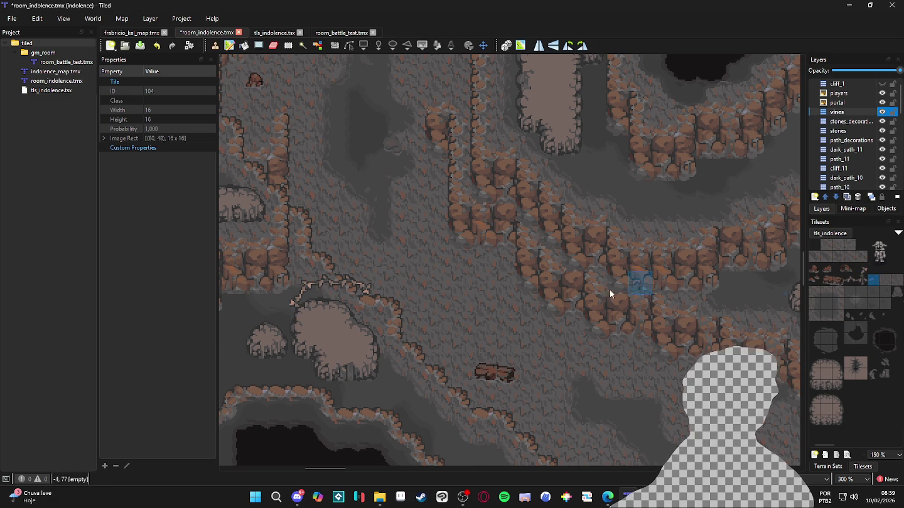
left_click(294, 313)
Stamp vine tiles 102 and 70 on the cliff and down onto the ledge below.
scroll(396, 327, "down", 2)
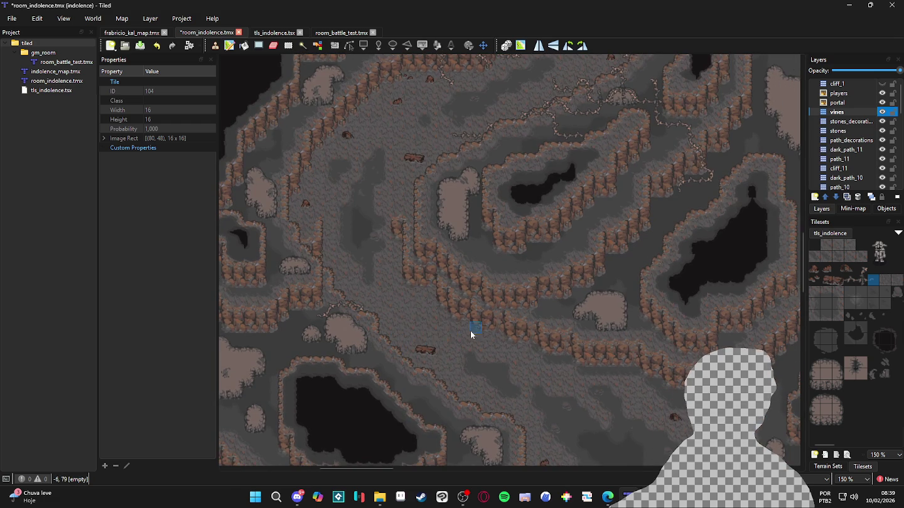
scroll(466, 330, "up", 1)
left_click(852, 282)
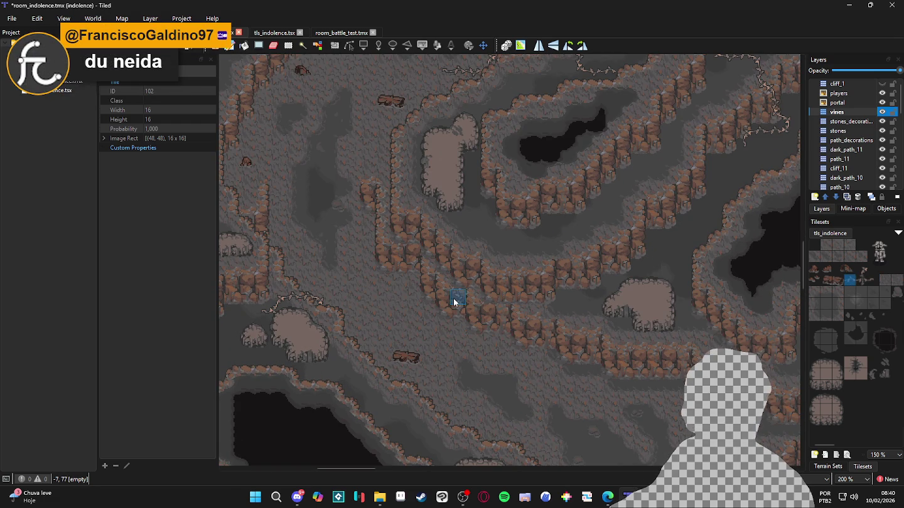
left_click(453, 313)
left_click(862, 270)
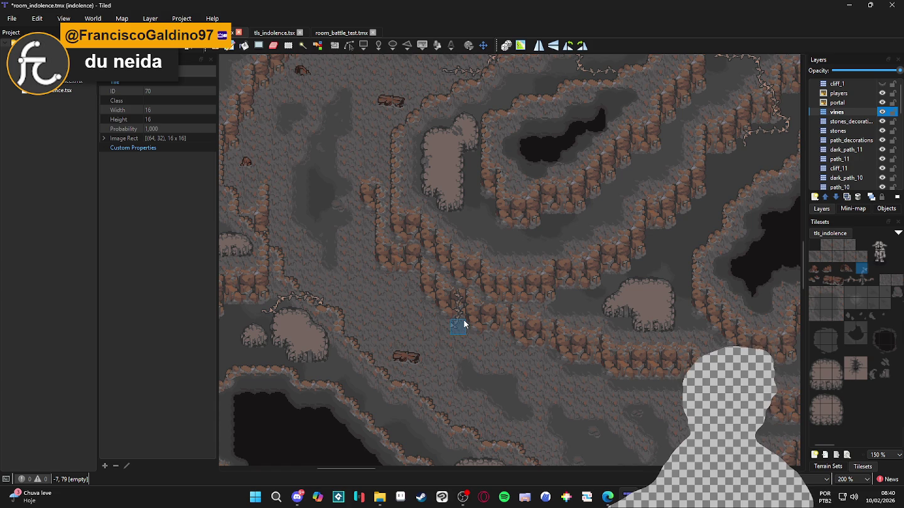
left_click(847, 277)
left_click(439, 323)
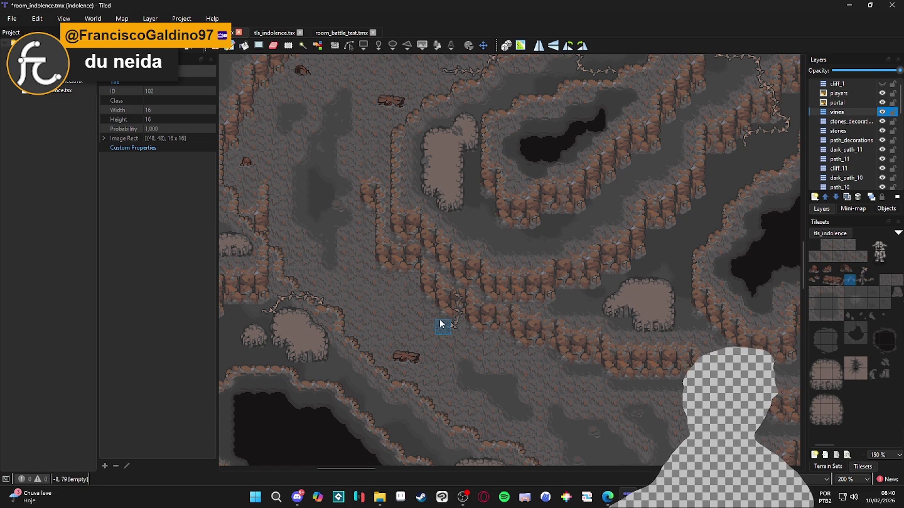
left_click(862, 270)
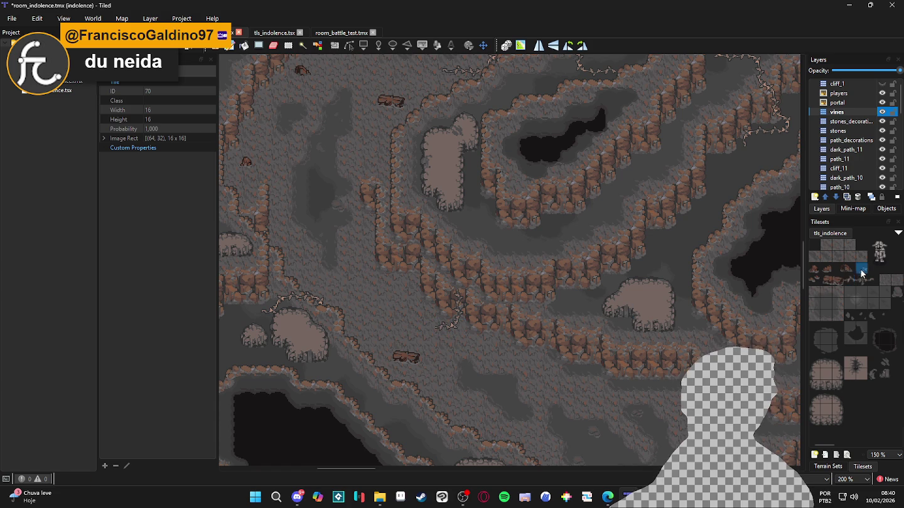
left_click(432, 325)
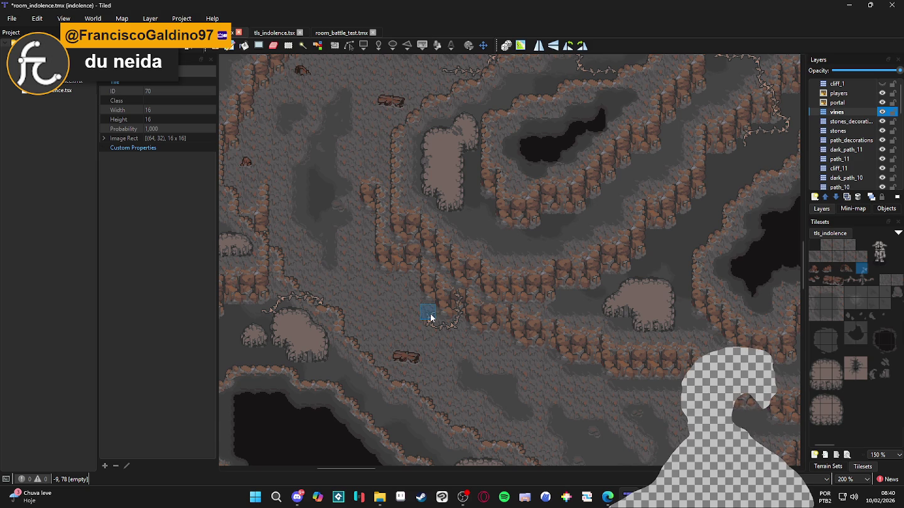
Add a vine tile up the cliff face, settle on tile 104, and save room_indolence.tmx.
left_click(872, 280)
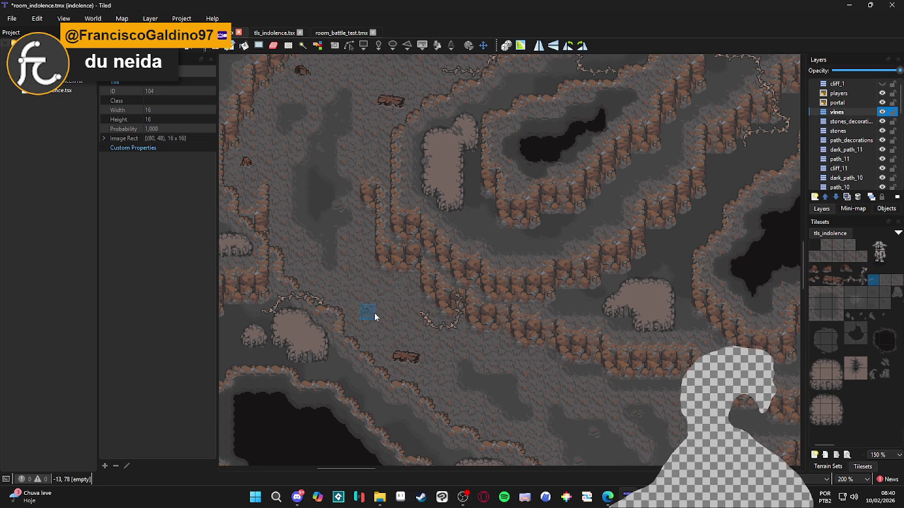
left_click(862, 269)
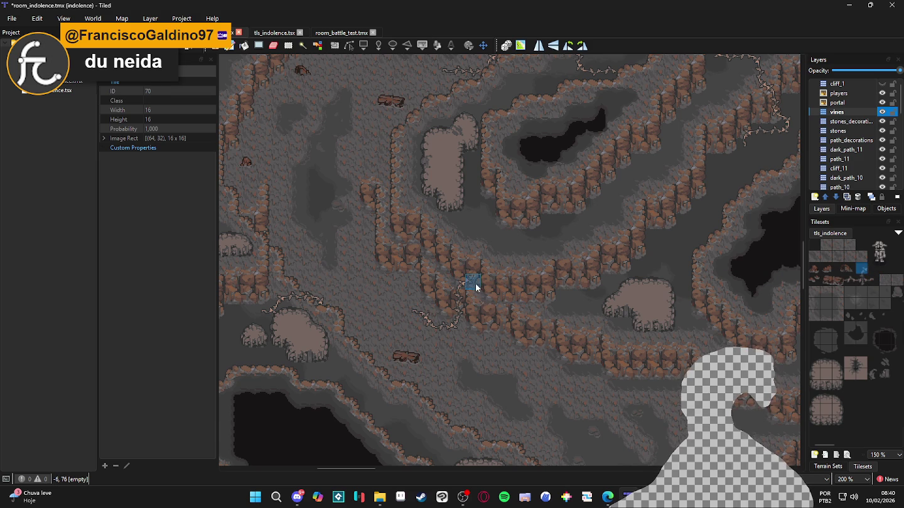
left_click(852, 280)
left_click(473, 269)
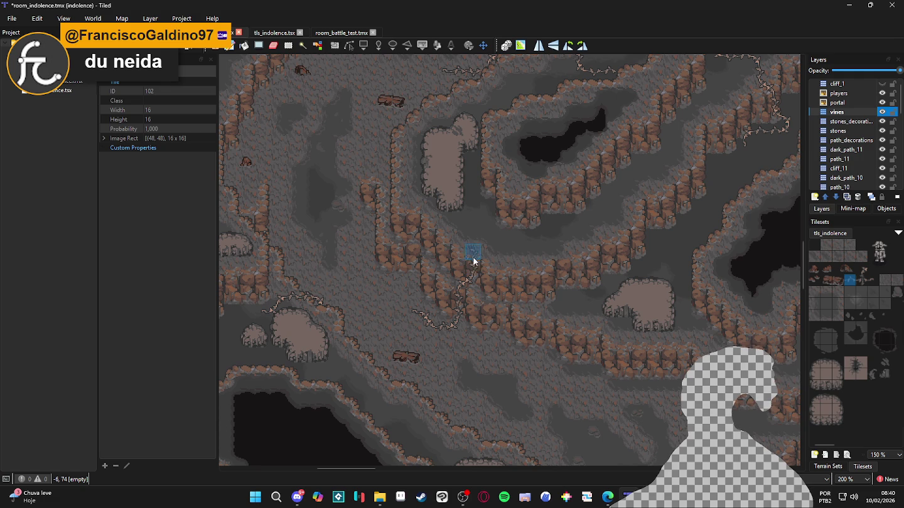
left_click(862, 269)
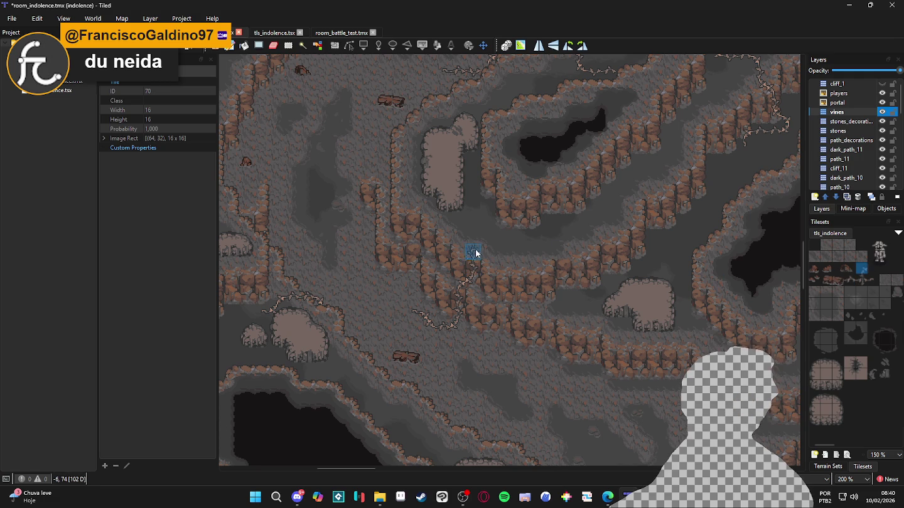
left_click_drag(857, 280, 871, 280)
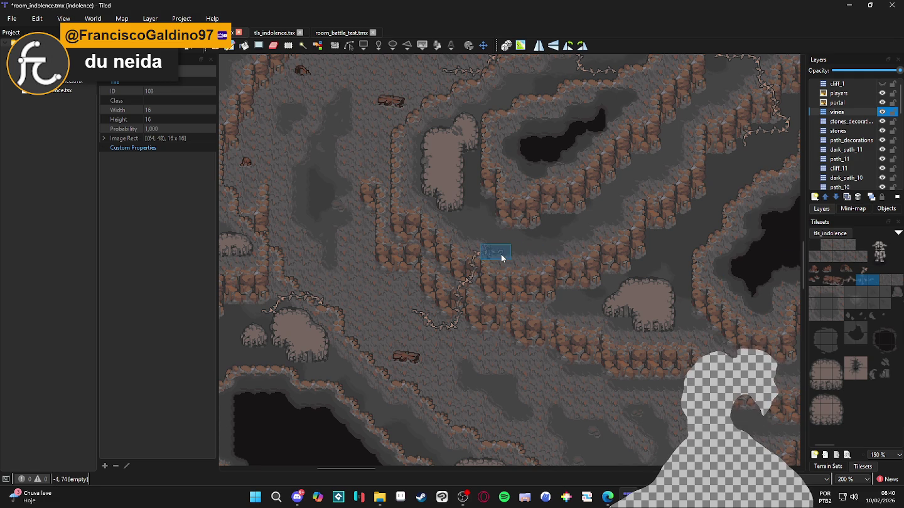
left_click(873, 280)
scroll(490, 287, "down", 1)
key("ctrl+s")
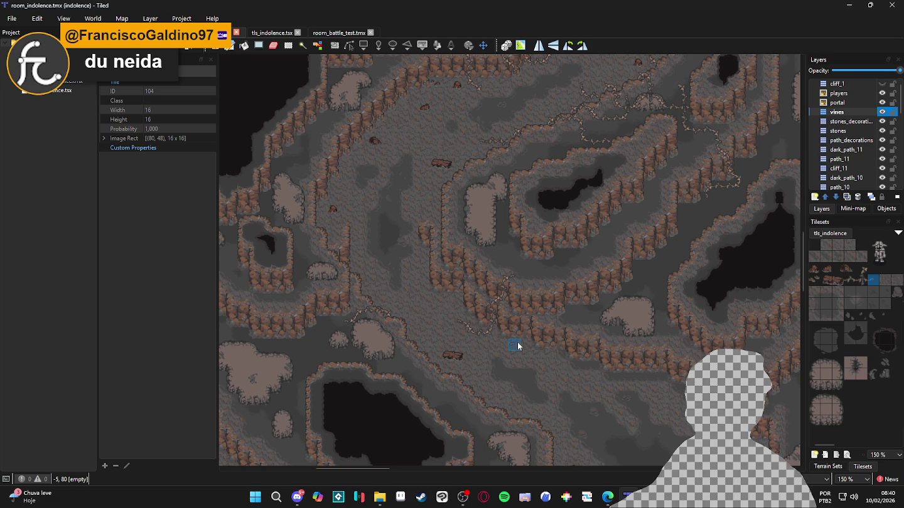
Stamp a vine top tile on the cliff beside the central pale mound using tiles 102 and 70.
scroll(519, 347, "down", 1)
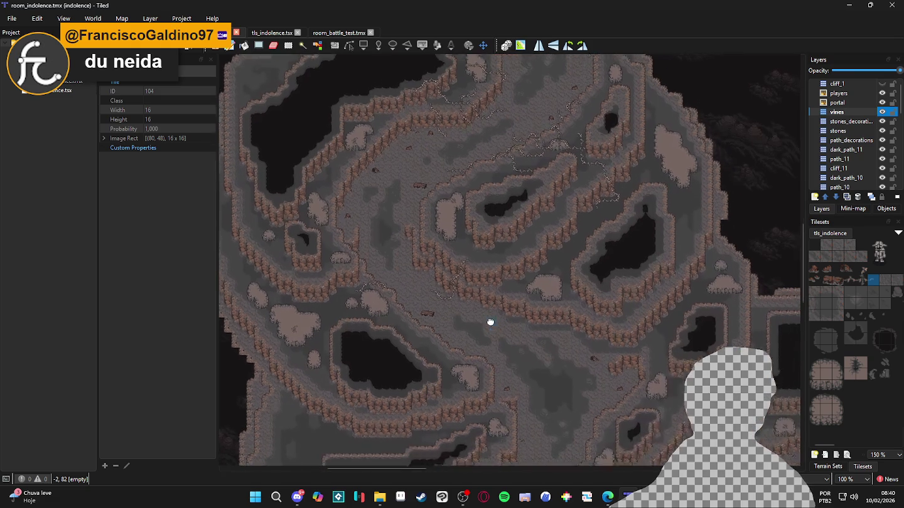
scroll(444, 339, "up", 1)
left_click_drag(439, 327, 439, 356)
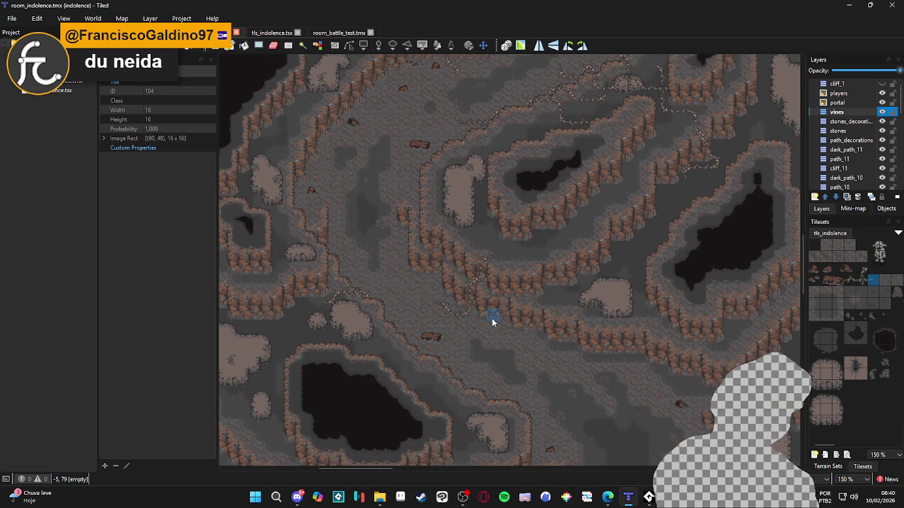
scroll(491, 325, "down", 1)
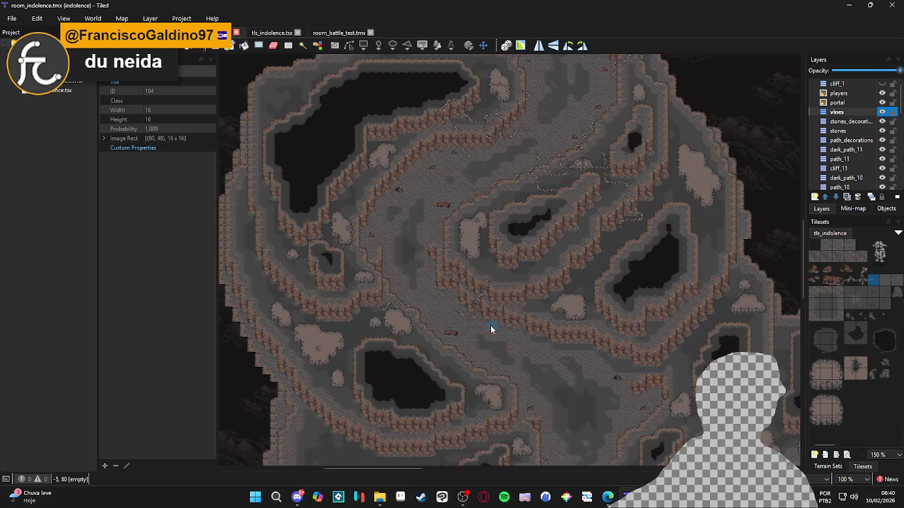
left_click_drag(493, 341, 486, 318)
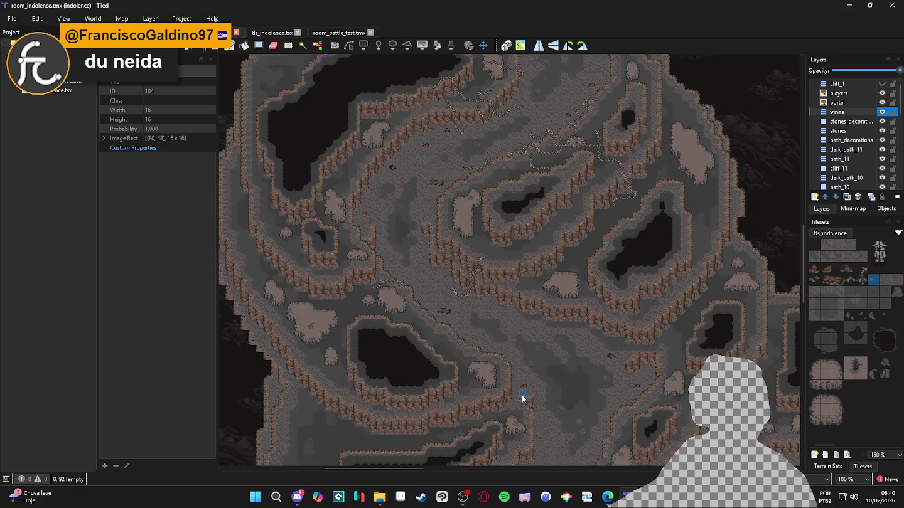
scroll(517, 342, "up", 2)
left_click(849, 279)
left_click(861, 268)
left_click(530, 191)
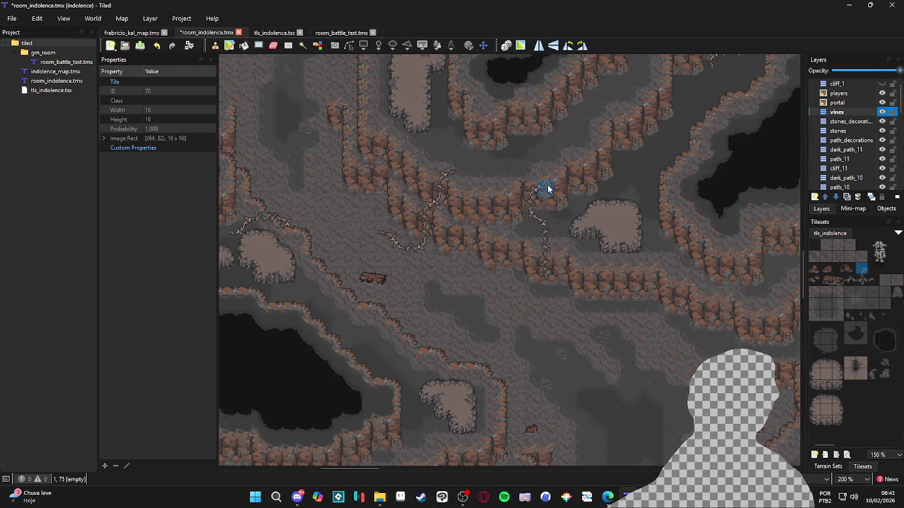
Extend the central vine about three tiles up the cliff with tiles 102, 70, 69 and 104.
left_click(849, 280)
left_click_drag(545, 182, 540, 145)
scroll(597, 173, "up", 1)
left_click(862, 269)
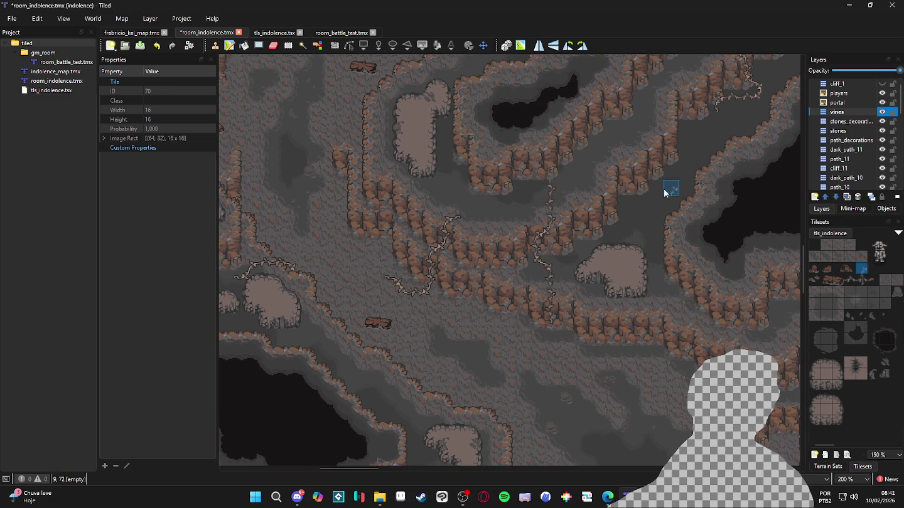
left_click(537, 175)
left_click(849, 269)
left_click(537, 158)
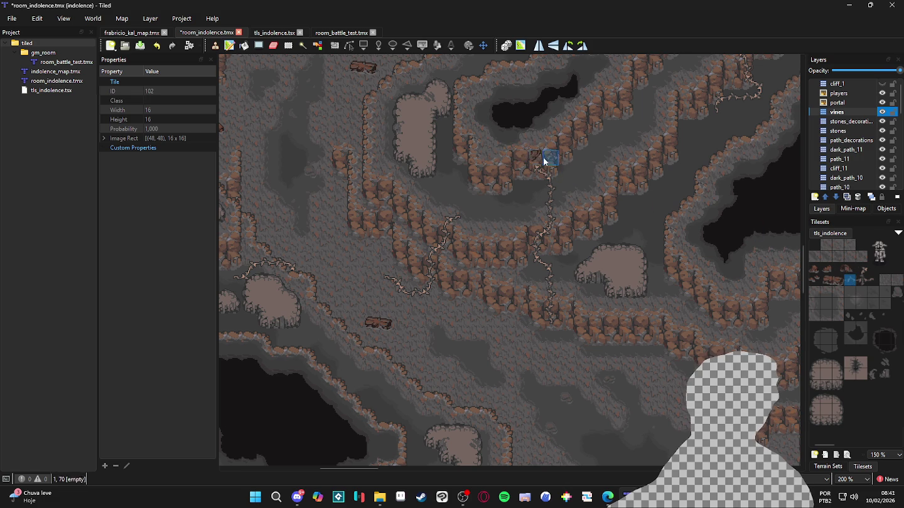
left_click(862, 269)
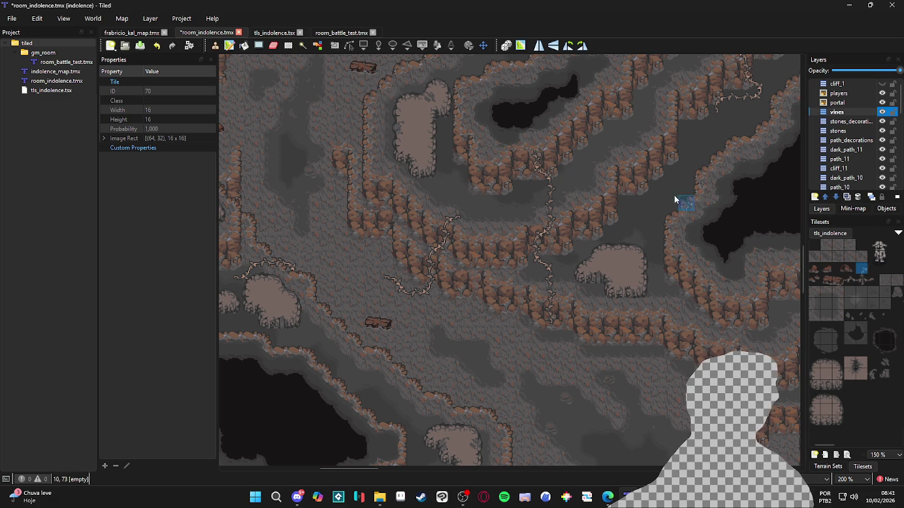
left_click(867, 281)
left_click(548, 137)
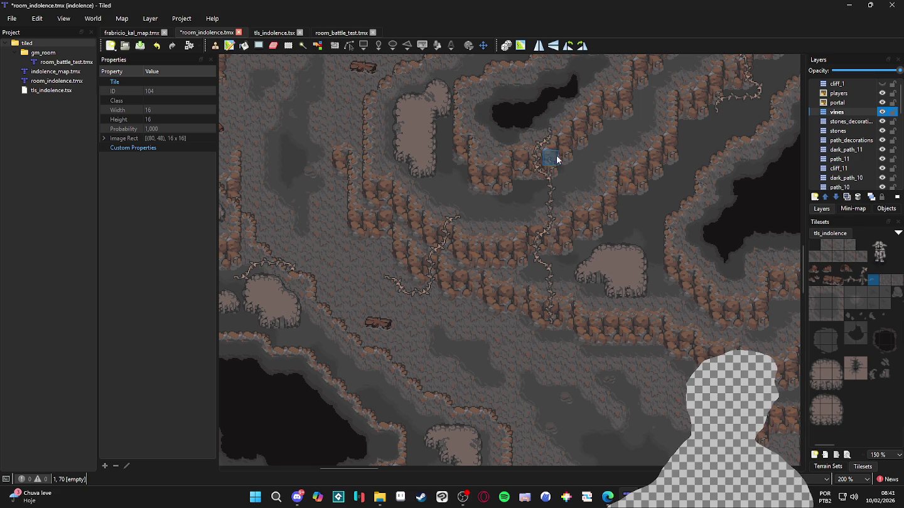
scroll(581, 276, "down", 1)
scroll(589, 293, "down", 1, "ctrl")
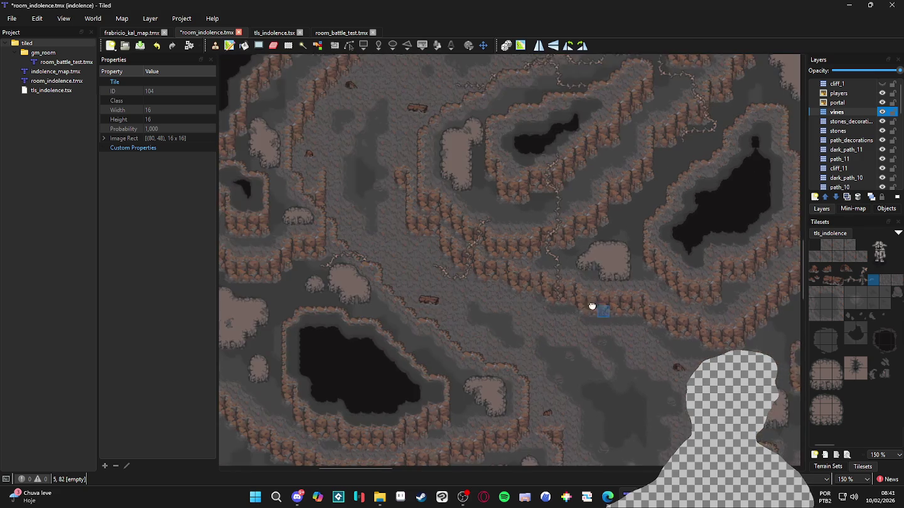
scroll(447, 242, "up", 1)
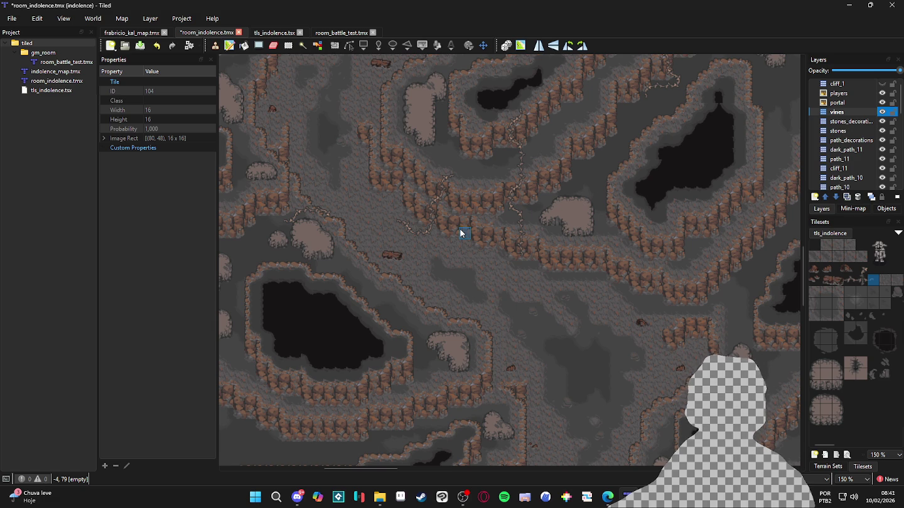
scroll(446, 287, "up", 2)
scroll(467, 282, "down", 2)
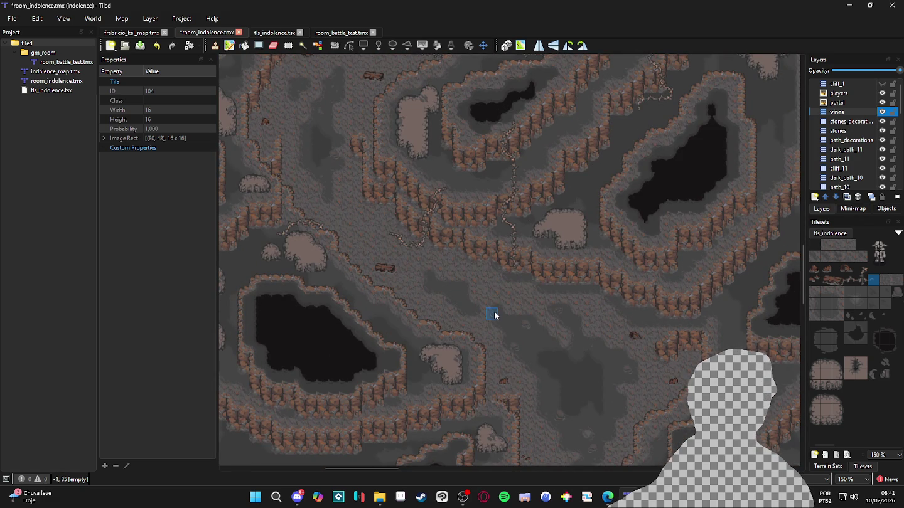
scroll(494, 312, "up", 5)
scroll(503, 381, "down", 5)
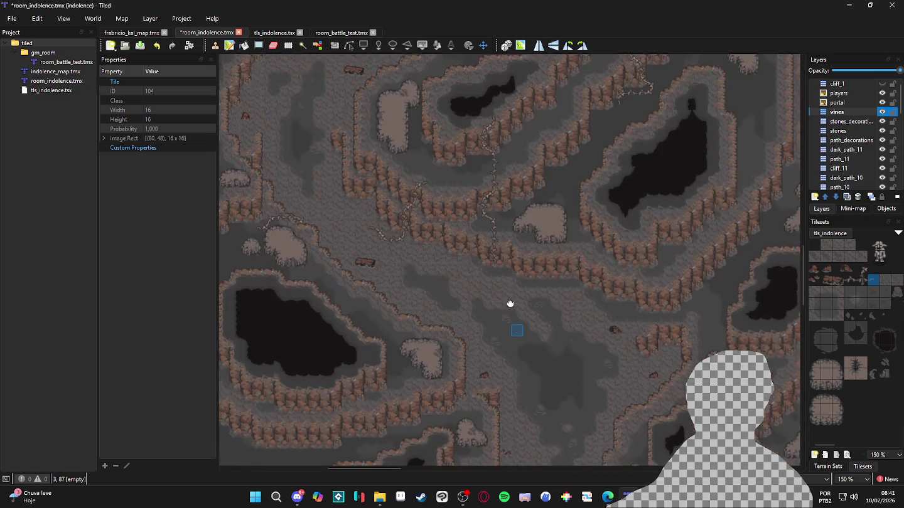
scroll(510, 303, "down", 2)
left_click_drag(527, 308, 488, 302)
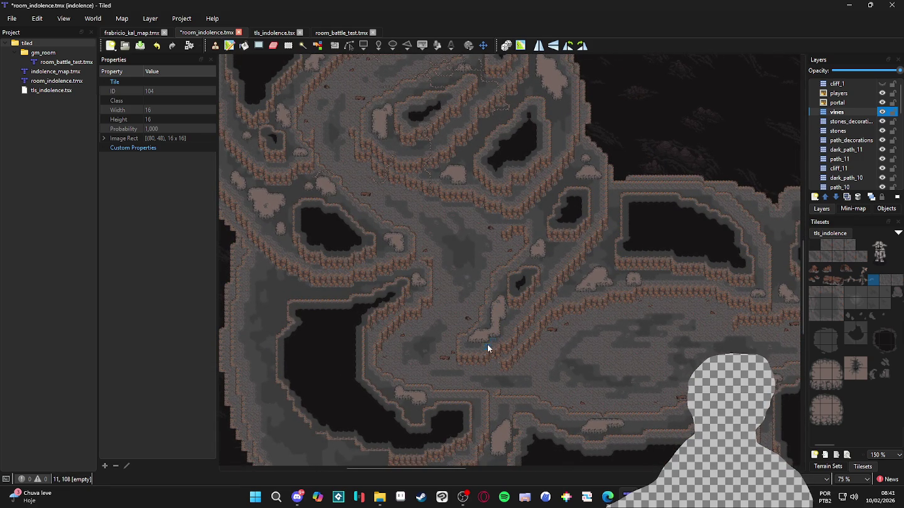
scroll(320, 317, "down", 2)
scroll(362, 330, "up", 2)
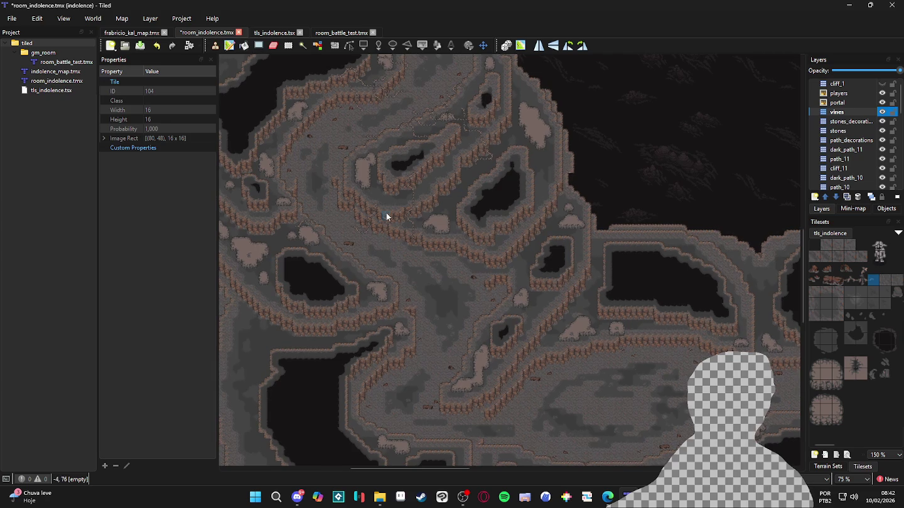
scroll(405, 256, "down", 2)
scroll(411, 248, "up", 4)
scroll(408, 238, "down", 4)
scroll(400, 236, "up", 4)
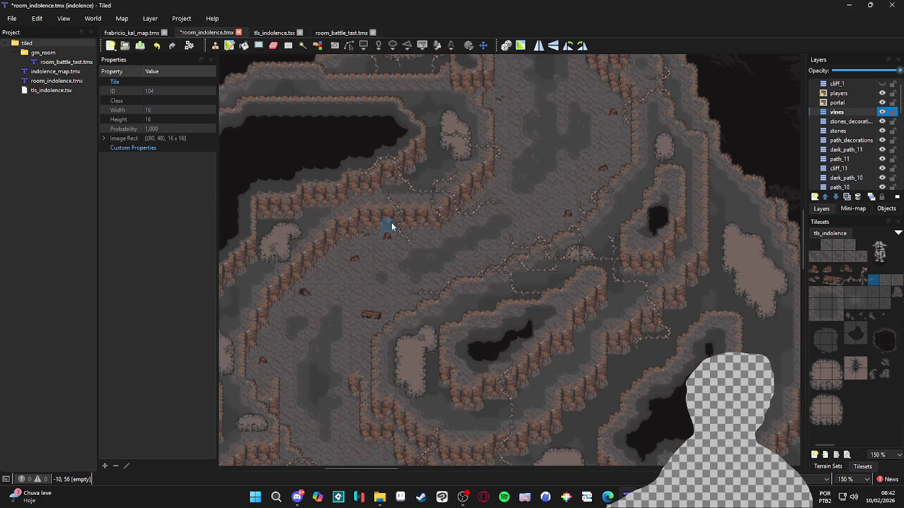
scroll(392, 227, "down", 2)
scroll(392, 226, "up", 2)
scroll(392, 226, "down", 1)
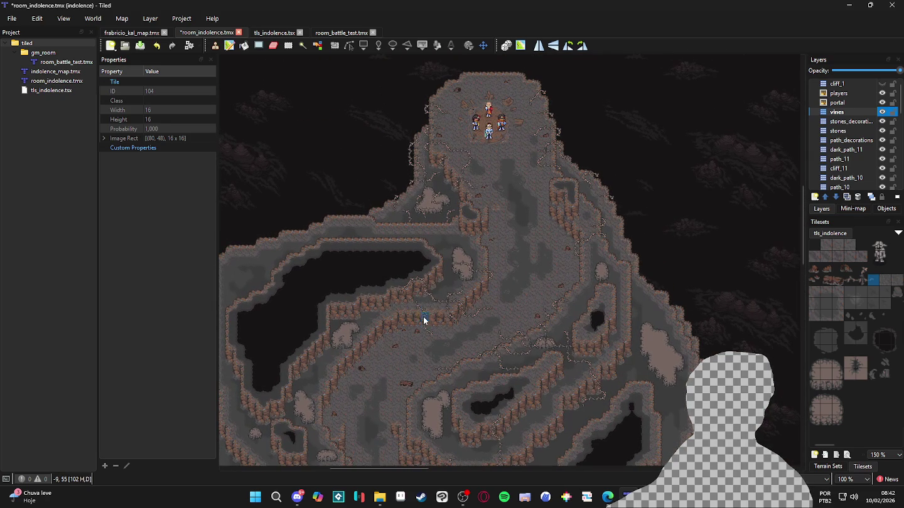
scroll(402, 345, "up", 1)
scroll(403, 345, "down", 1)
scroll(447, 283, "up", 1)
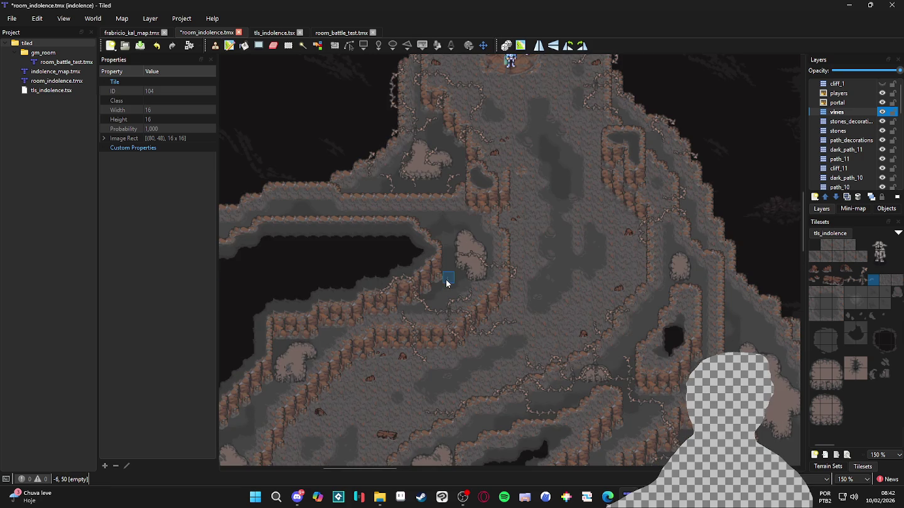
scroll(447, 283, "down", 10)
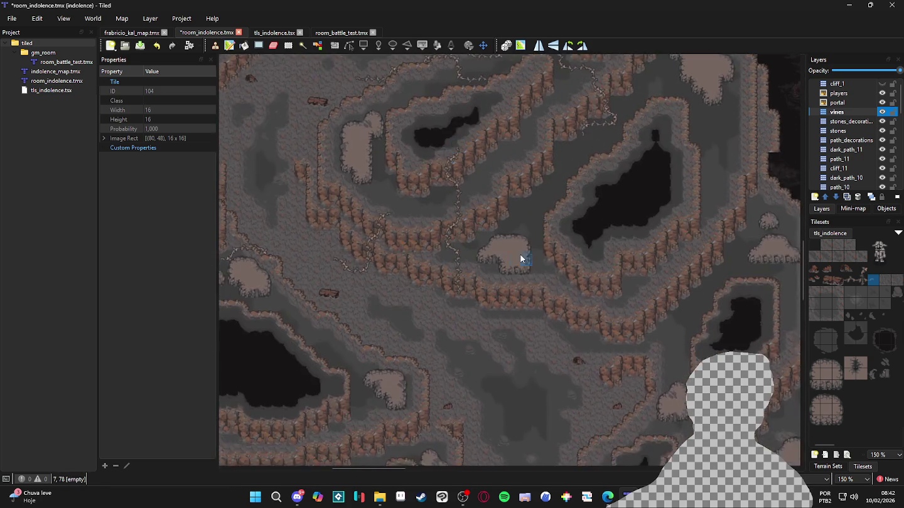
scroll(500, 165, "down", 3)
scroll(430, 188, "right", 3)
scroll(485, 174, "down", 2)
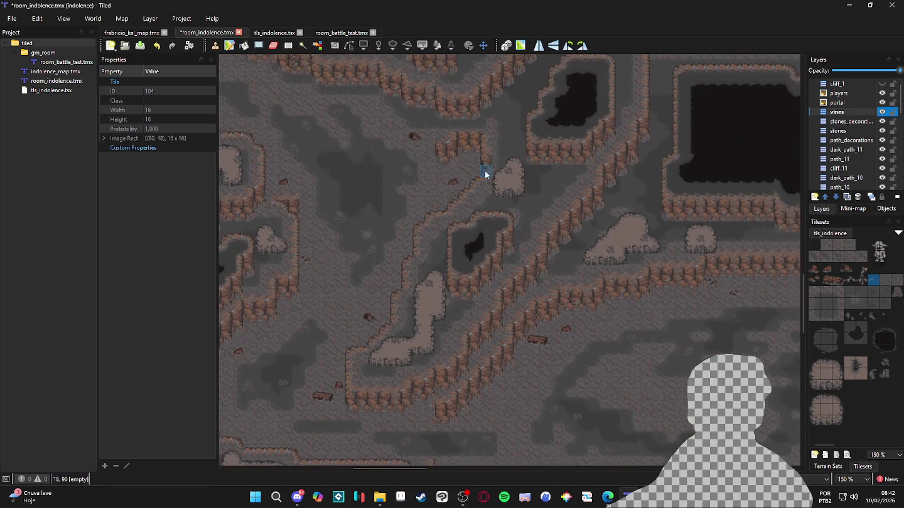
scroll(500, 249, "up", 1)
scroll(493, 146, "down", 3)
scroll(701, 159, "left", 1)
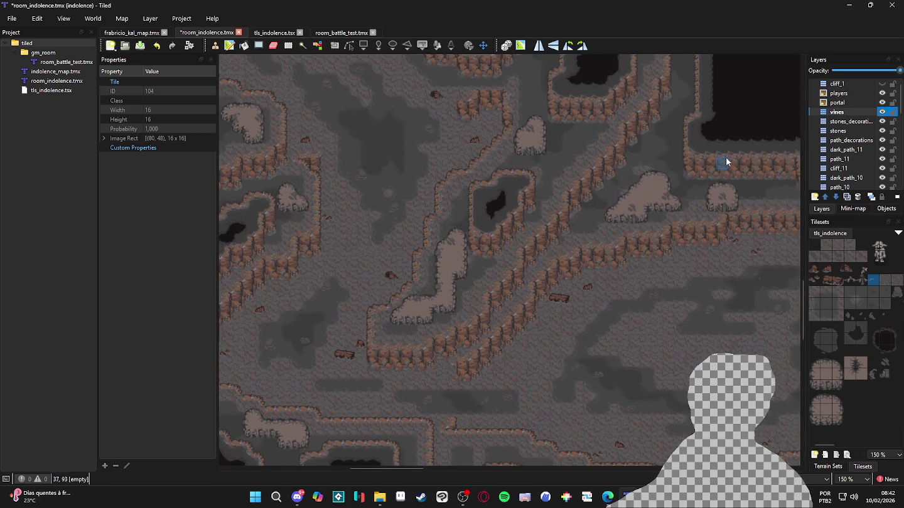
left_click(849, 279)
Stamp vine top and middle tiles down the cliff below the L-shaped rock.
scroll(413, 337, "up", 1)
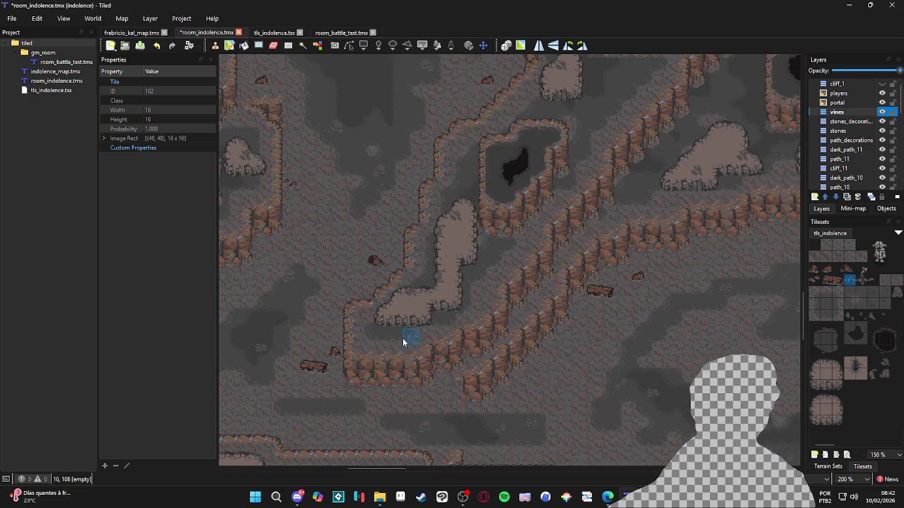
scroll(426, 320, "down", 2)
scroll(433, 313, "left", 2)
left_click(443, 290)
left_click(441, 312)
left_click(861, 268)
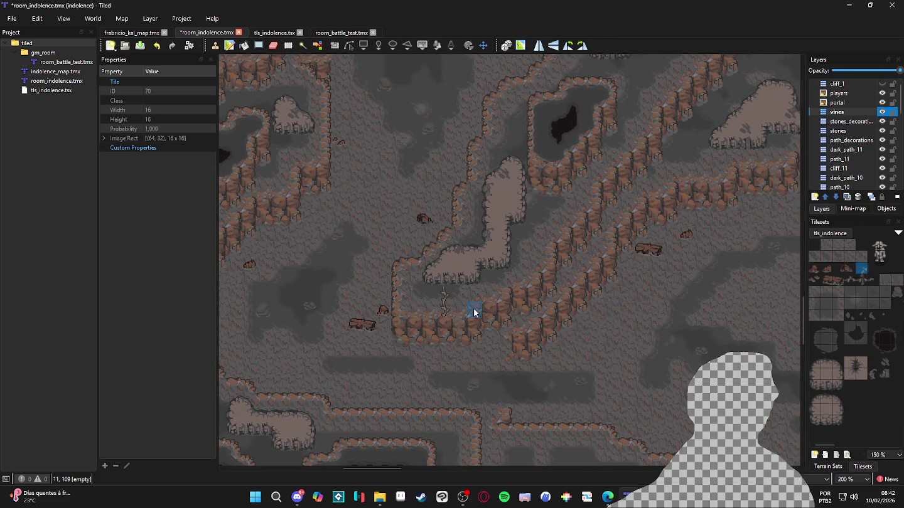
left_click(435, 329)
left_click(854, 276)
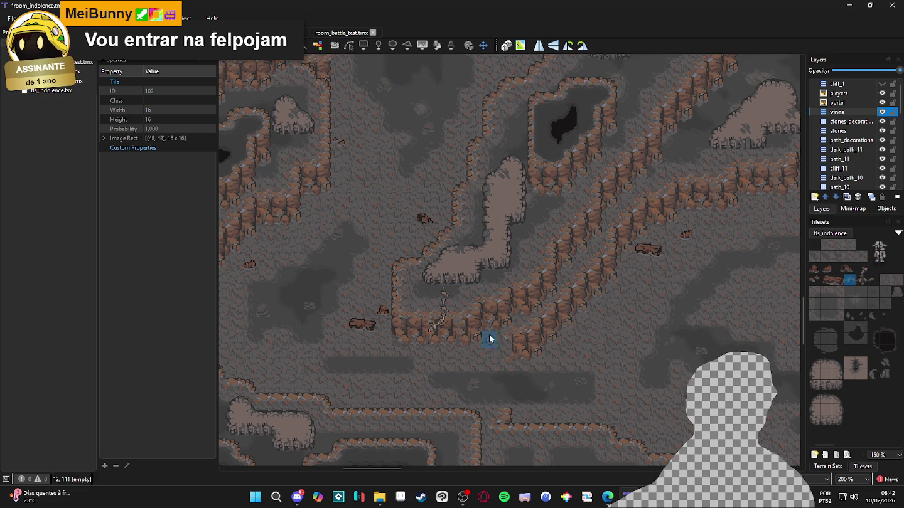
left_click(431, 338)
Add vine tops at the cliff edge and an empty cell, with a middle tile further down.
left_click(872, 280)
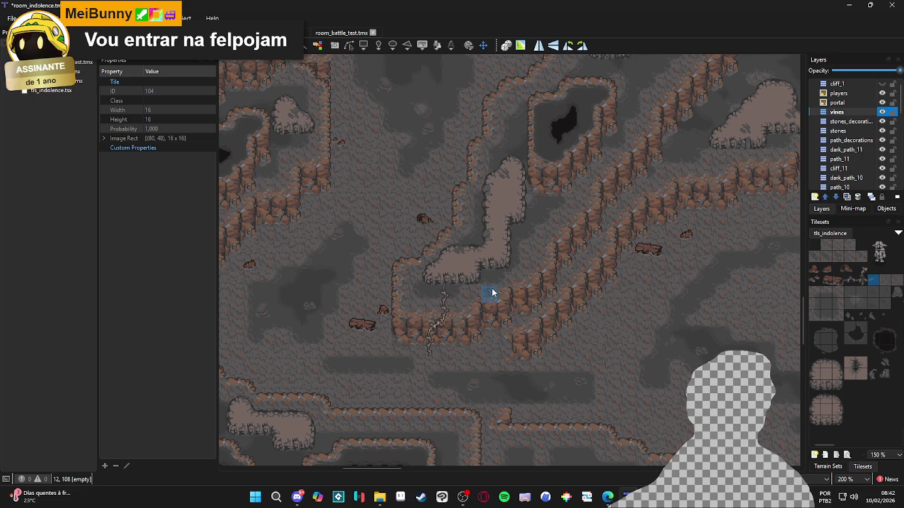
left_click(861, 269)
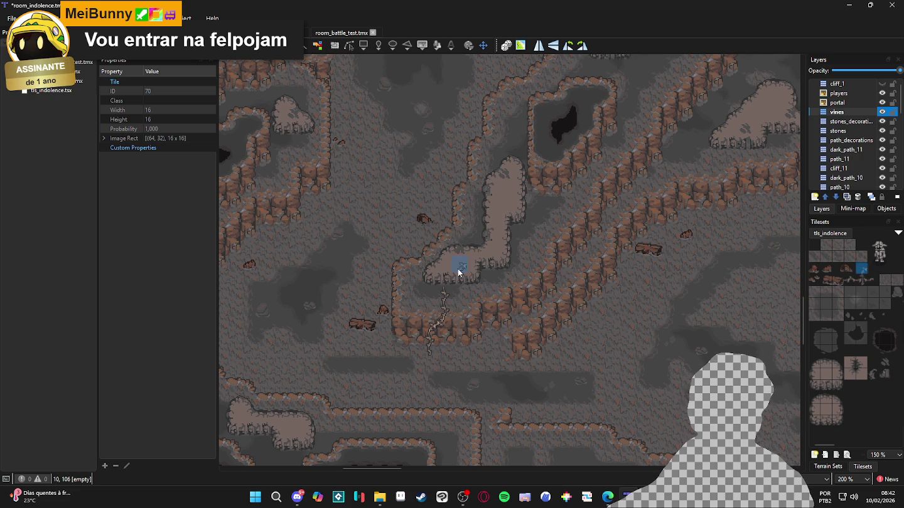
left_click(448, 293)
left_click(847, 282)
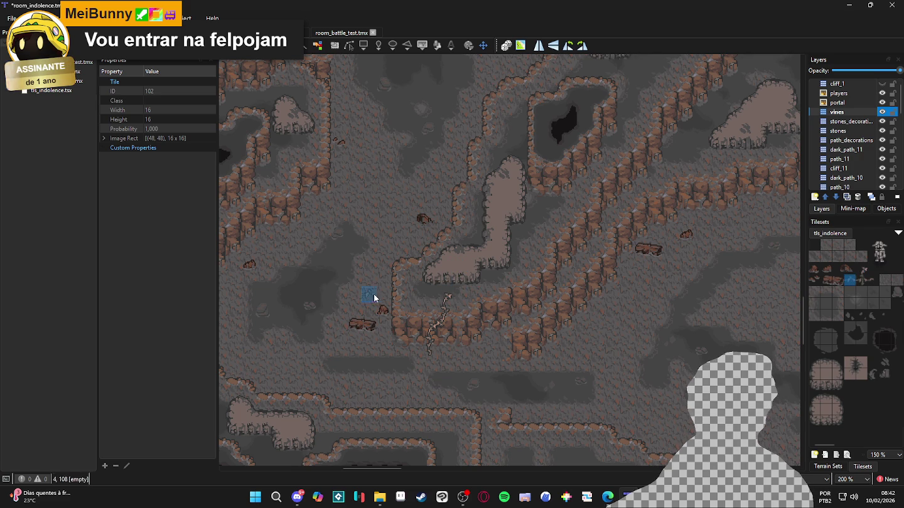
left_click(464, 298)
left_click(861, 268)
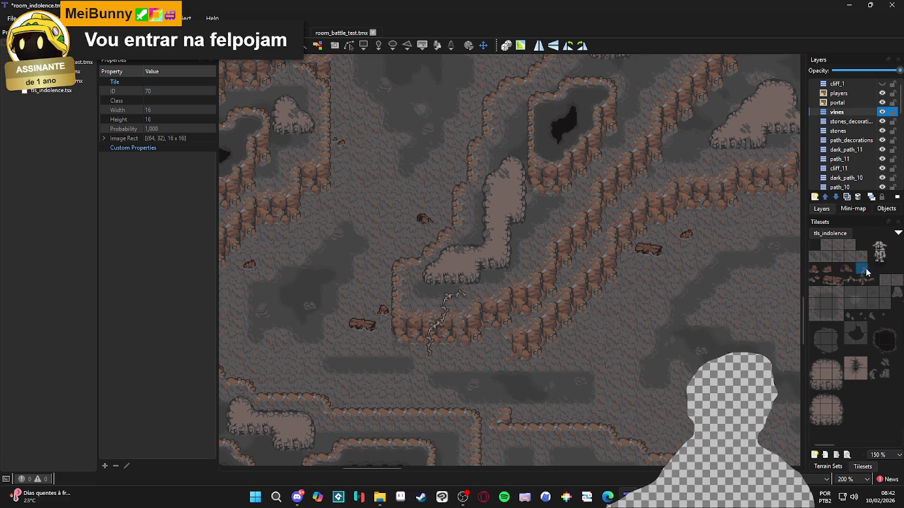
left_click(849, 280)
left_click(871, 269)
left_click(858, 270)
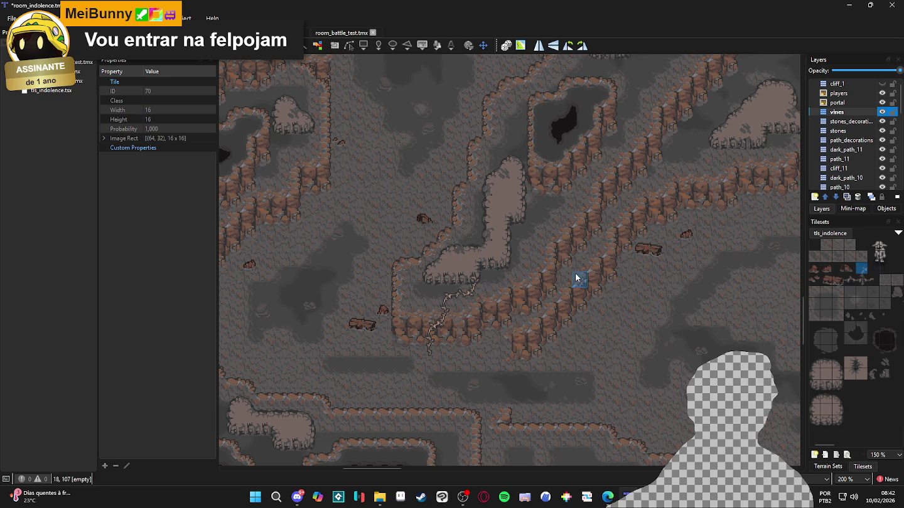
left_click(479, 272)
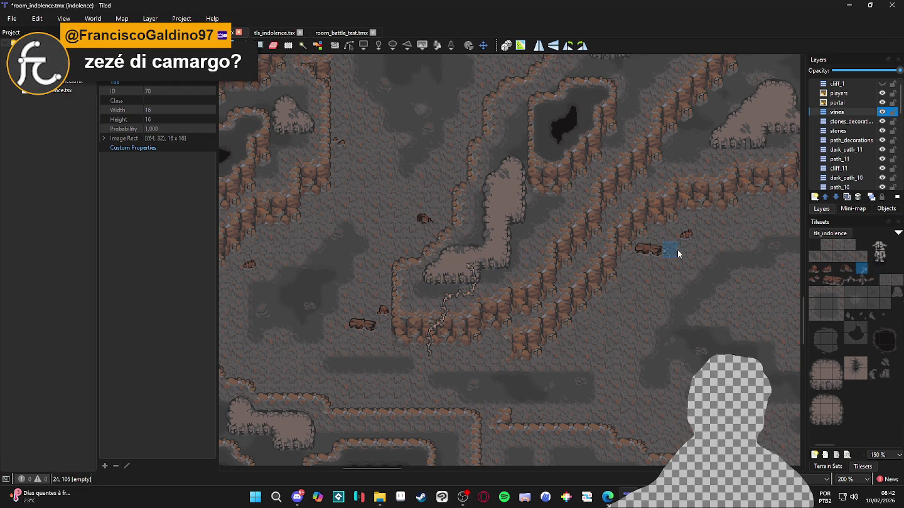
Fill an empty cliff cell with the vine middle tile and branch it leftward along the ledge.
left_click(872, 281)
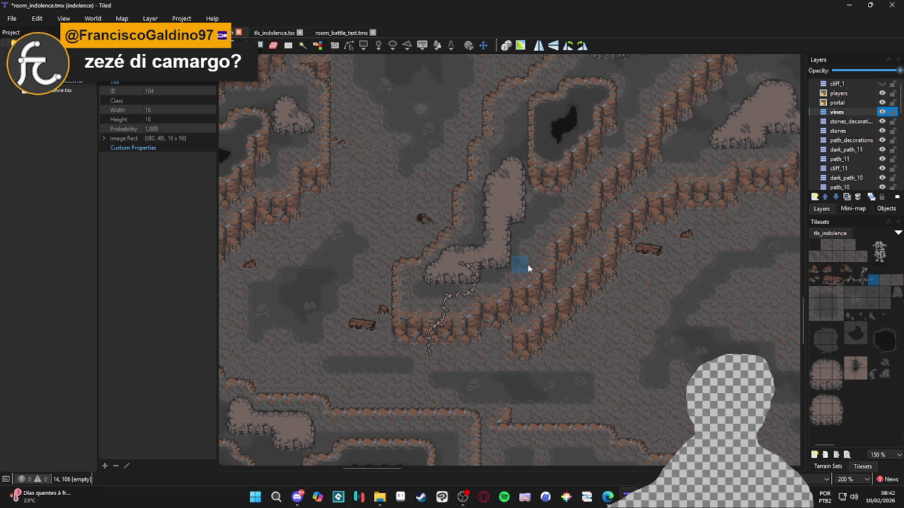
left_click(864, 280)
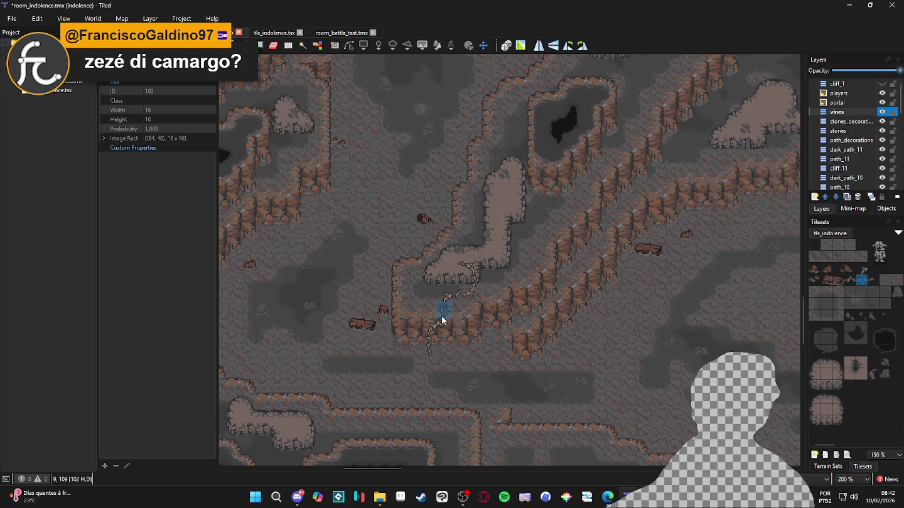
left_click(850, 281)
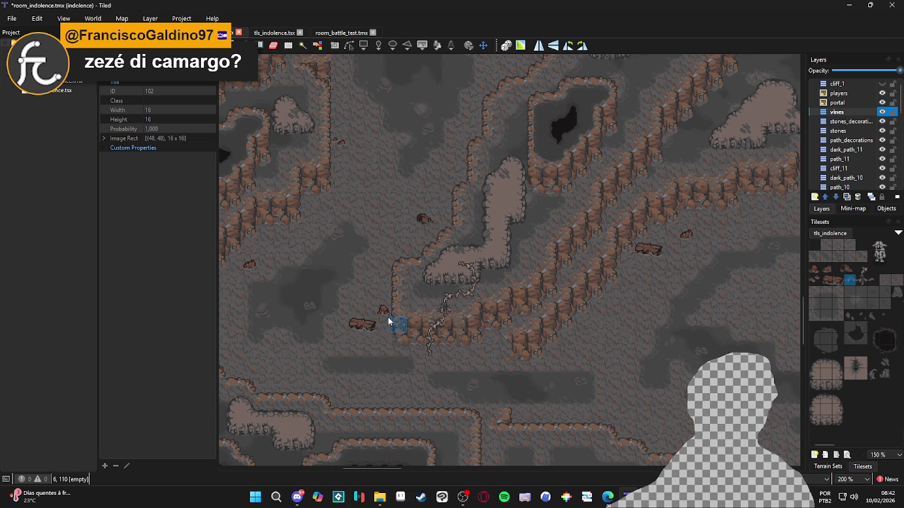
left_click(431, 309)
left_click(420, 310)
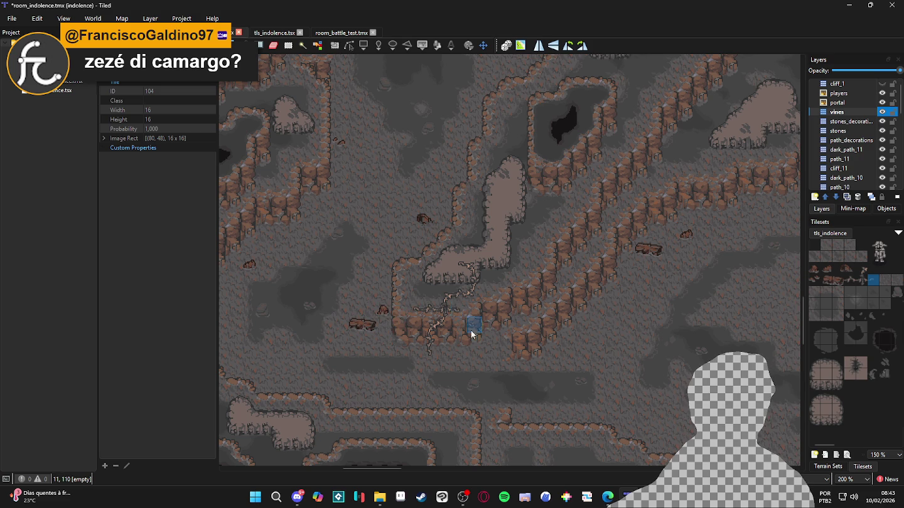
scroll(499, 356, "up", 3)
left_click_drag(482, 339, 482, 309)
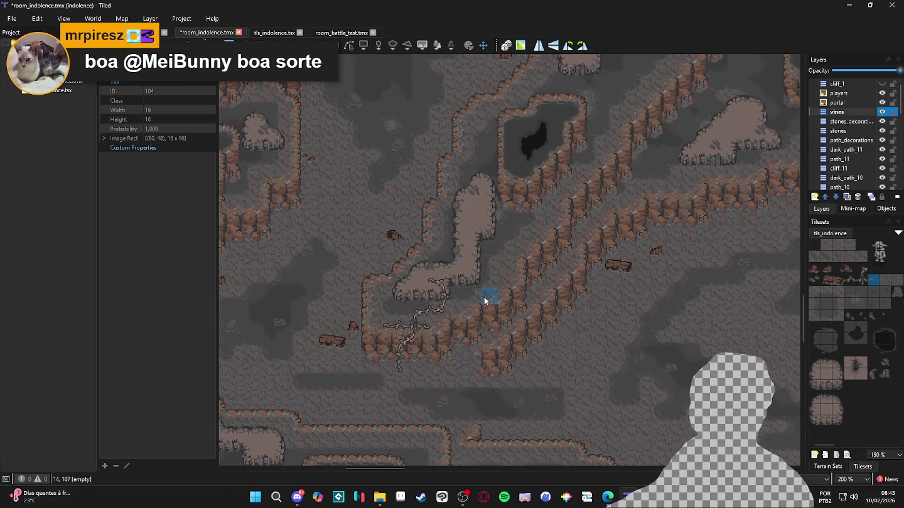
scroll(487, 296, "down", 4)
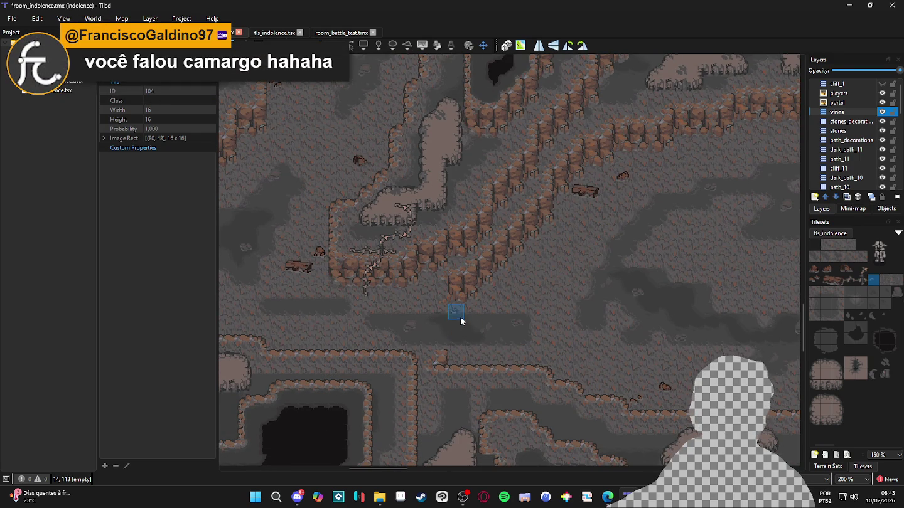
Stamp a vine middle tile on the lower ledge above the dark pit.
left_click(862, 269)
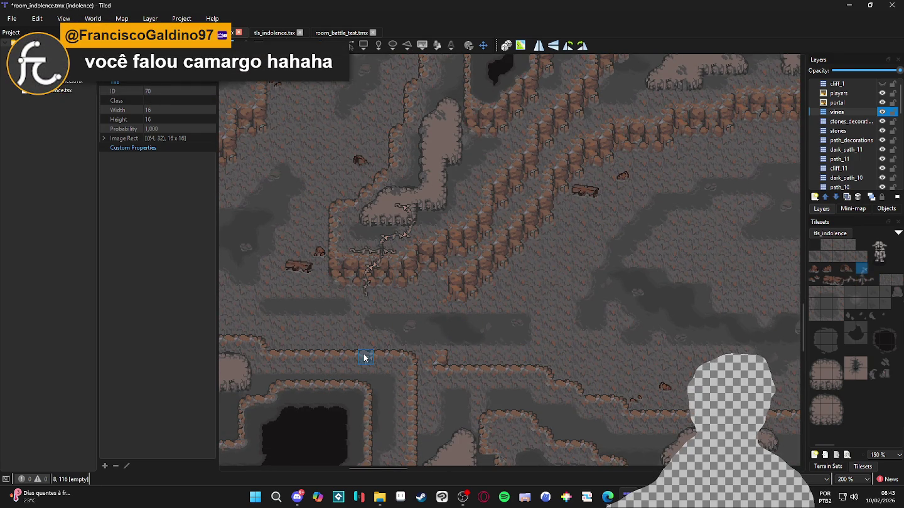
left_click(849, 279)
left_click(347, 359)
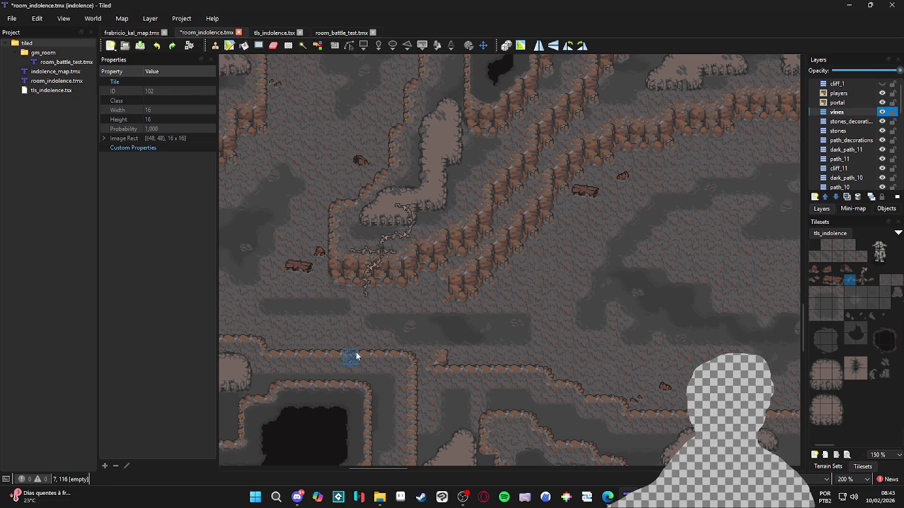
left_click(862, 269)
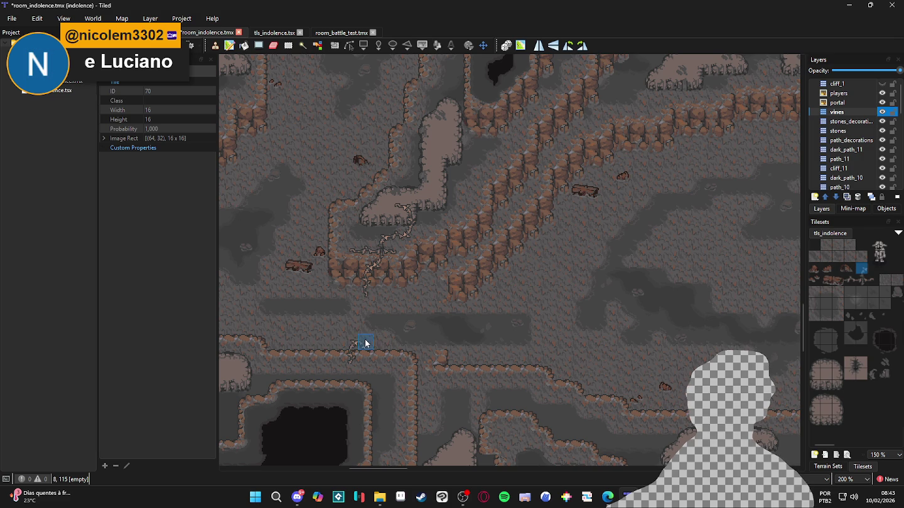
left_click(873, 279)
scroll(371, 326, "down", 2)
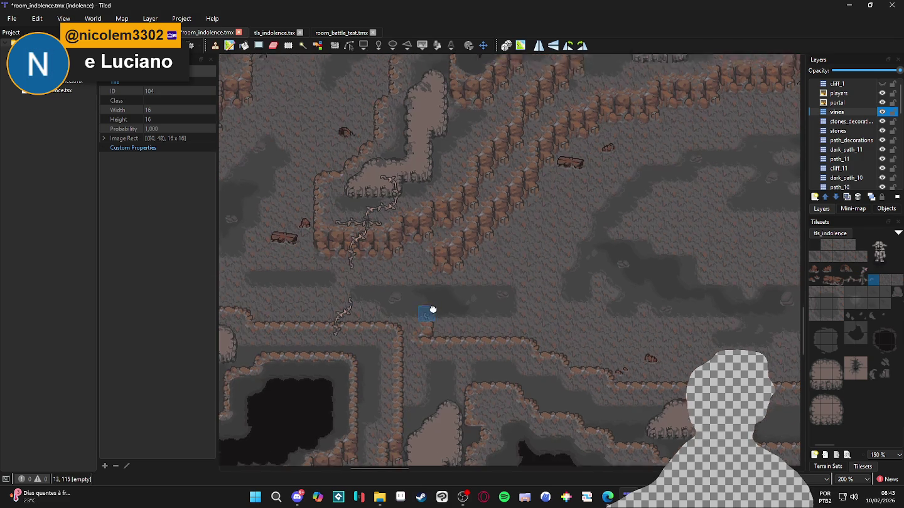
scroll(433, 333, "right", 2)
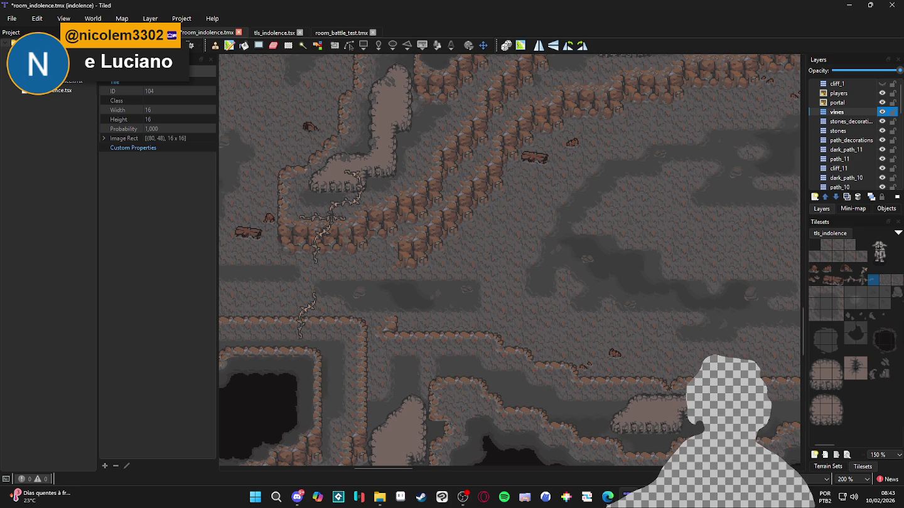
key("alt+Tab")
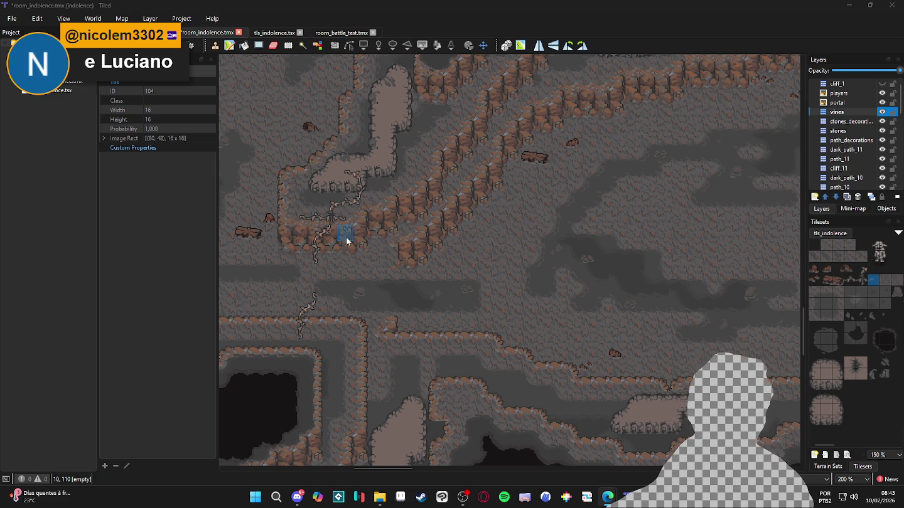
Build a vine strand at cells 12,116–12,117 capped with a top tile, extend it lower, and save.
left_click(852, 284)
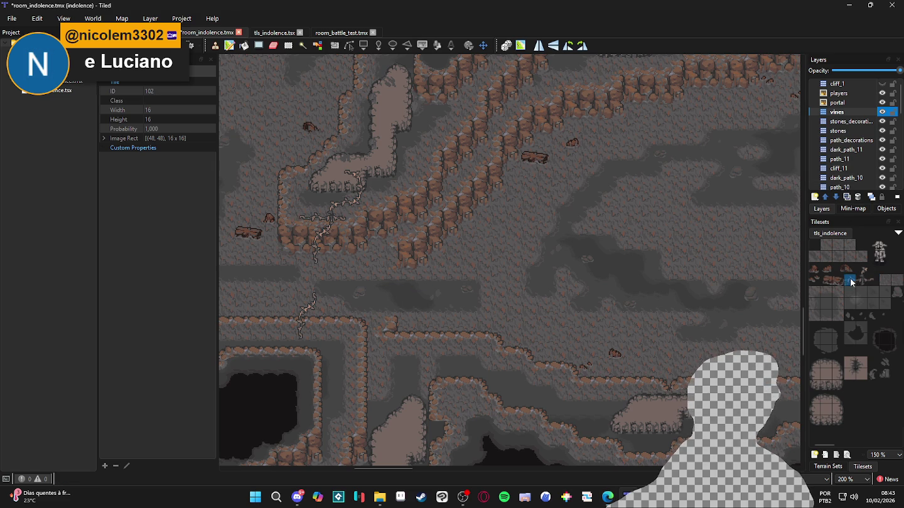
left_click(381, 334)
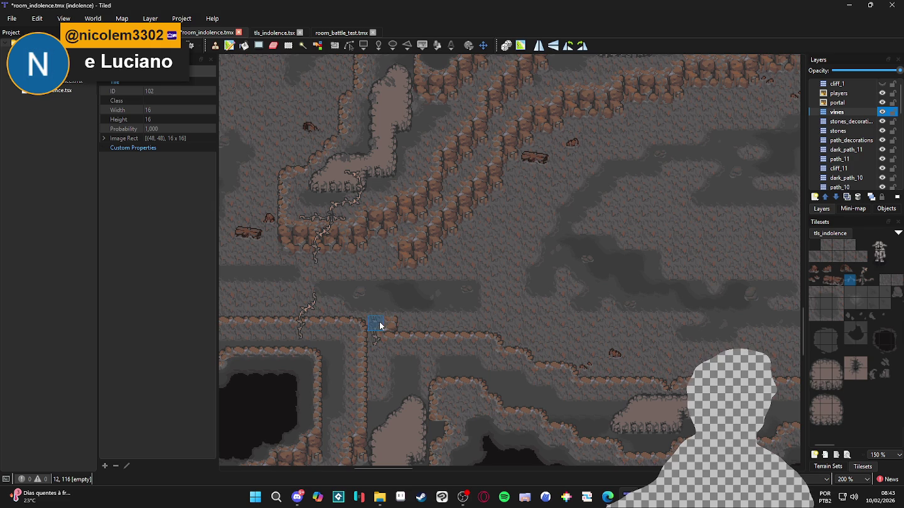
left_click(379, 324)
left_click(862, 268)
left_click(382, 310)
left_click(874, 280)
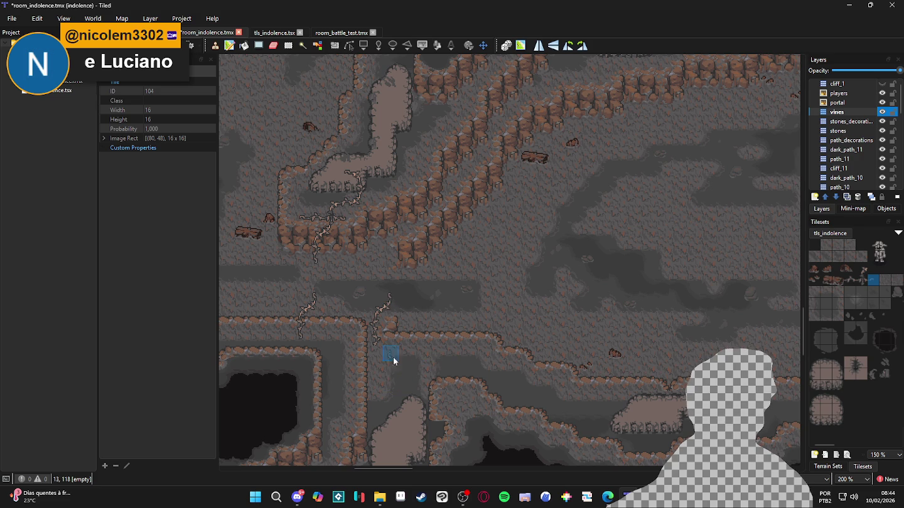
left_click(860, 269)
left_click(373, 354)
key("ctrl+s")
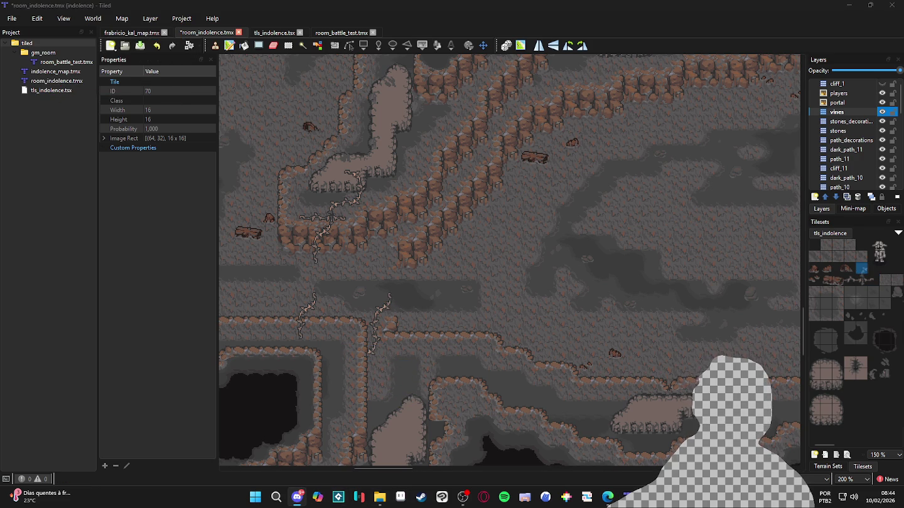
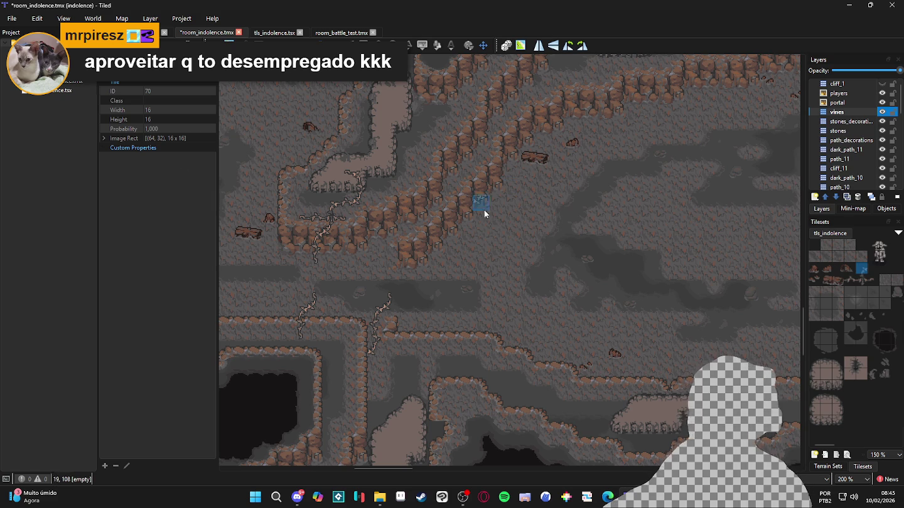
Alternate the brush between vine tiles 102 and 70 in the tls_indolence tileset.
scroll(492, 220, "down", 1)
scroll(494, 247, "left", 1)
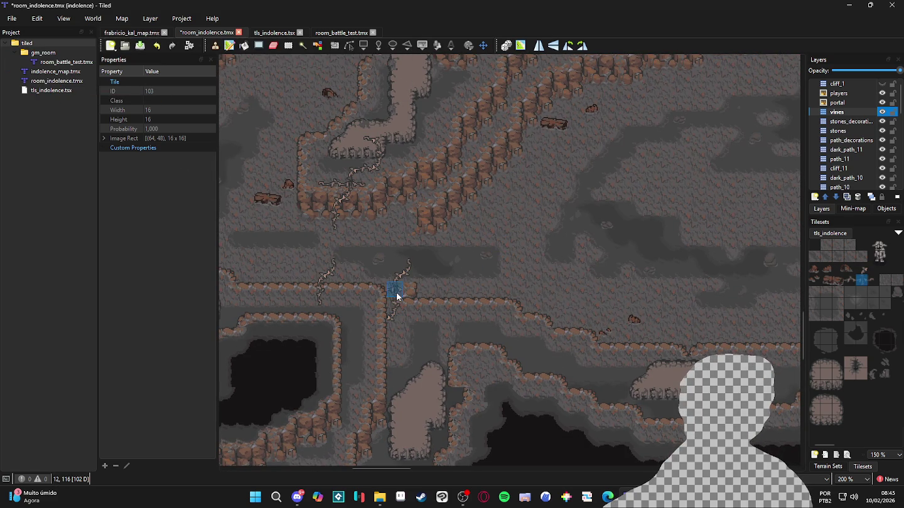
left_click(850, 280)
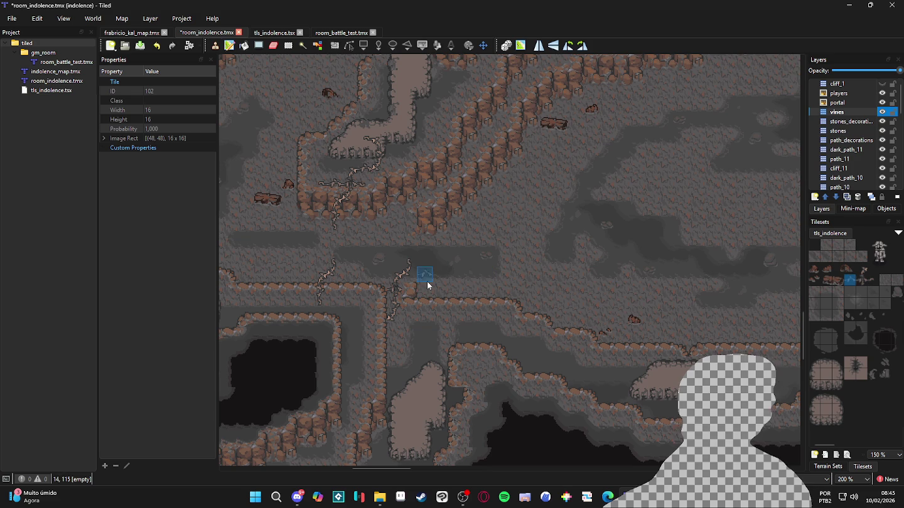
left_click(862, 270)
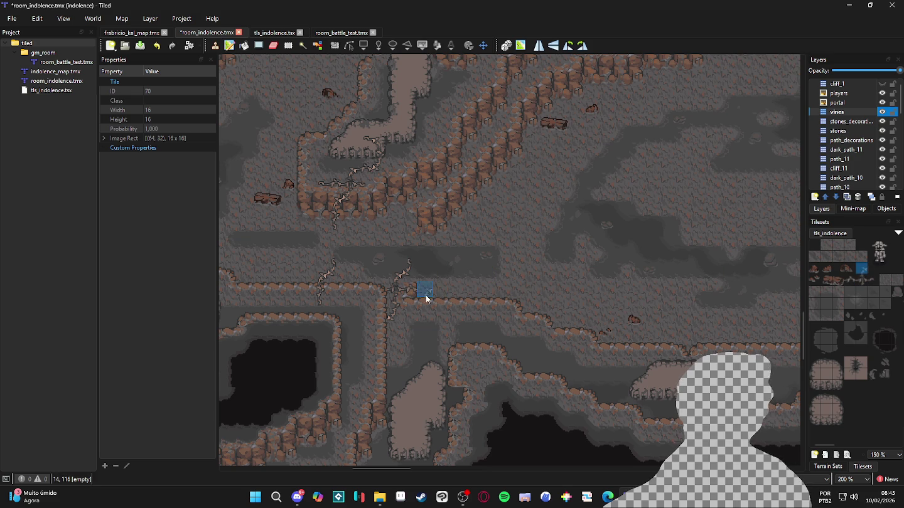
scroll(472, 294, "up", 1)
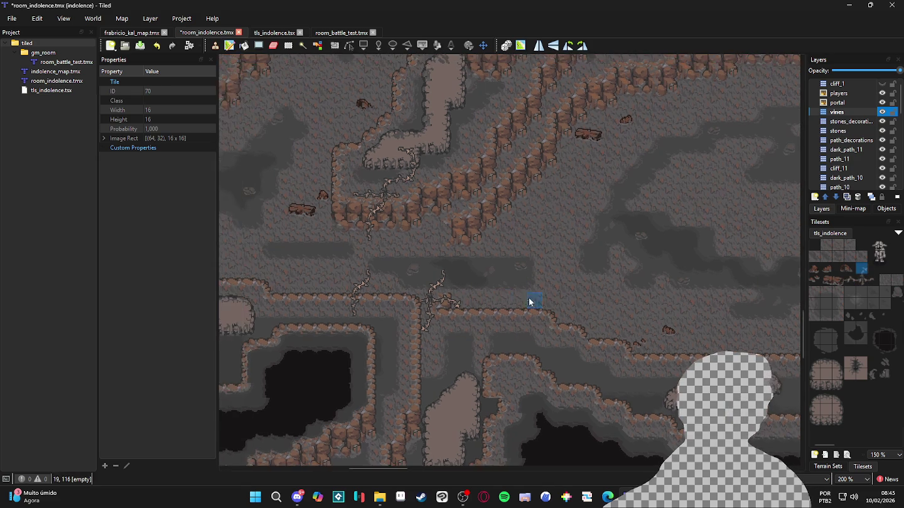
scroll(544, 279, "down", 3)
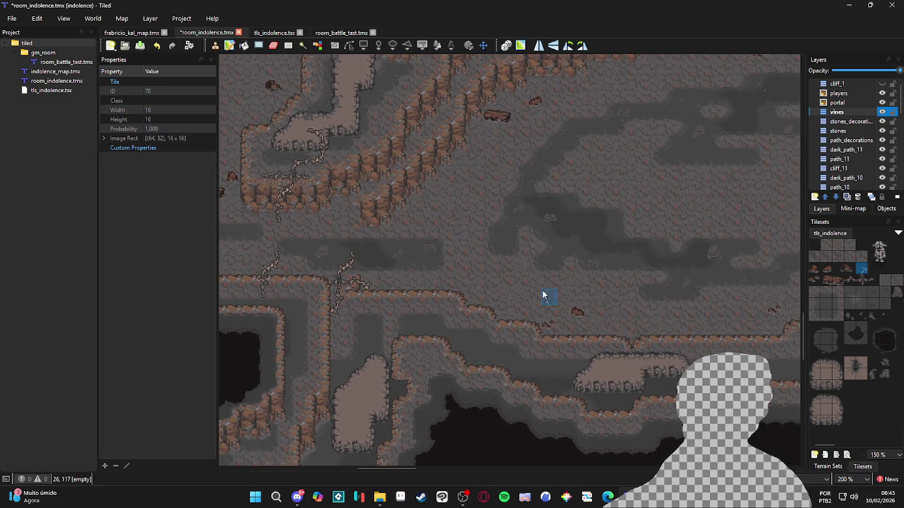
scroll(542, 289, "down", 1)
scroll(510, 269, "up", 3)
scroll(452, 284, "up", 2)
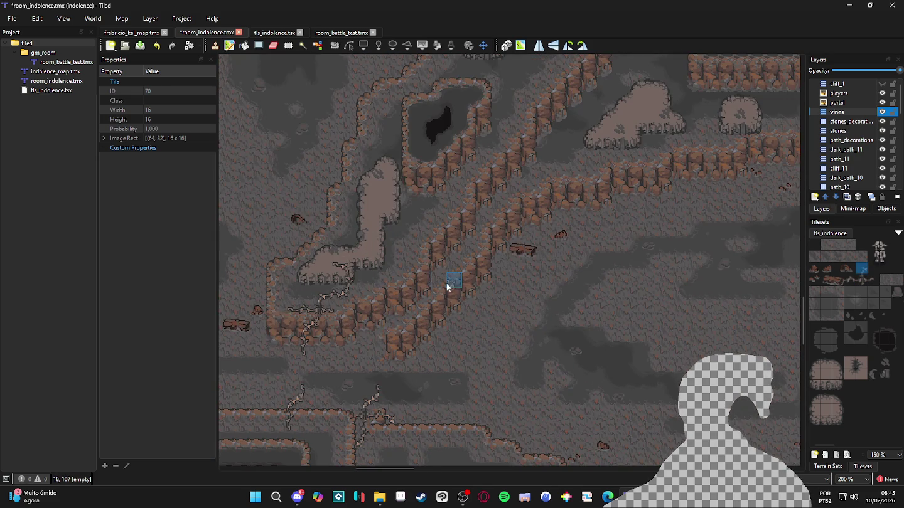
left_click(851, 279)
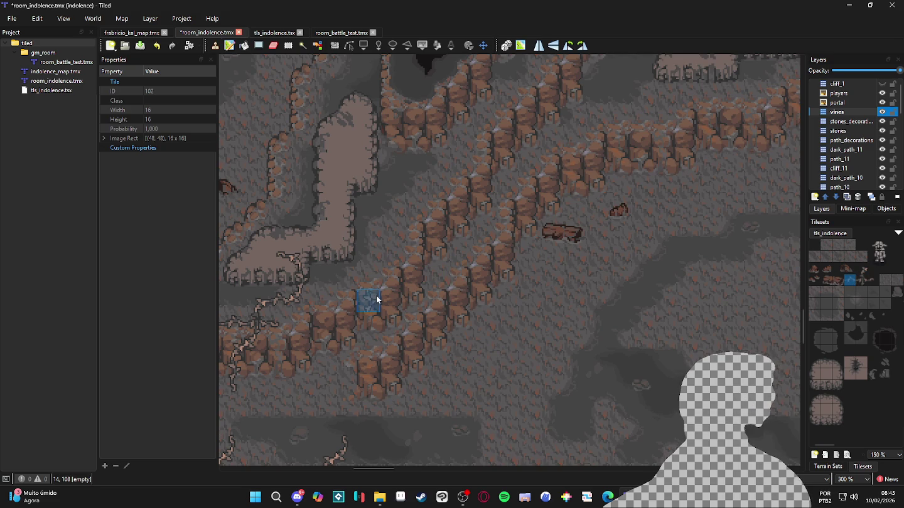
left_click(860, 269)
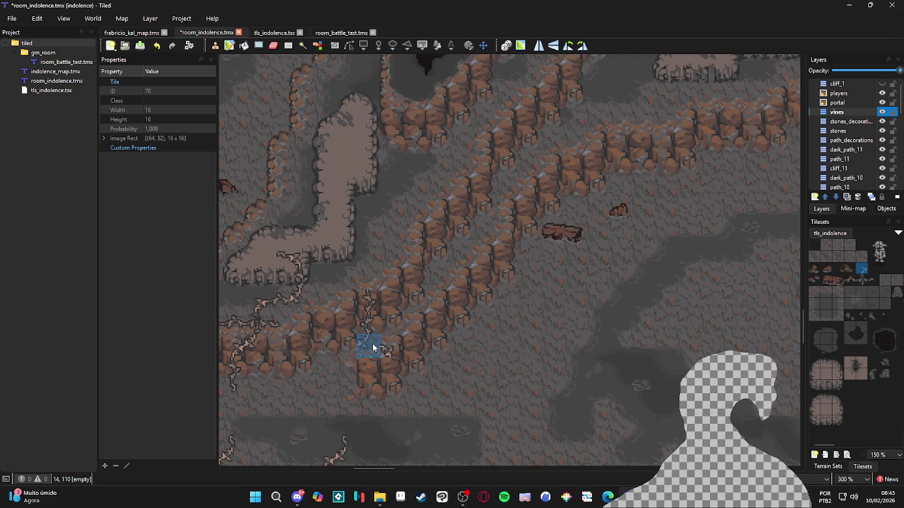
Pick vine tile 104 as the brush.
scroll(382, 355, "down", 2)
scroll(388, 361, "down", 1)
left_click(877, 284)
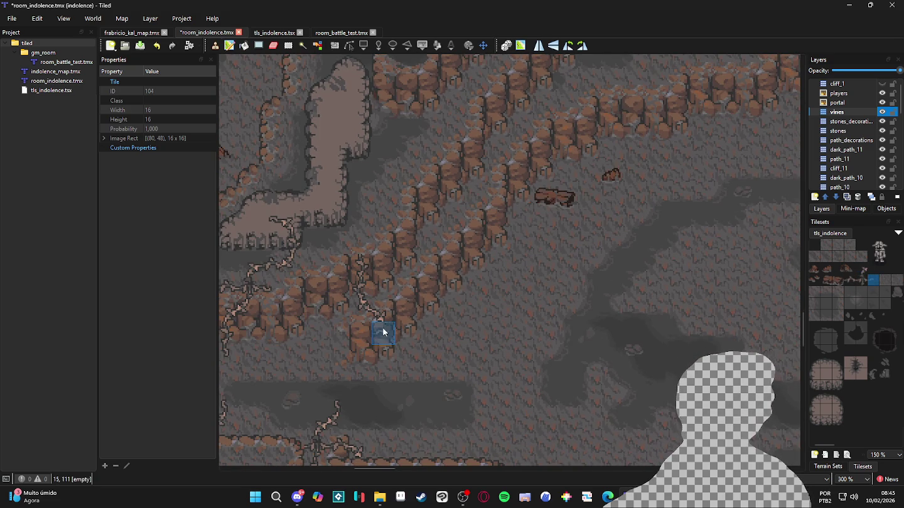
scroll(418, 293, "up", 1)
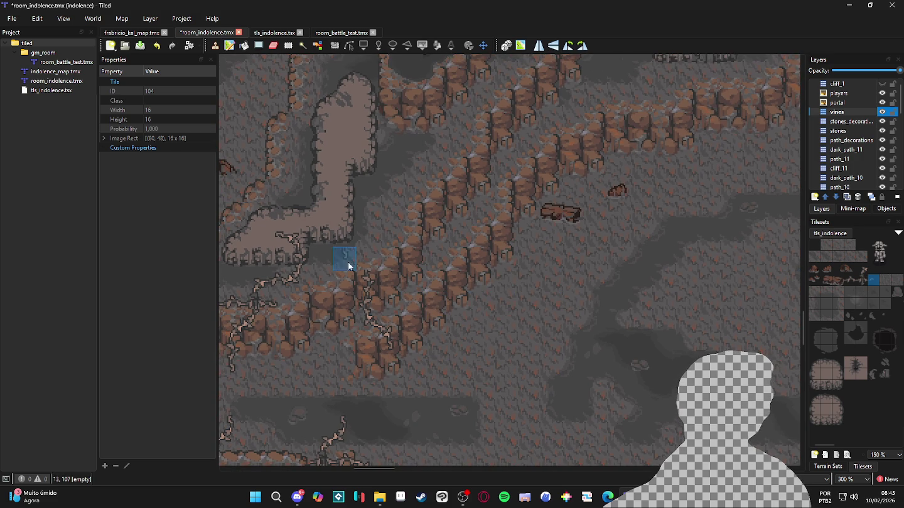
scroll(439, 264, "down", 1)
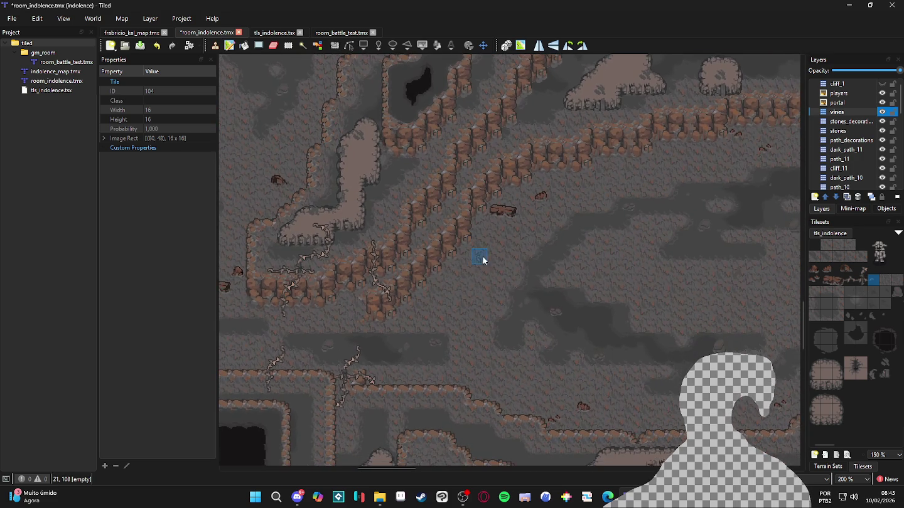
scroll(474, 251, "down", 1)
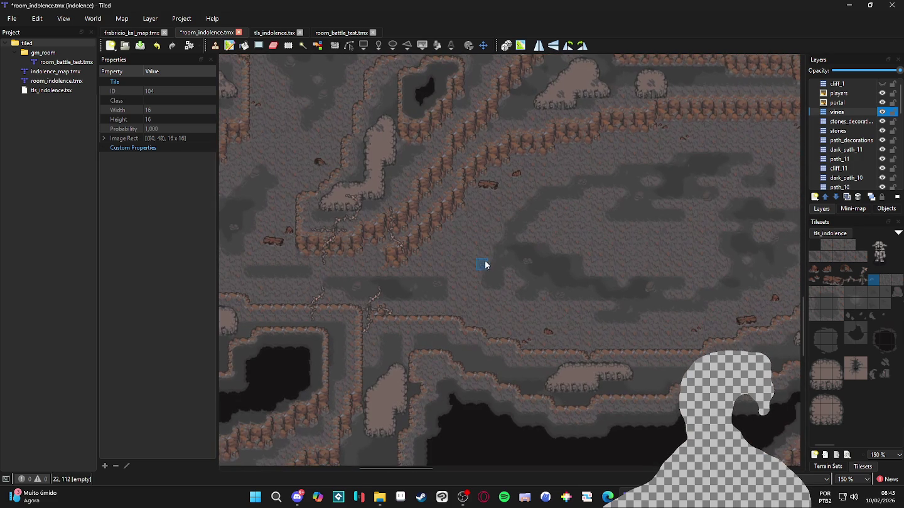
Pan to another part of the cave and save room_indolence.tmx.
mouse_move(488, 253)
left_mouse_down()
mouse_move(475, 314)
mouse_move(490, 327)
mouse_move(471, 320)
left_mouse_up()
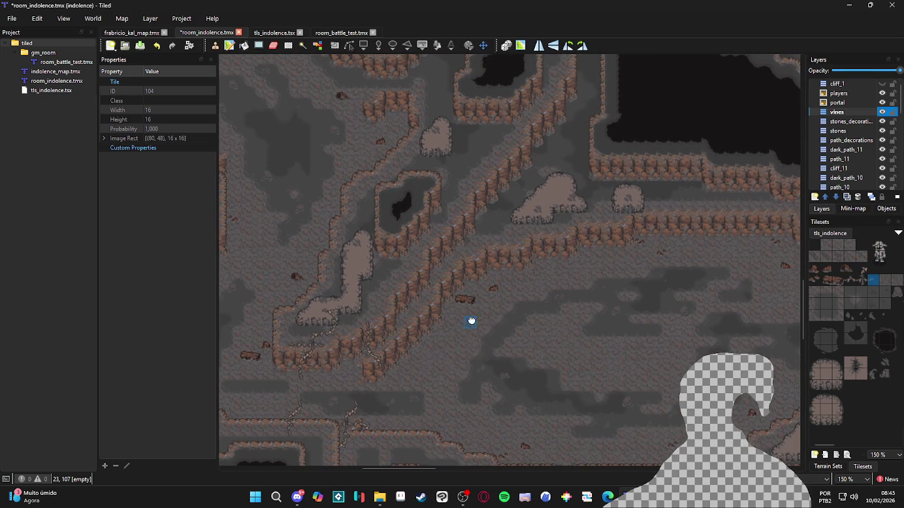
left_click_drag(467, 262, 457, 264)
key("ctrl+s")
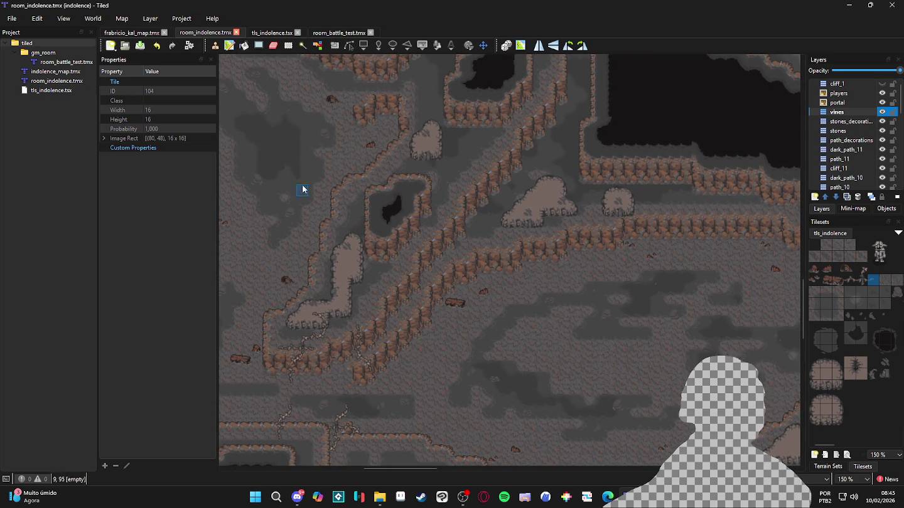
Bring a different cave area into view on the map.
left_click(606, 497)
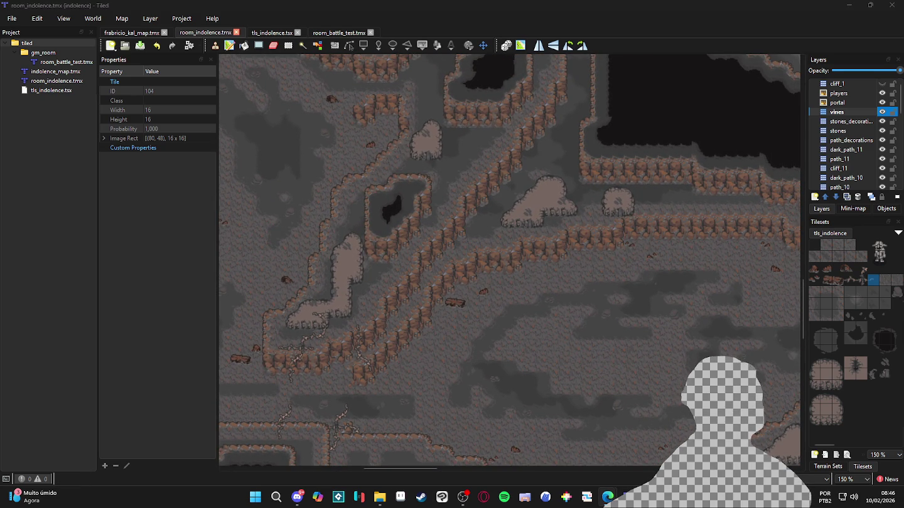
scroll(448, 269, "down", 3)
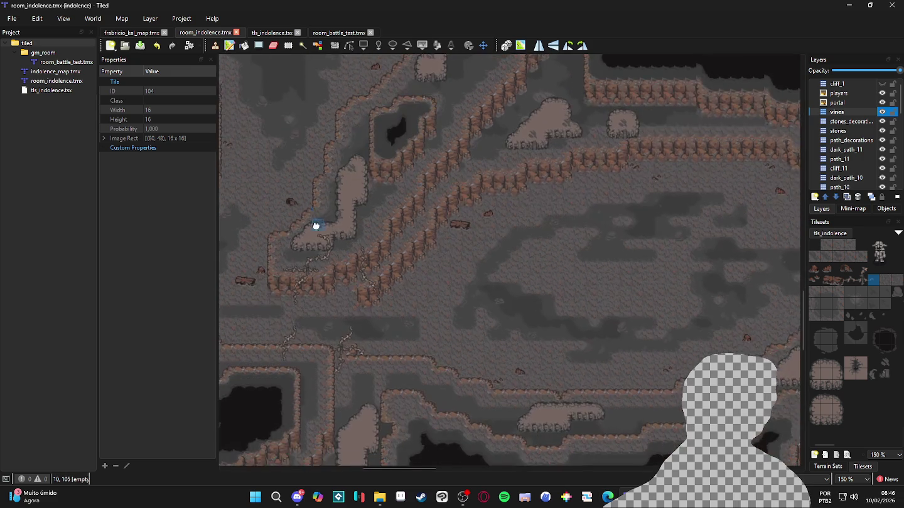
left_click_drag(310, 225, 594, 248)
Stamp vine tile 102 onto the cliff, then switch the brush to vine tile 70.
left_click(847, 280)
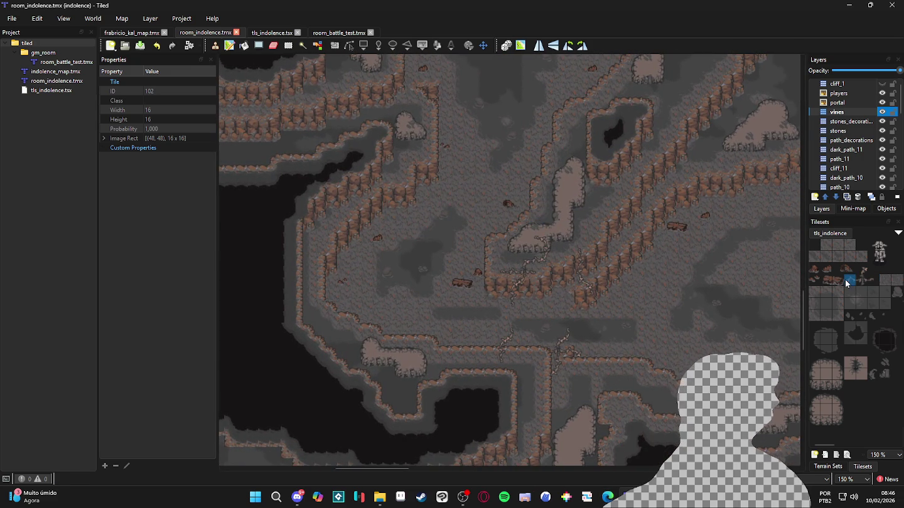
scroll(511, 350, "up", 3)
left_click(456, 377)
left_click(873, 280)
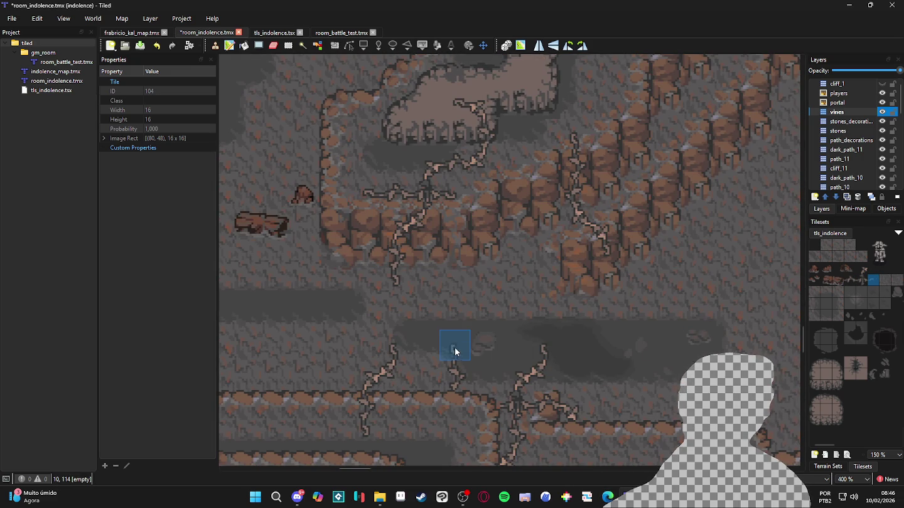
scroll(525, 347, "down", 2)
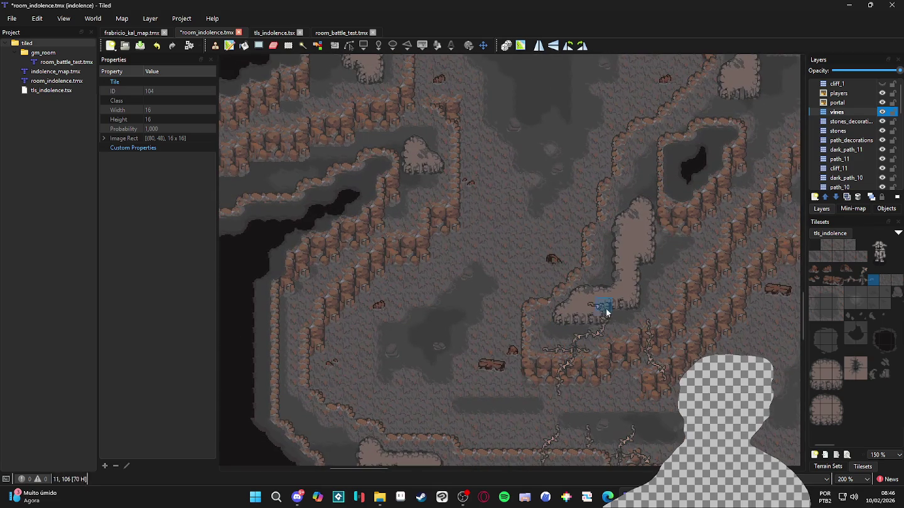
left_click(863, 270)
scroll(347, 289, "up", 2)
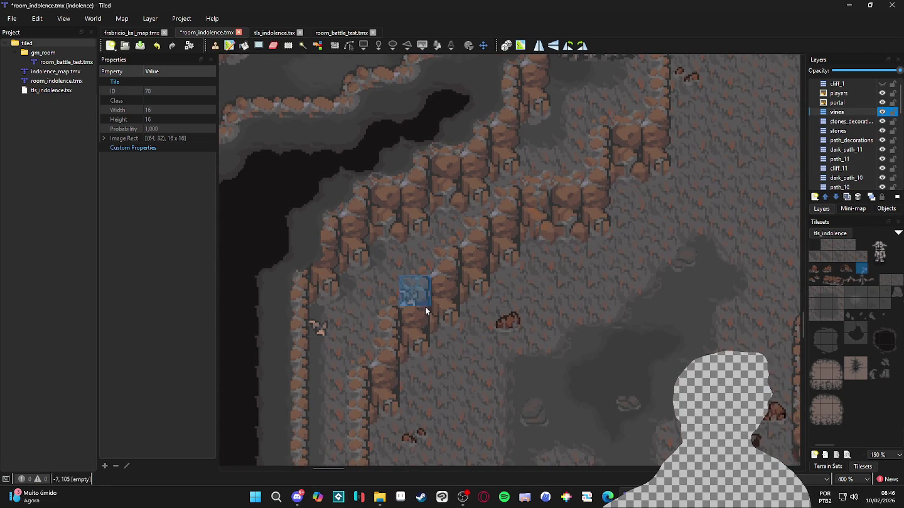
Continue the existing vine down the cliff with three more vine tiles.
left_click(850, 280)
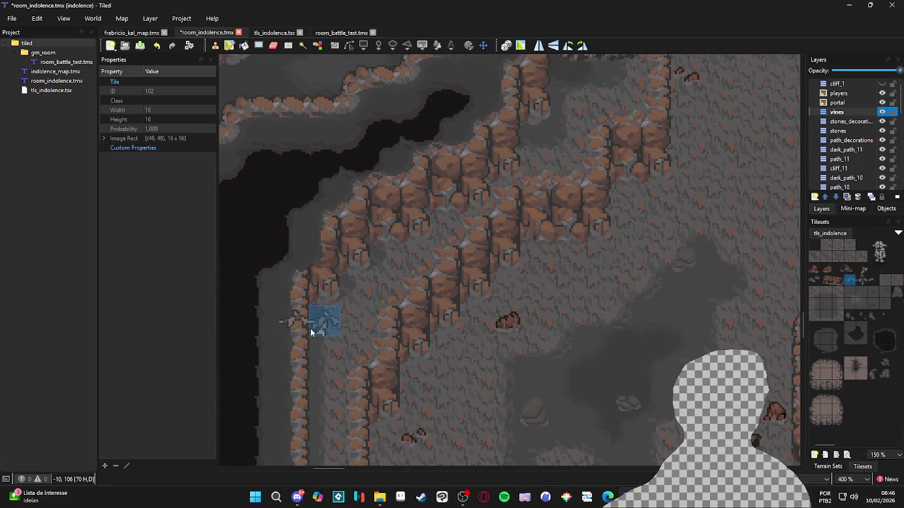
scroll(303, 318, "left", 3)
right_click(379, 319)
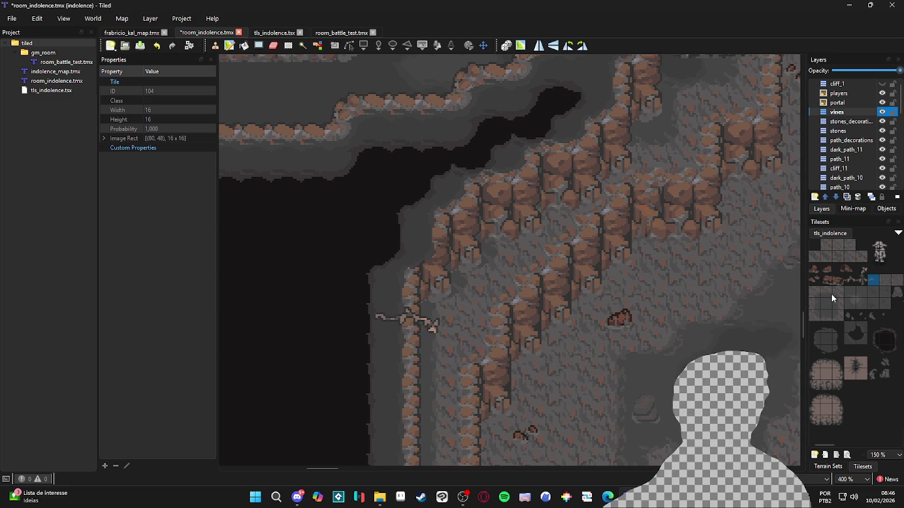
left_click(852, 280)
left_click(428, 350)
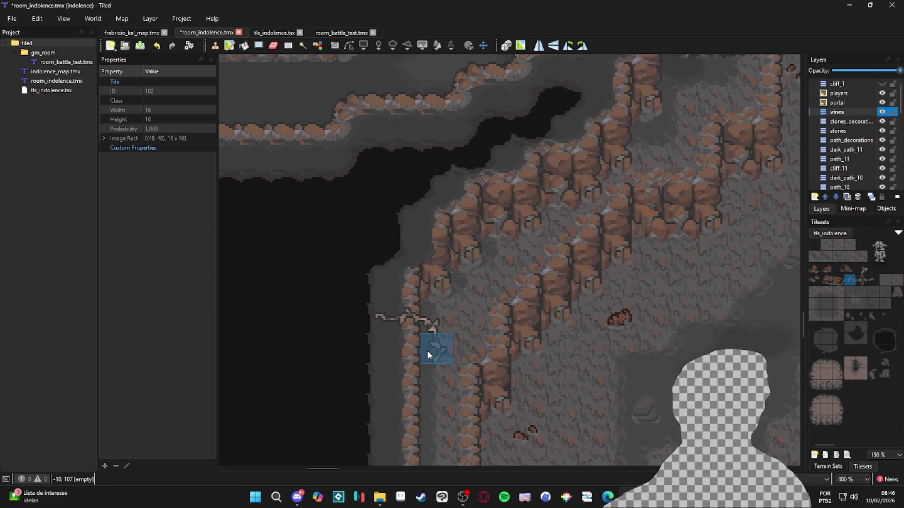
left_click(440, 385)
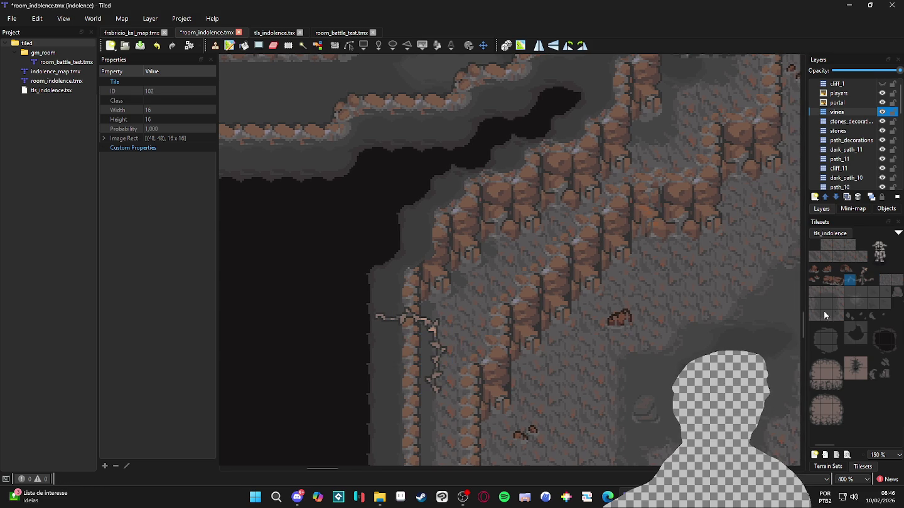
left_click(440, 405)
Alternate vine tiles 102 and 70 to grow the vine across the lower cliff.
left_click(849, 281)
left_click(476, 417)
left_click(860, 269)
left_click(484, 417)
scroll(586, 326, "down", 3)
left_click(851, 279)
left_click(465, 357)
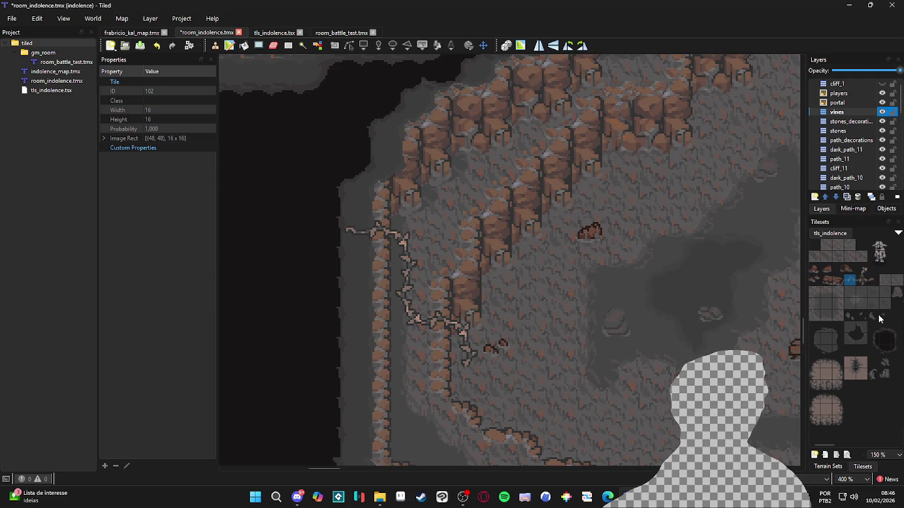
left_click(862, 269)
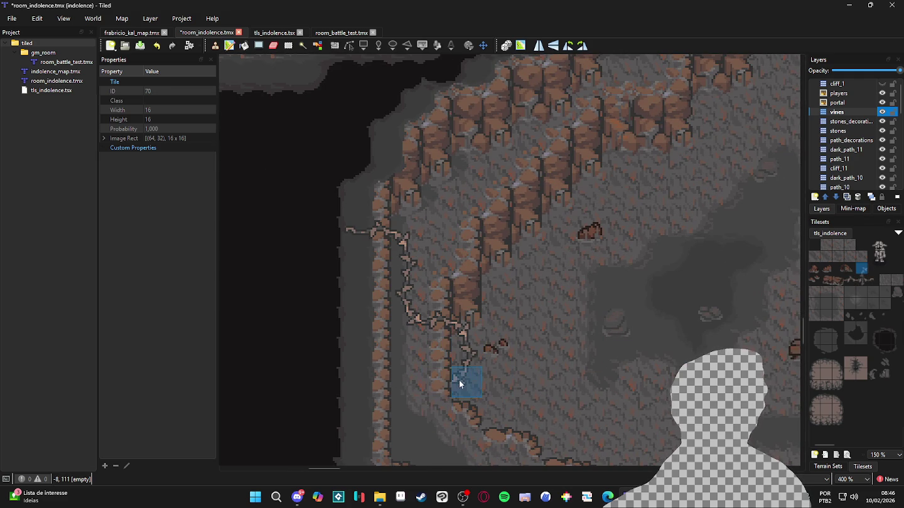
scroll(474, 392, "down", 3)
scroll(358, 289, "up", 1)
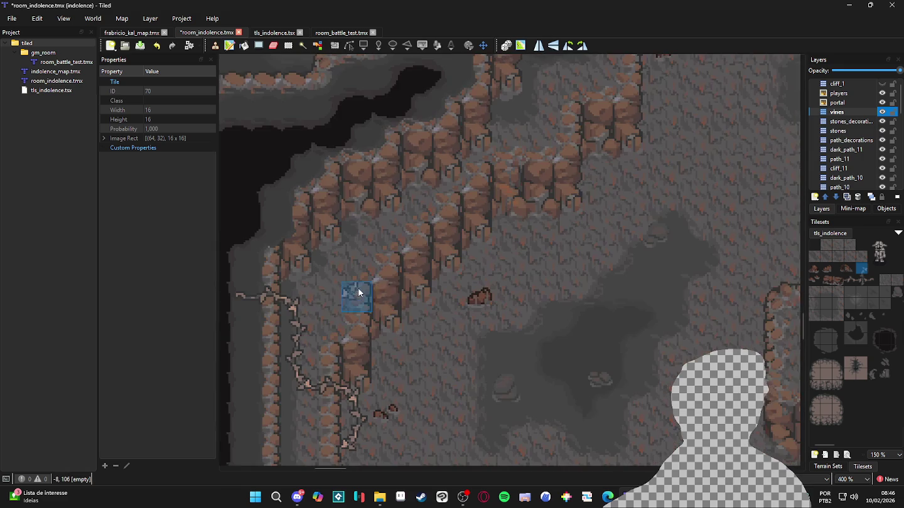
Stamp alternating vine tiles 102 and 70 up the cliff wall to the cave floor.
left_click(854, 279)
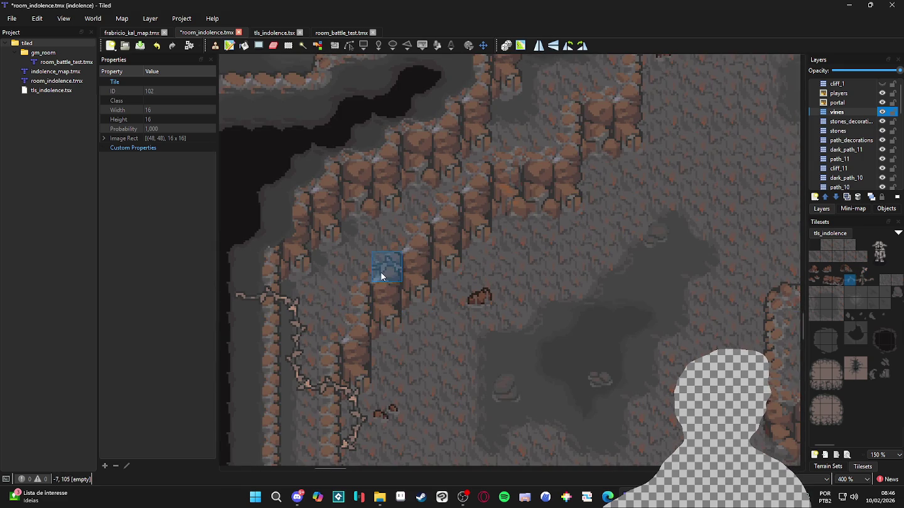
left_click(400, 273)
left_click(862, 268)
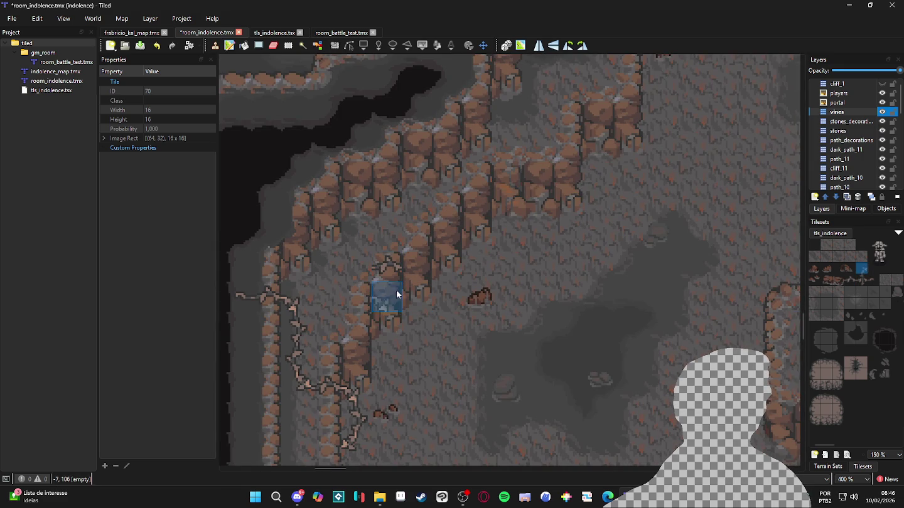
left_click(414, 306)
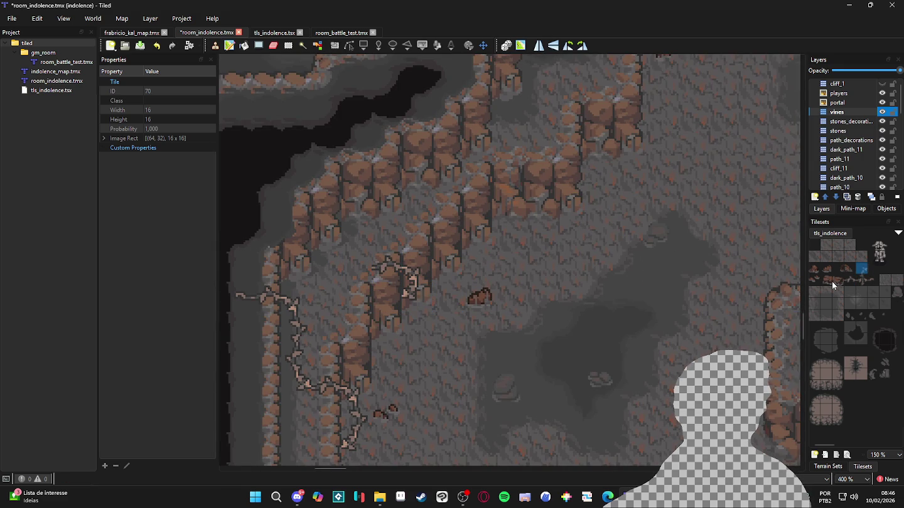
left_click(852, 279)
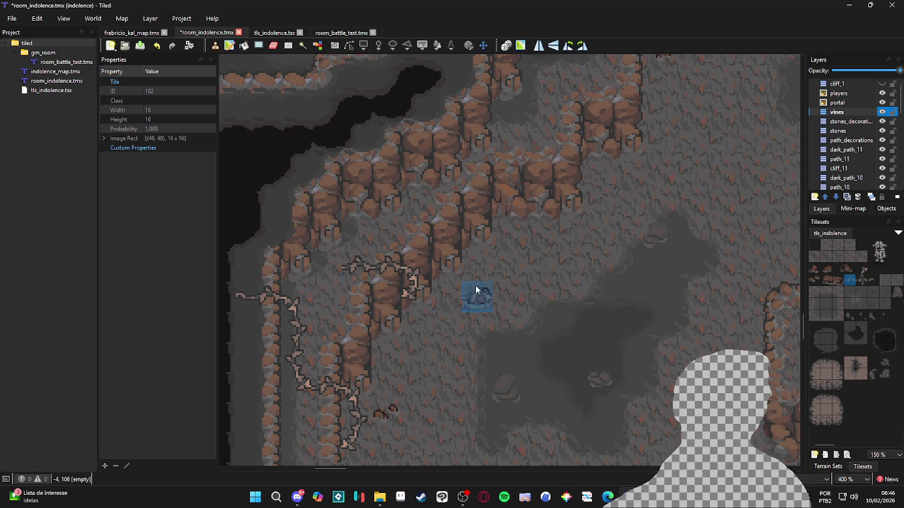
left_click(355, 274)
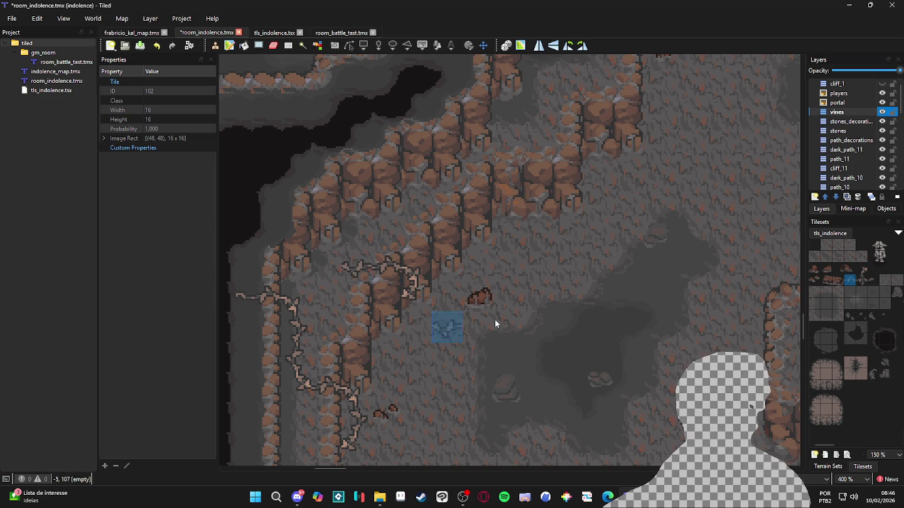
left_click(863, 270)
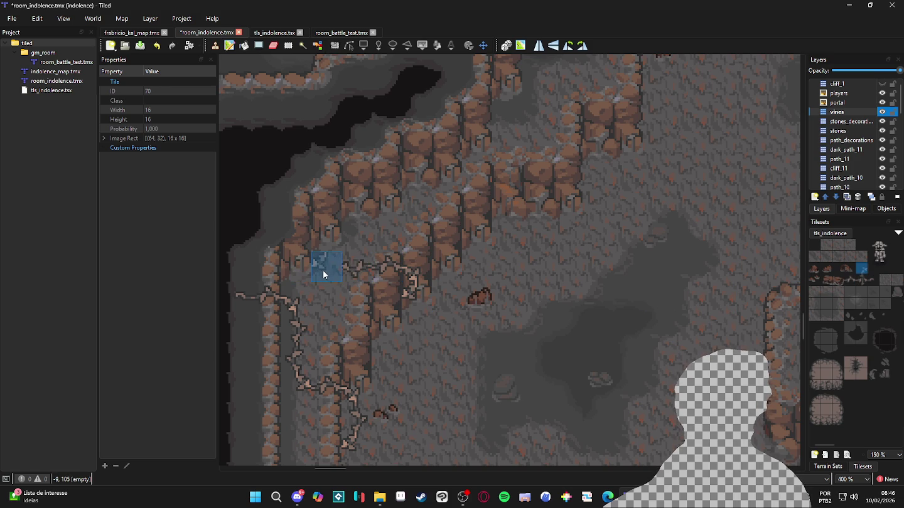
left_click(325, 270)
Extend the vine branch further up the left cliff, finishing with vine tile 104.
left_click(850, 282)
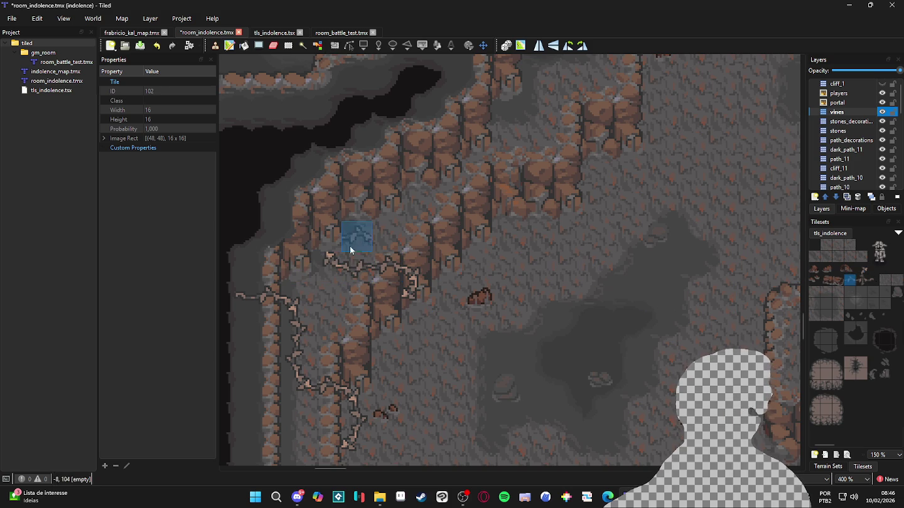
left_click(325, 249)
left_click(862, 269)
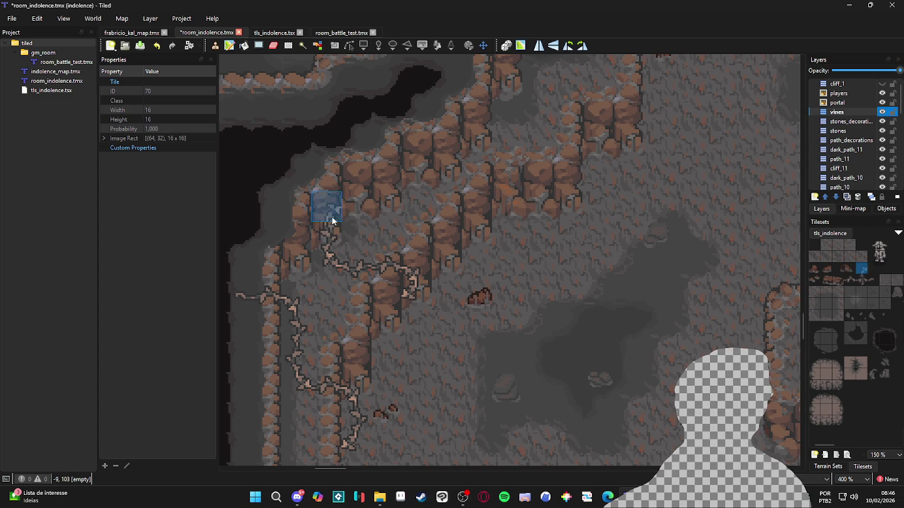
left_click(315, 212)
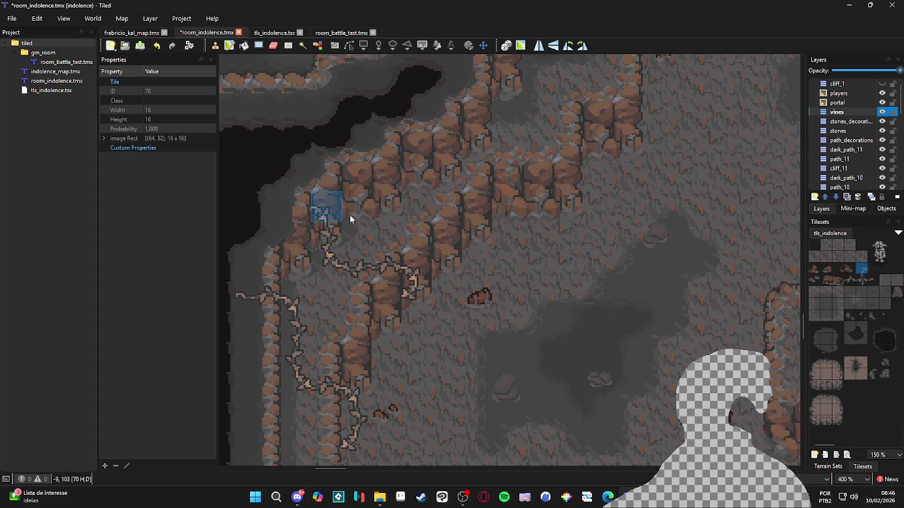
left_click(850, 280)
left_click(318, 240)
left_click(300, 187)
left_click(861, 270)
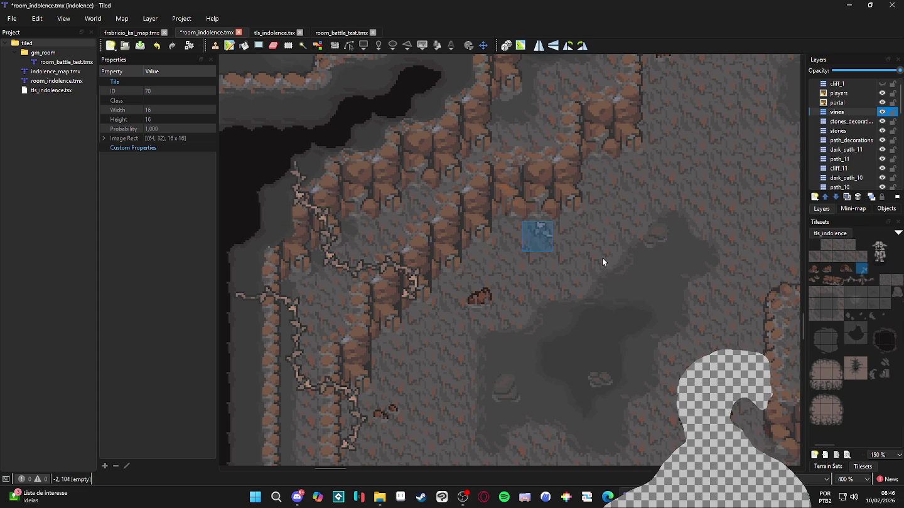
left_click(871, 280)
left_click(293, 152)
Zoom out and scroll around the cave map to survey other areas for vines.
scroll(380, 233, "down", 2)
scroll(376, 220, "down", 1)
mouse_move(345, 207)
left_mouse_down()
mouse_move(375, 281)
mouse_move(452, 270)
left_mouse_up()
scroll(496, 273, "right", 5)
scroll(571, 288, "up", 1)
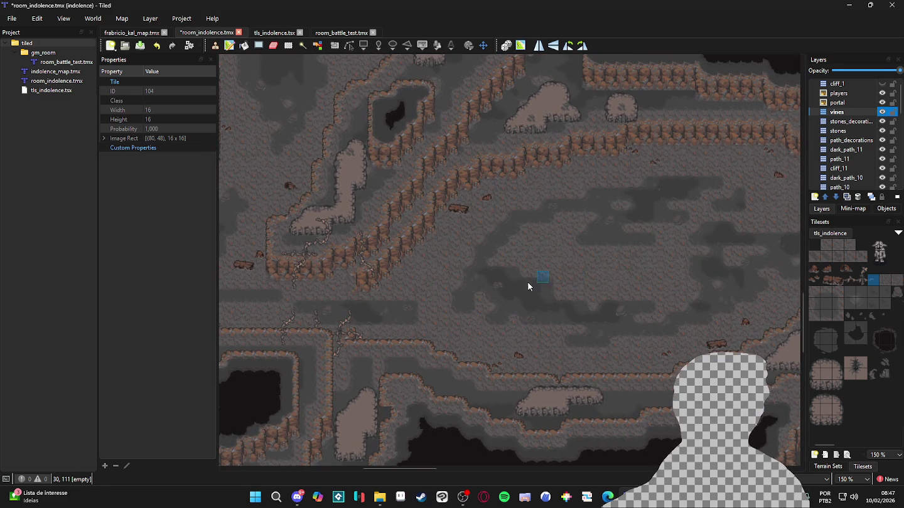
scroll(546, 338, "up", 3)
scroll(530, 405, "left", 3)
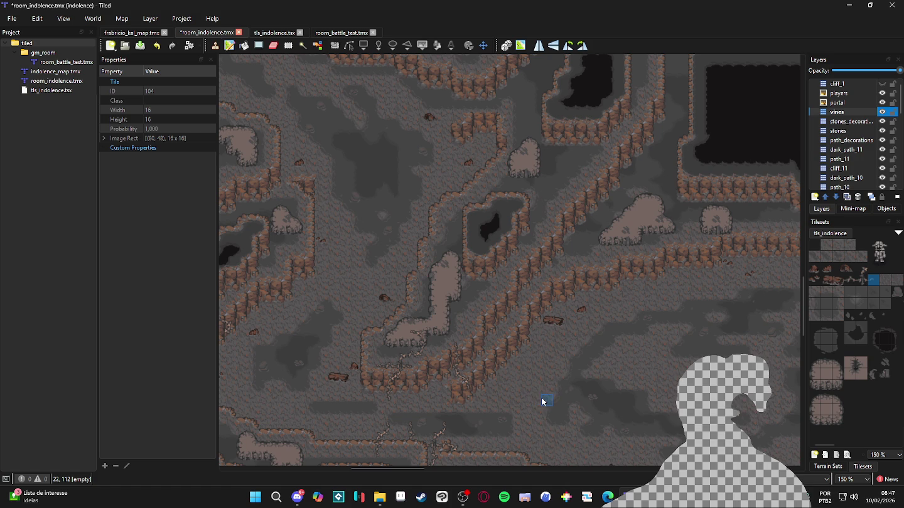
scroll(544, 396, "down", 1)
scroll(565, 377, "up", 1)
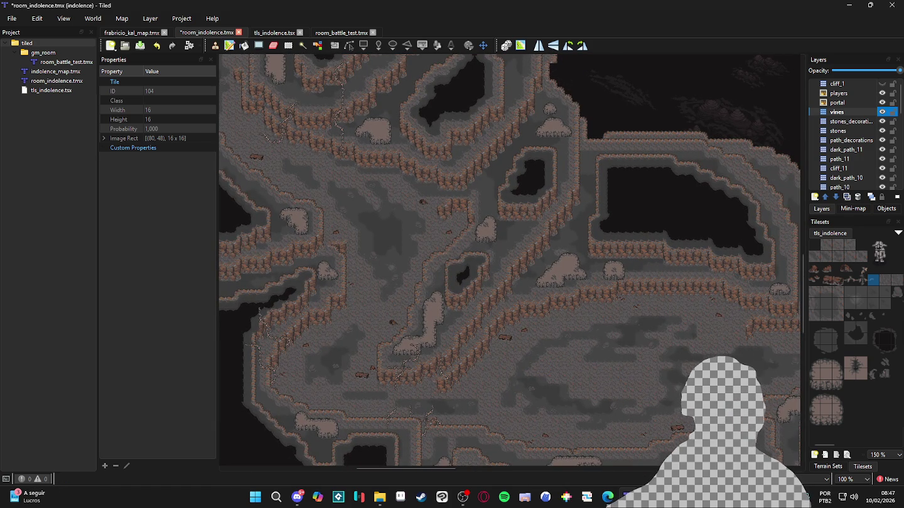
scroll(486, 329, "down", 1)
scroll(487, 329, "right", 2)
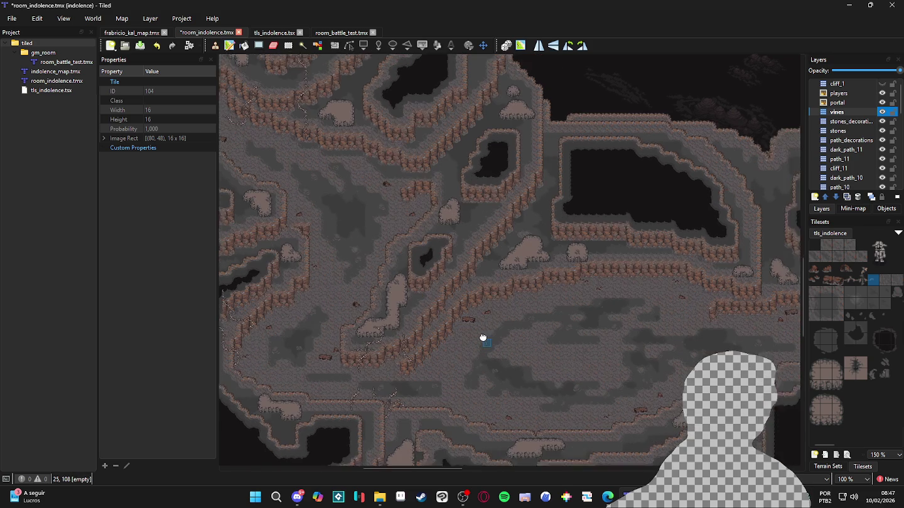
scroll(498, 365, "down", 5)
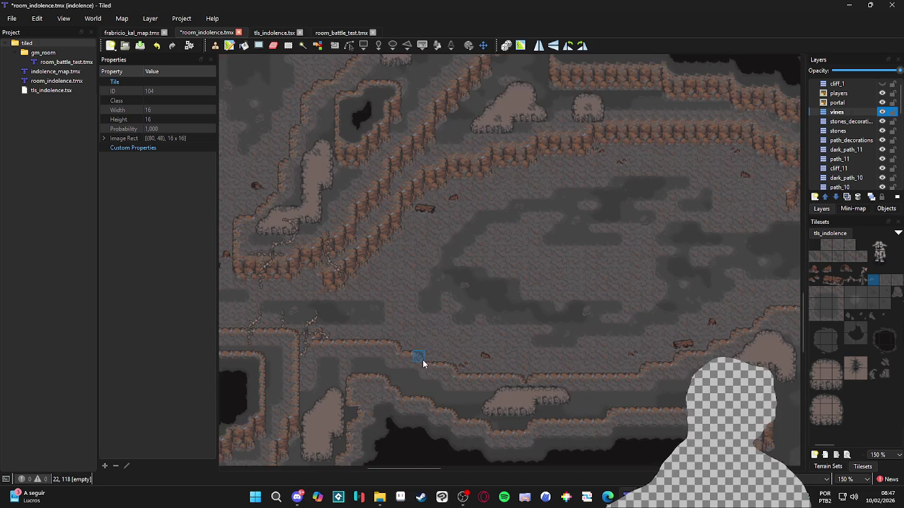
scroll(436, 325, "up", 1)
scroll(436, 325, "right", 1)
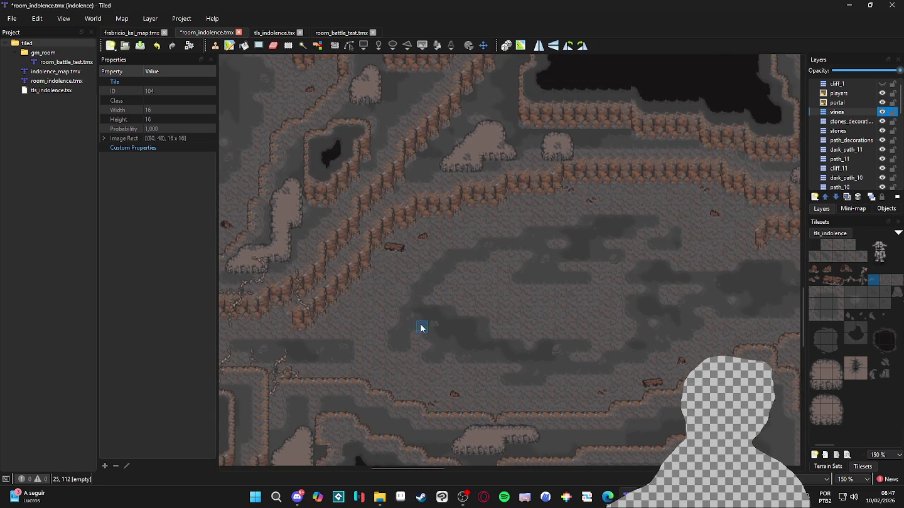
scroll(419, 323, "down", 1, "ctrl")
scroll(595, 335, "right", 2)
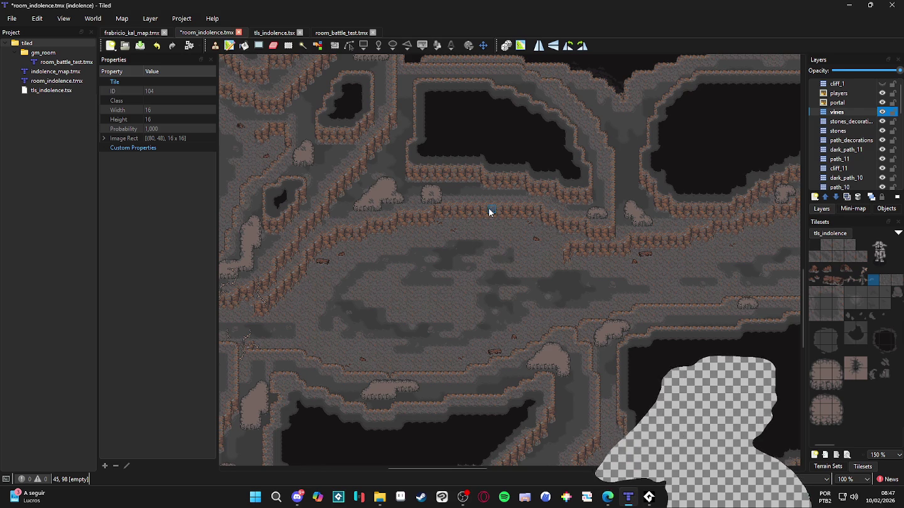
scroll(486, 206, "down", 2, "ctrl")
scroll(394, 176, "up", 2, "ctrl")
scroll(442, 213, "up", 3)
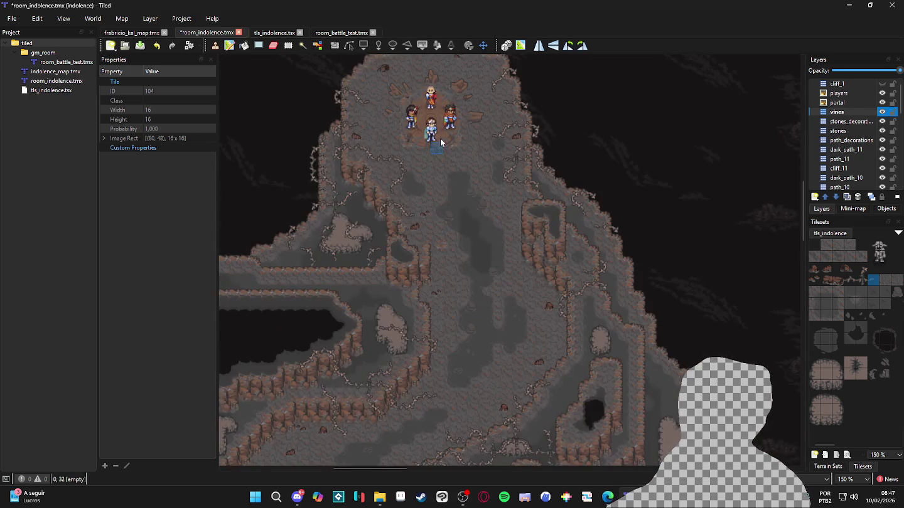
scroll(521, 303, "down", 5)
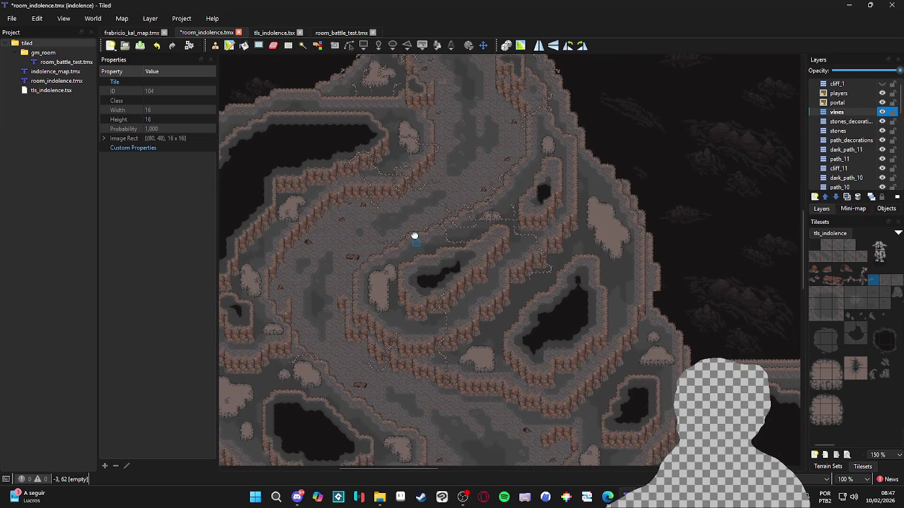
scroll(483, 270, "down", 4)
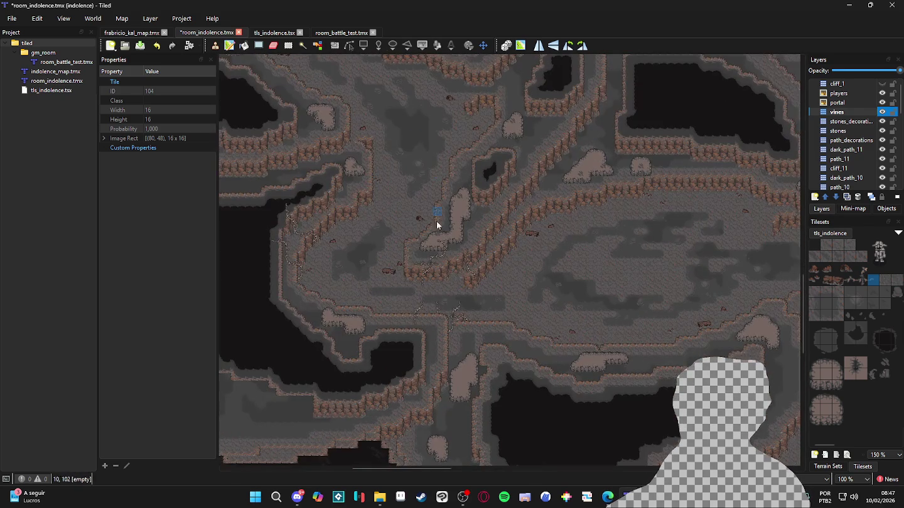
scroll(513, 274, "down", 1, "ctrl")
scroll(534, 276, "right", 6)
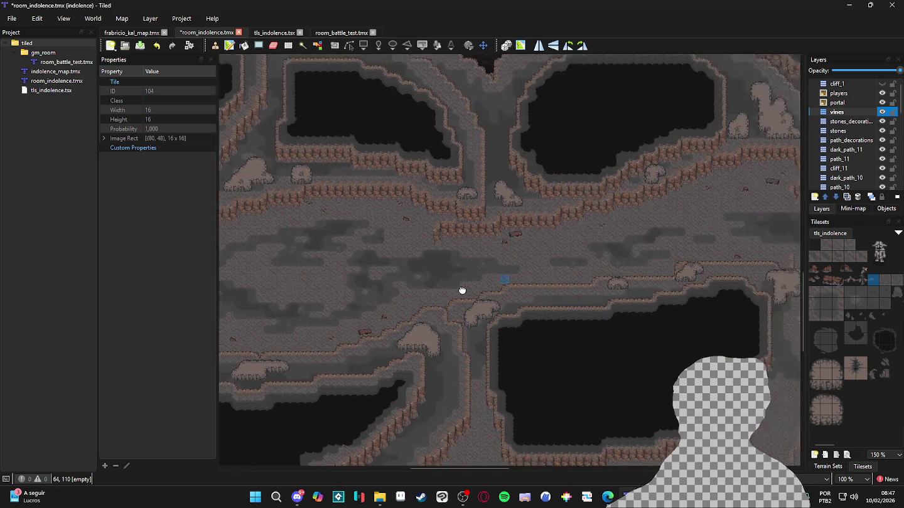
scroll(521, 286, "right", 4)
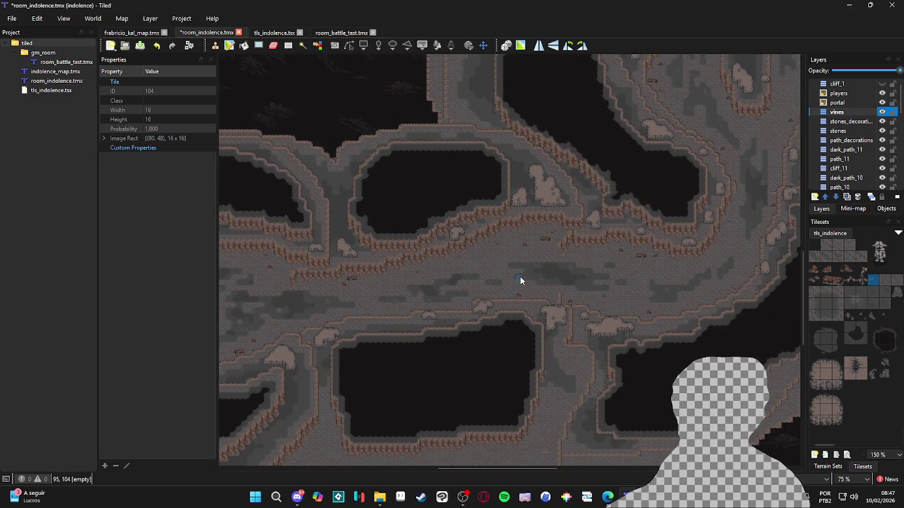
Pan past the lower-left caves to bring the upper cliff corridor into view.
mouse_move(729, 177)
left_mouse_down()
mouse_move(688, 274)
mouse_move(635, 354)
left_mouse_up()
scroll(575, 197, "up", 1, "ctrl")
scroll(546, 300, "up", 1, "ctrl")
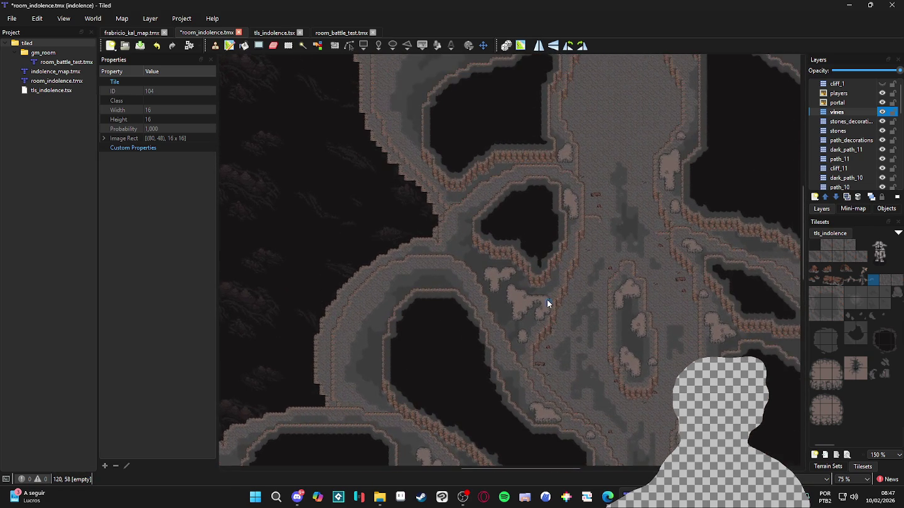
scroll(573, 216, "down", 2, "ctrl")
scroll(574, 216, "up", 2, "ctrl")
left_click_drag(253, 262, 424, 222)
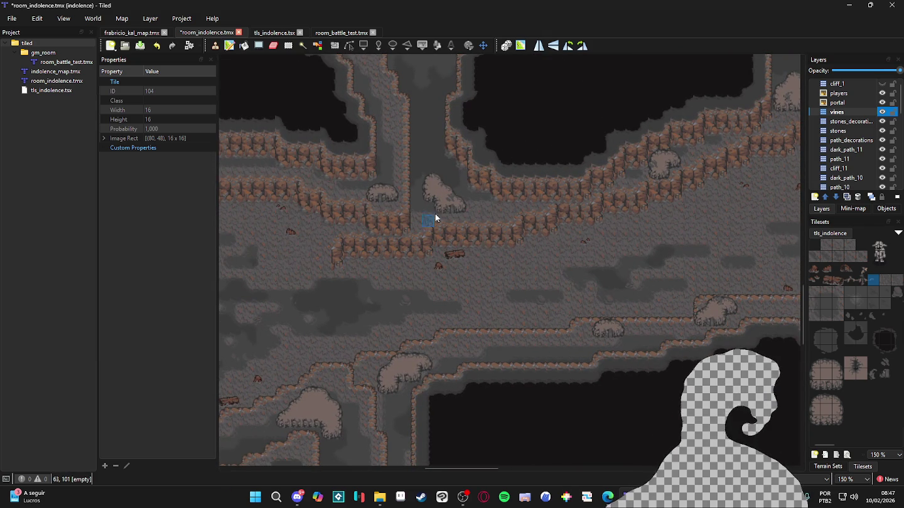
Paint a vine column down the cliff wall and rotate the two-tile vine stamp upright.
left_click(850, 279)
scroll(499, 245, "up", 2, "ctrl")
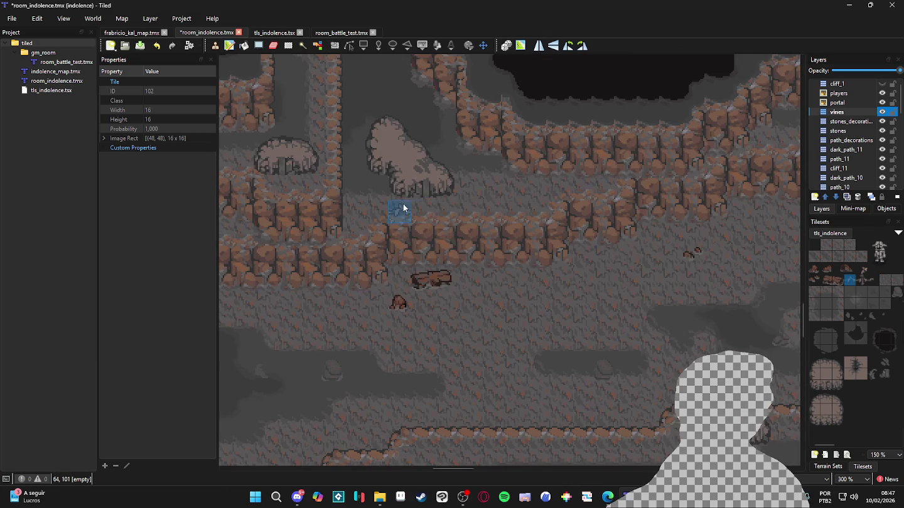
left_click_drag(443, 212, 444, 236)
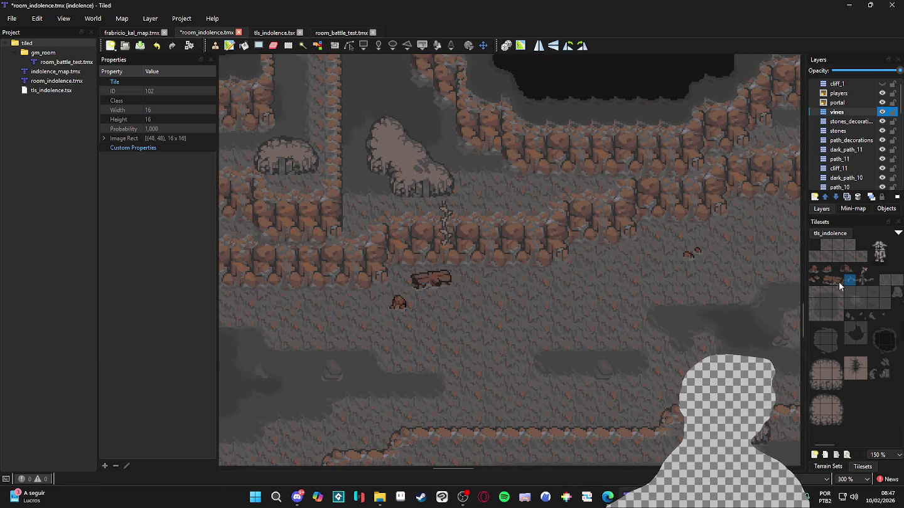
left_click_drag(861, 268, 874, 269)
key("z")
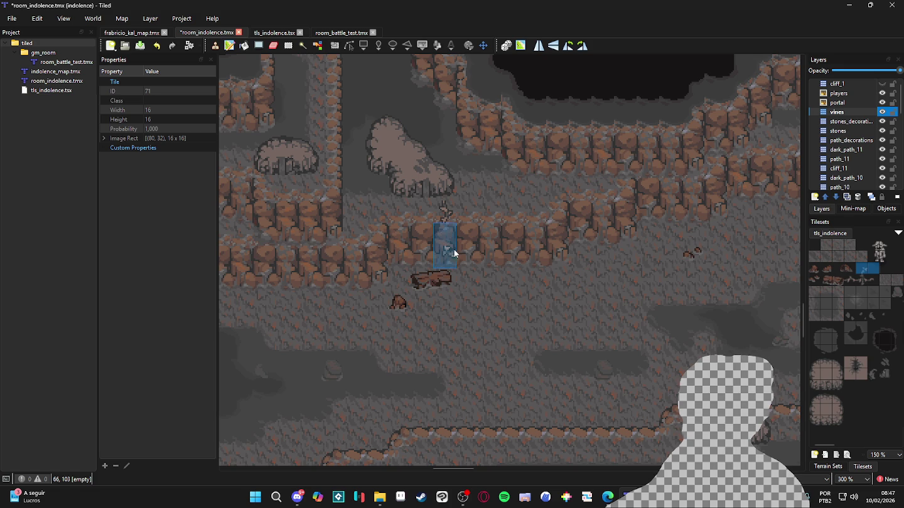
Add single vine tiles beside and up-left of the new vine.
left_click(845, 277)
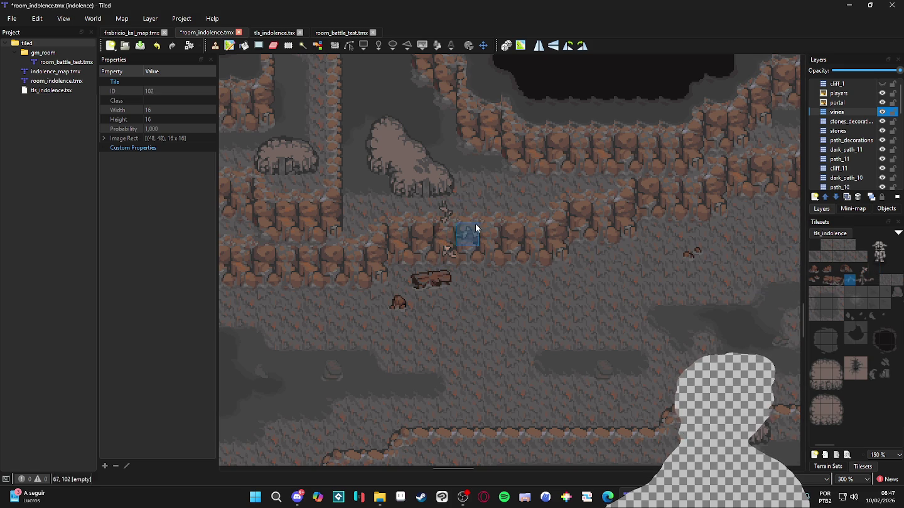
left_click(448, 235)
left_click(861, 268)
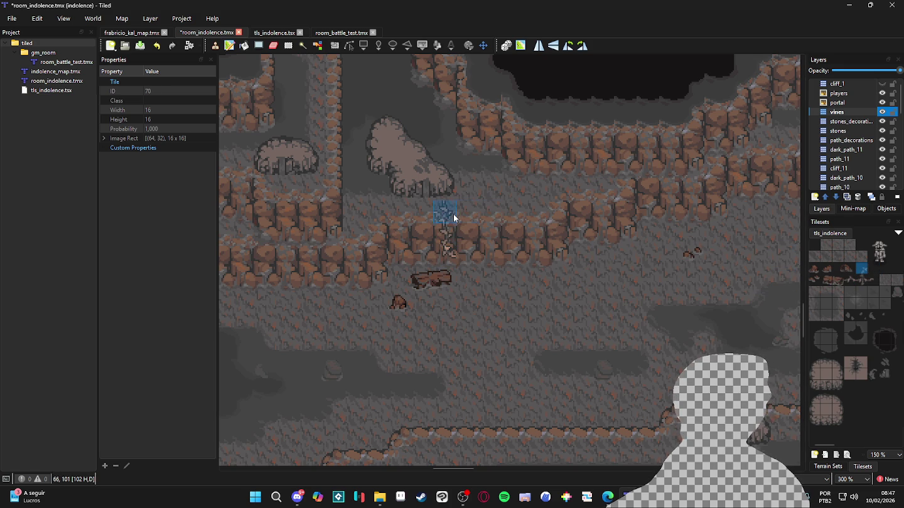
left_click(424, 211)
left_click(872, 279)
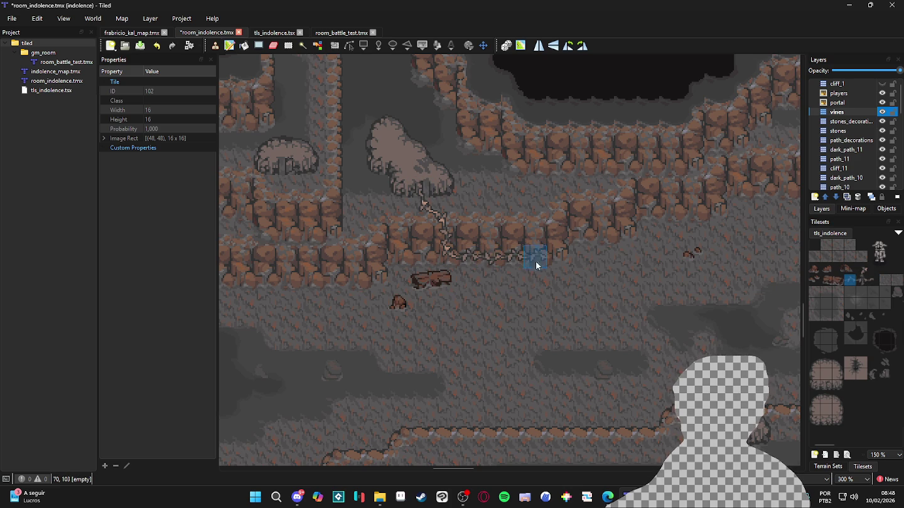
Extend the vine leftward along the cliff base using a two-tile vine pair.
left_click_drag(859, 269, 868, 269)
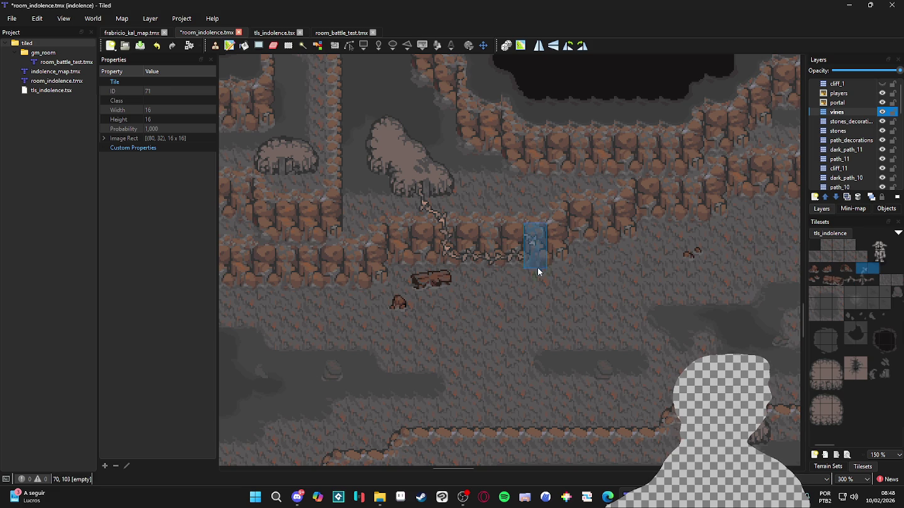
left_click(537, 285)
left_click(512, 280)
left_click(841, 282)
left_click(862, 269)
left_click(497, 283)
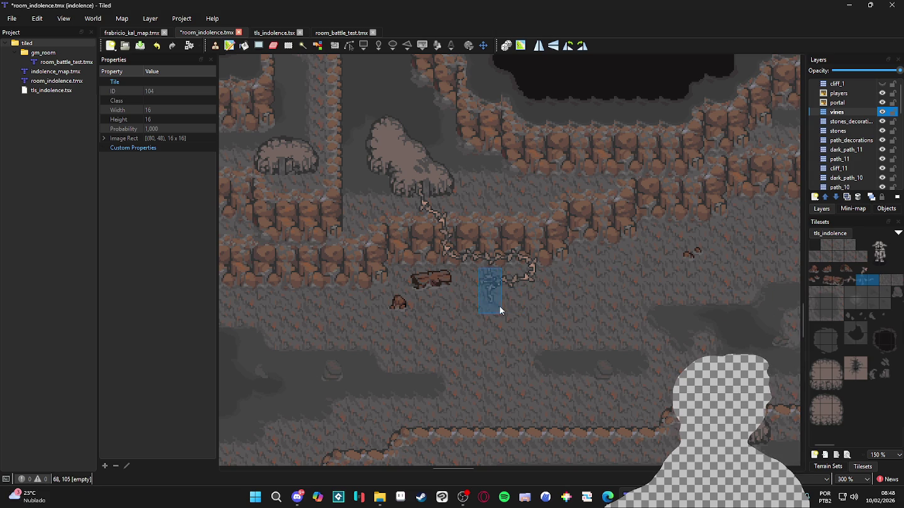
Stamp a vine-curl tile onto the cave floor beside the log.
left_click(872, 281)
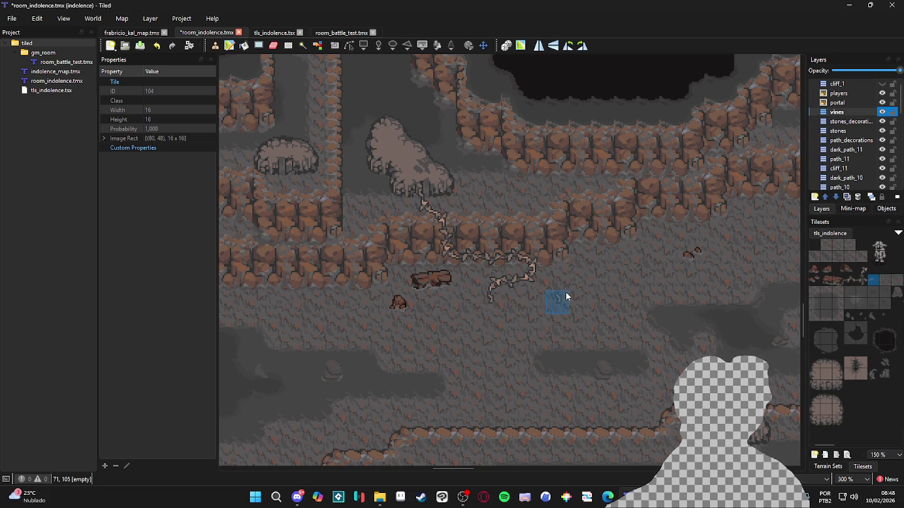
scroll(567, 296, "right", 1)
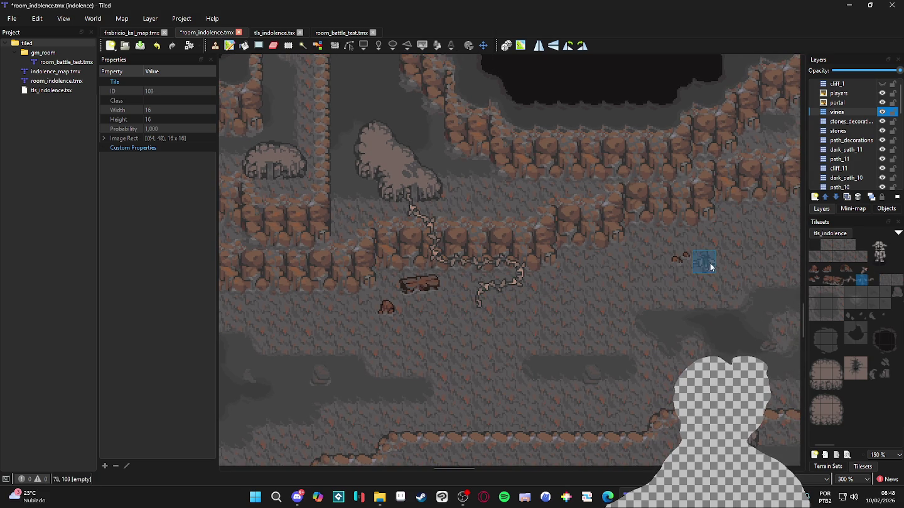
left_click(433, 259)
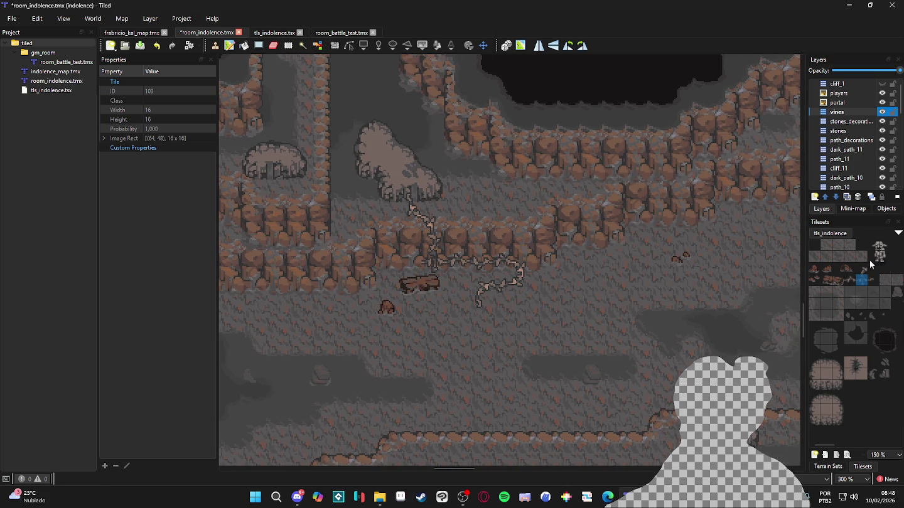
left_click(848, 279)
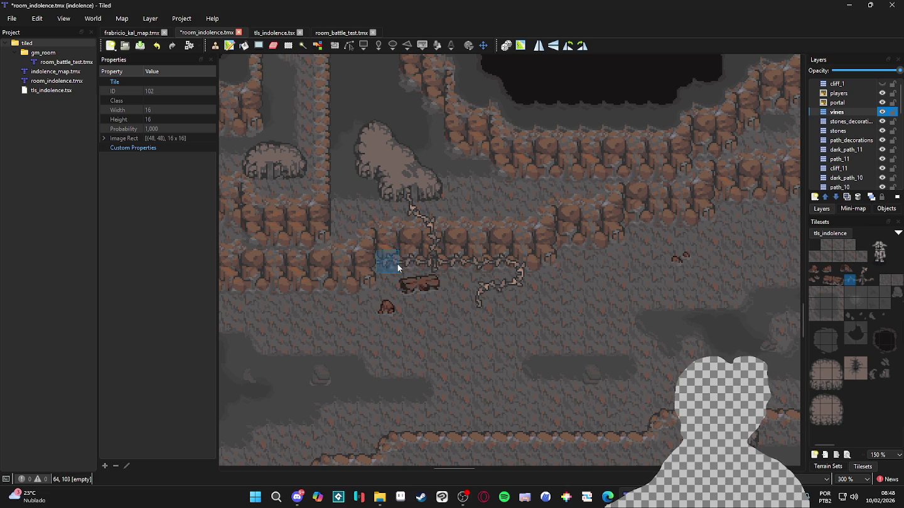
left_click(862, 269)
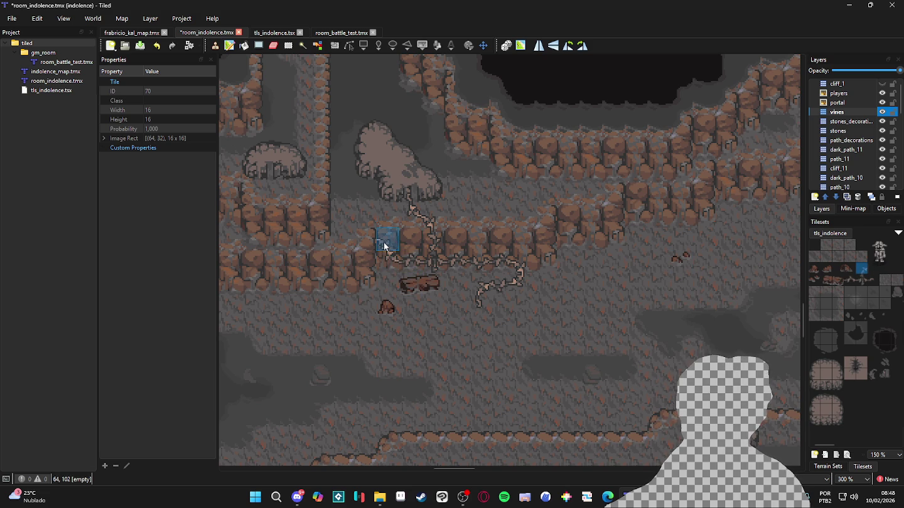
left_click_drag(623, 235, 592, 236)
Pick vine pieces and stamp the first vine tiles at the base of the middle cliff wall.
scroll(592, 235, "down", 1)
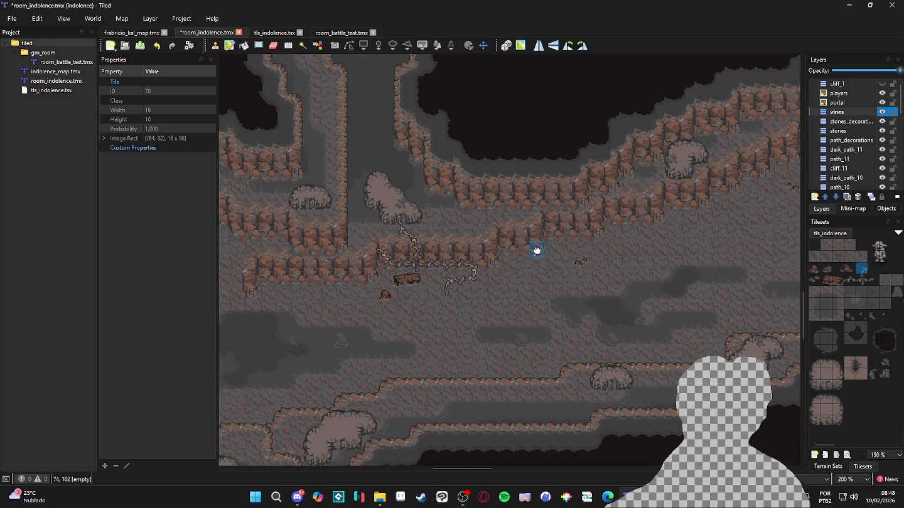
scroll(506, 219, "up", 1)
left_click(851, 278)
left_click(500, 268)
left_click(862, 267)
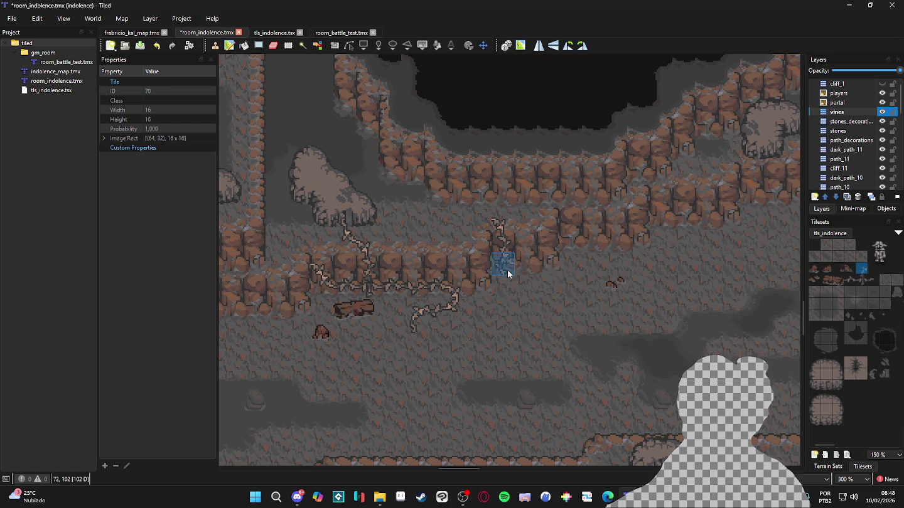
right_click(503, 241)
left_click(525, 263)
right_click(503, 222)
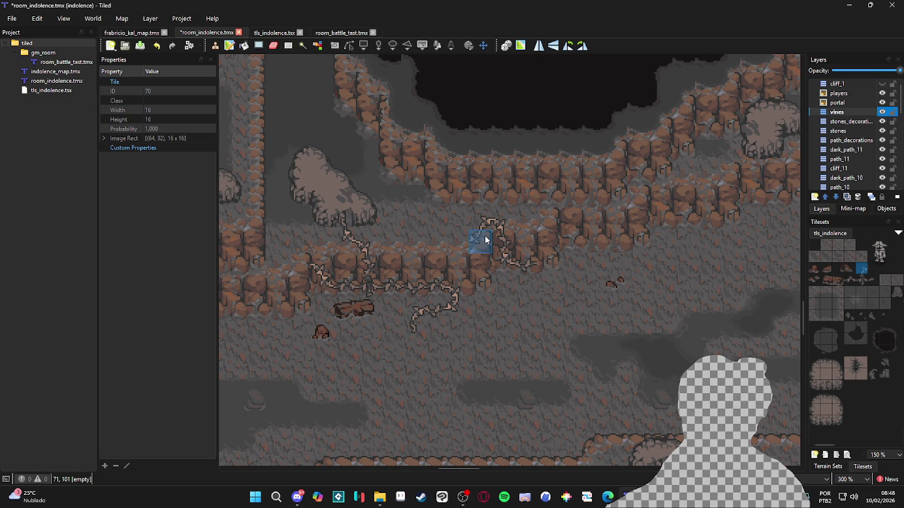
Copy more vine pieces from the map and stamp them across the lower cliff face.
right_click(347, 224)
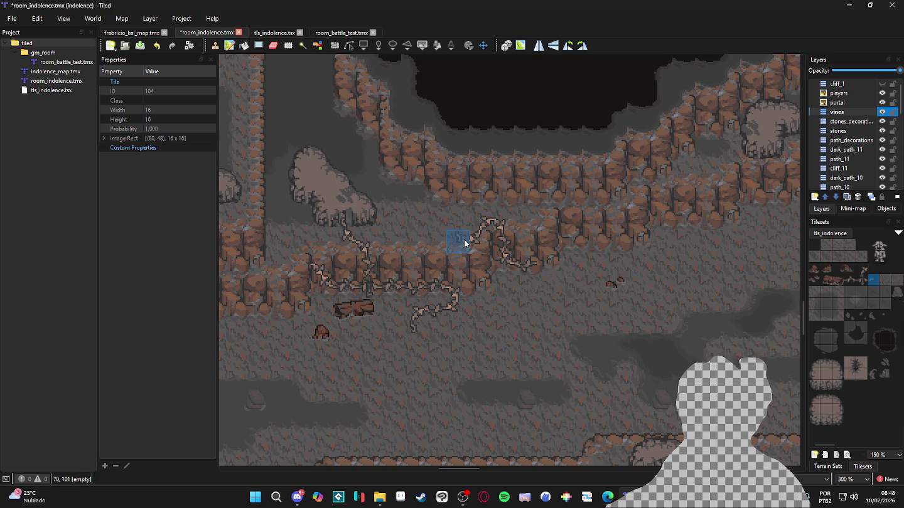
scroll(463, 242, "right", 3)
scroll(463, 242, "up", 1)
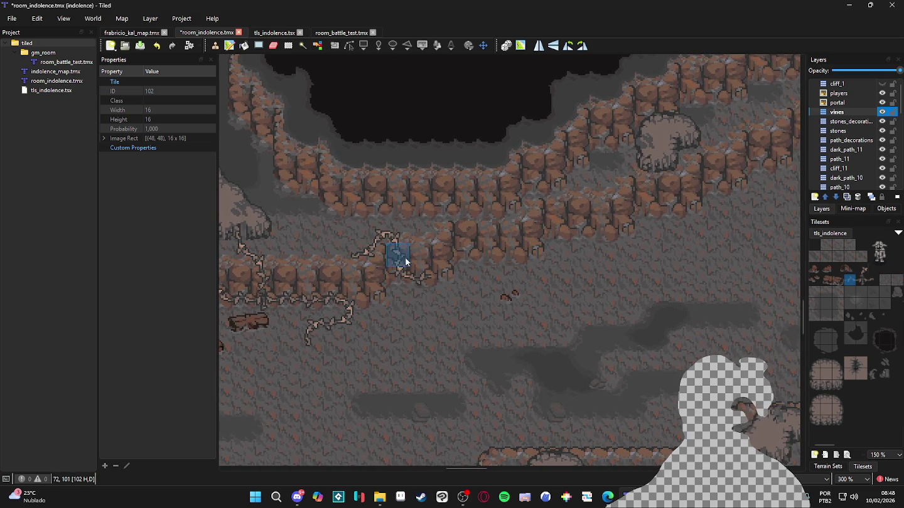
scroll(433, 261, "right", 2)
scroll(433, 260, "up", 1)
right_click(460, 264)
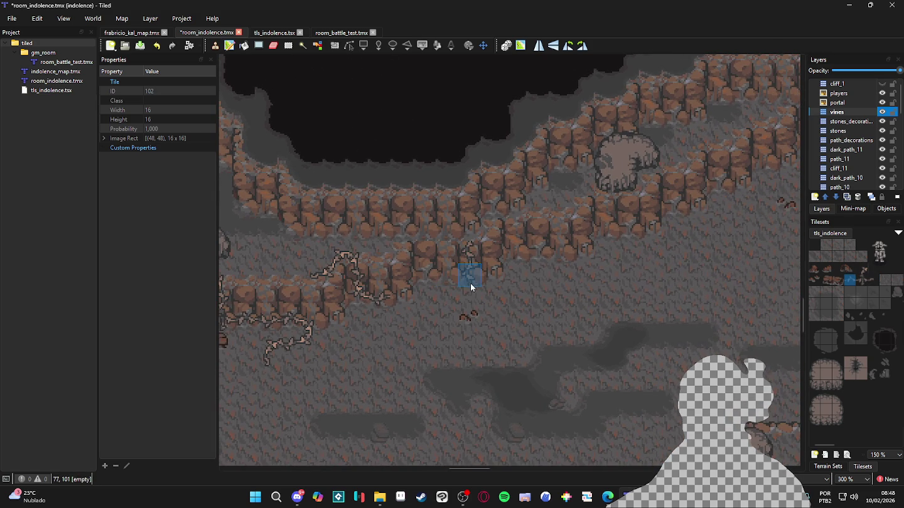
left_click(470, 283)
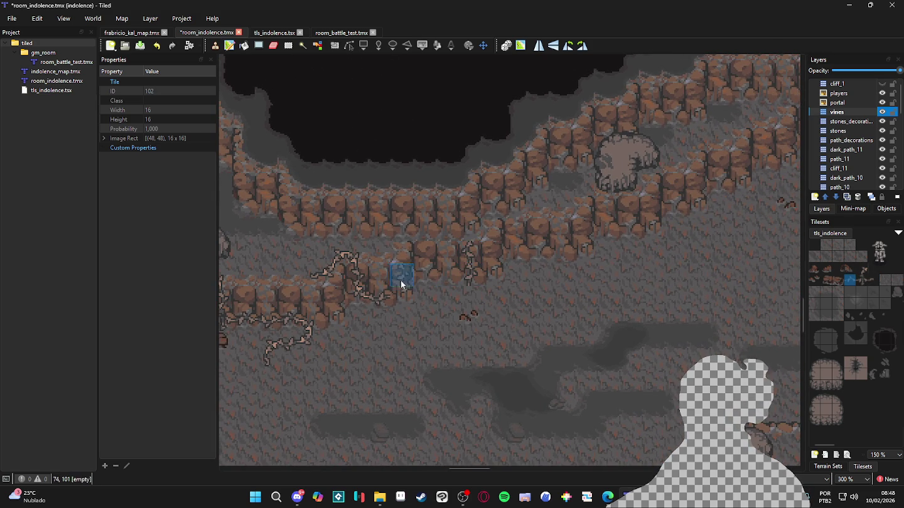
left_click(314, 276)
right_click(468, 279)
left_click(470, 296)
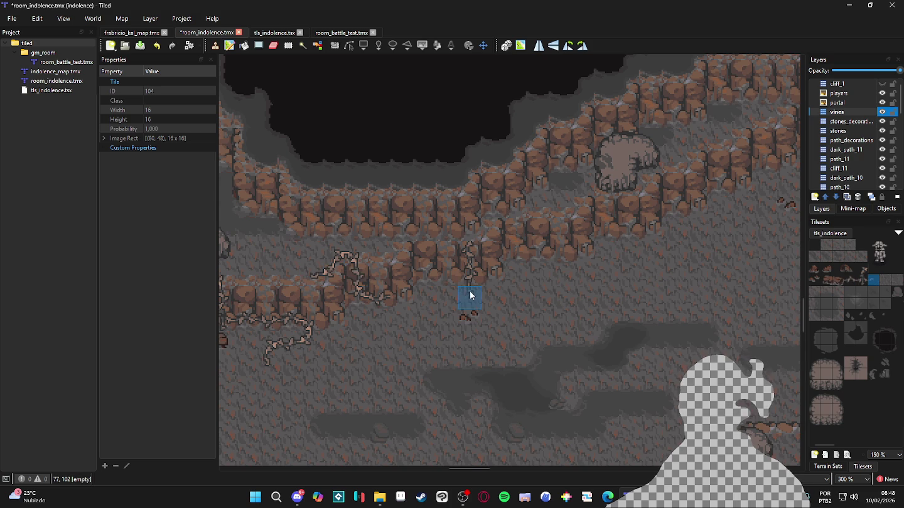
Extend the vine straight up the central cliff wall to its top edge.
right_click(467, 228)
left_click(367, 279)
right_click(382, 254)
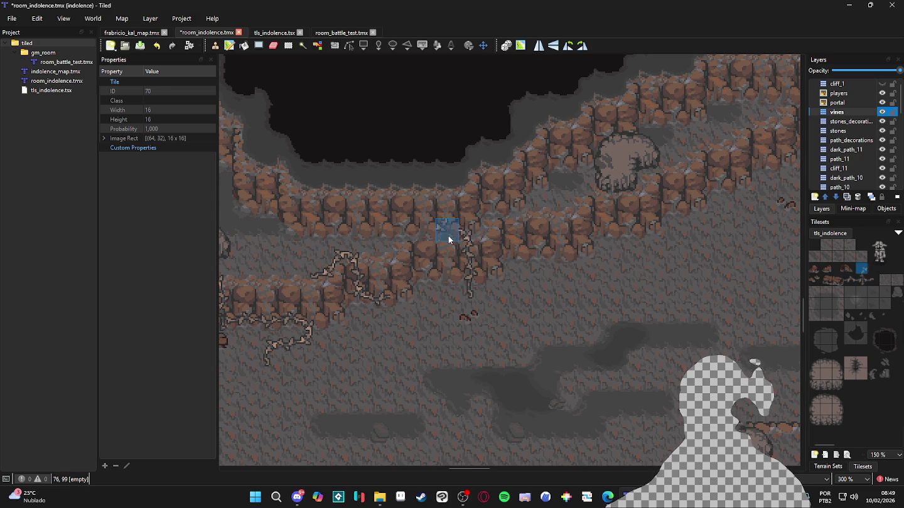
left_click(450, 236)
right_click(465, 239)
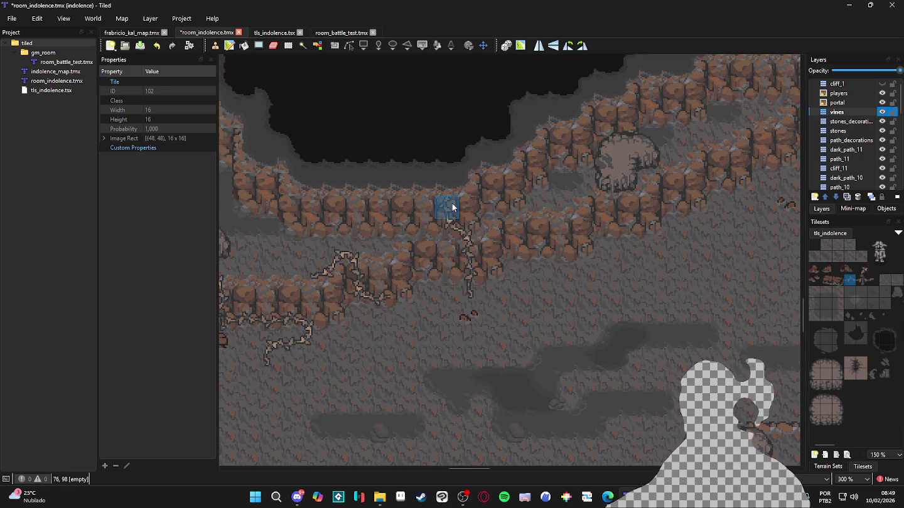
left_click(449, 206)
left_click(450, 183)
left_click(449, 161)
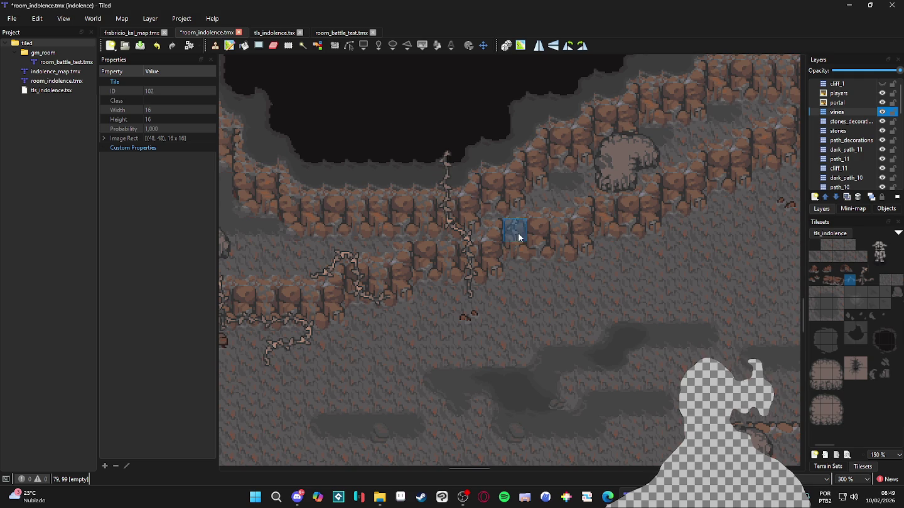
scroll(512, 228, "down", 1)
scroll(546, 256, "down", 4)
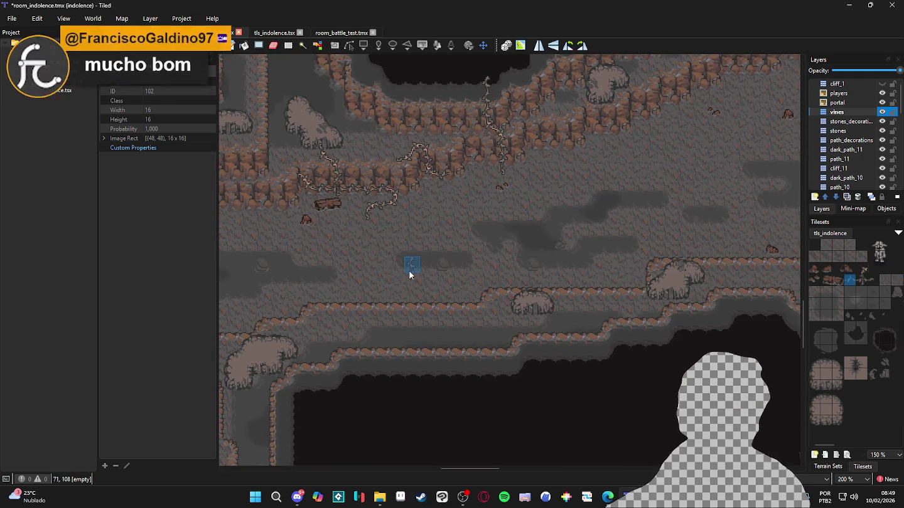
Add vine tiles on the lower floor, extending the vine up one cell and left one cell.
scroll(409, 271, "up", 2)
left_click(465, 280)
scroll(463, 275, "up", 1)
right_click(389, 150)
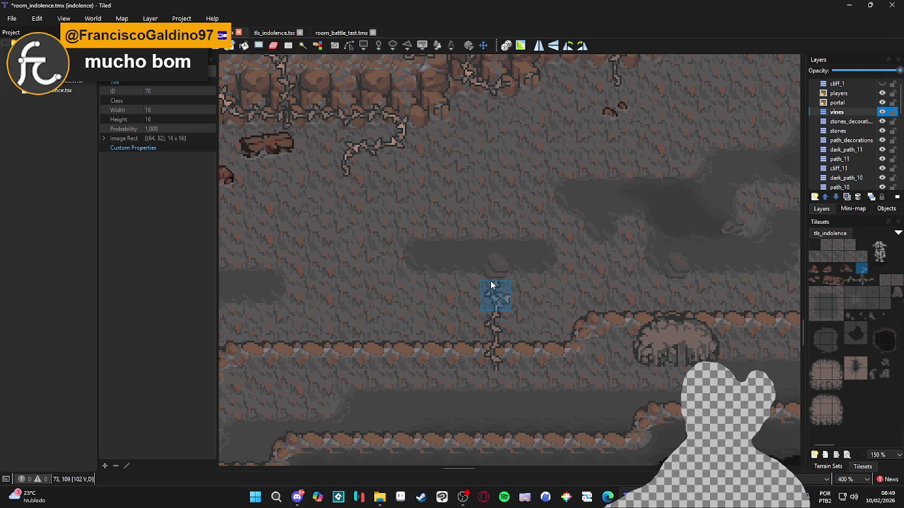
left_click(484, 269)
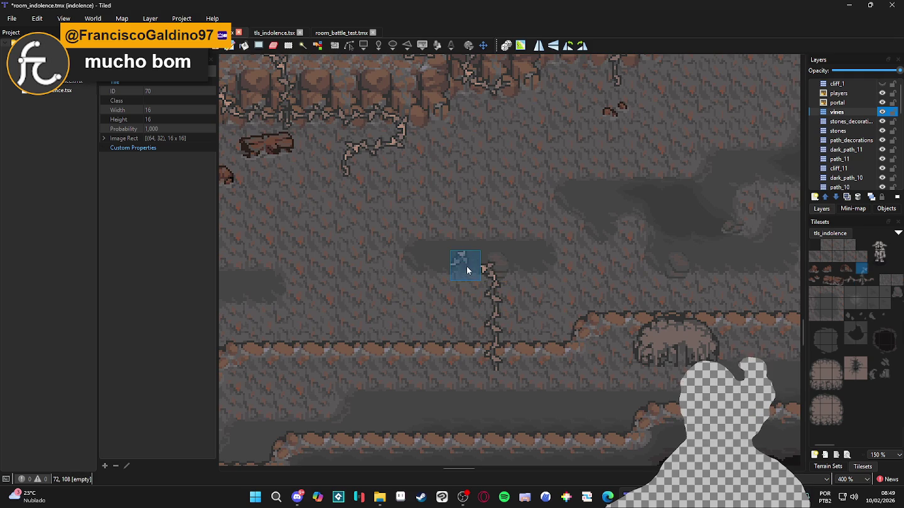
right_click(494, 294)
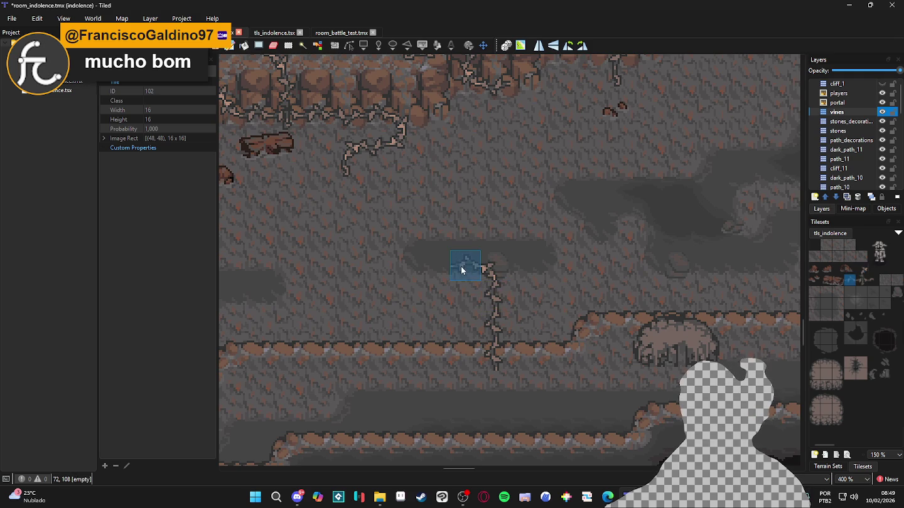
right_click(489, 273)
left_click(440, 259)
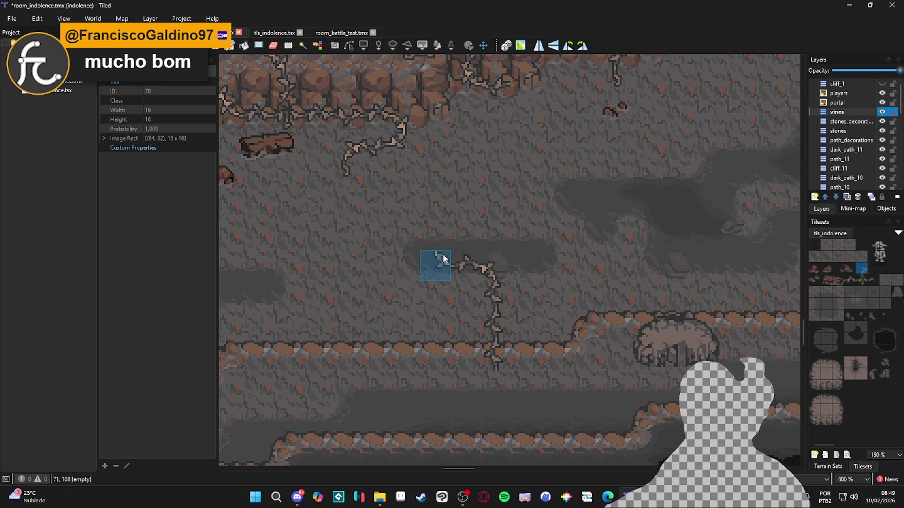
Grow the vine upward across the floor into a rightward branch capped by a tile above.
right_click(495, 307)
right_click(494, 266)
left_click(447, 210)
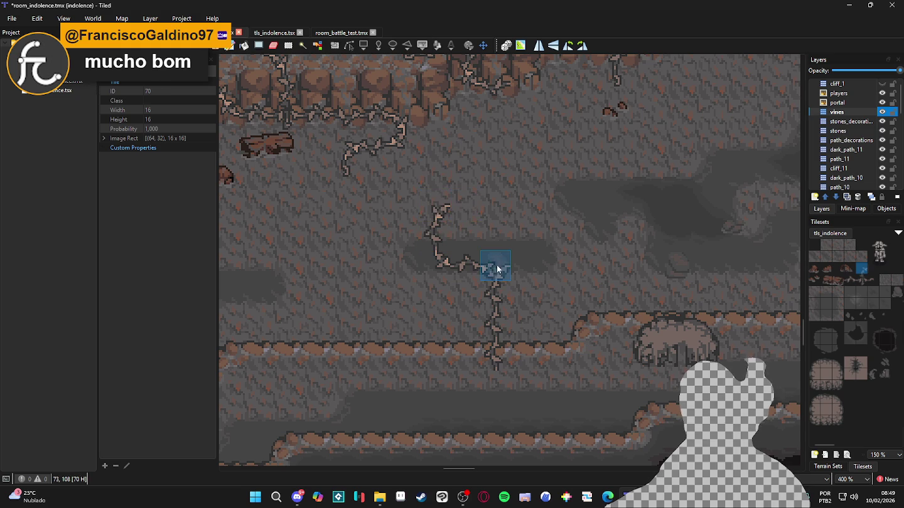
right_click(444, 239)
left_click(468, 207)
right_click(442, 216)
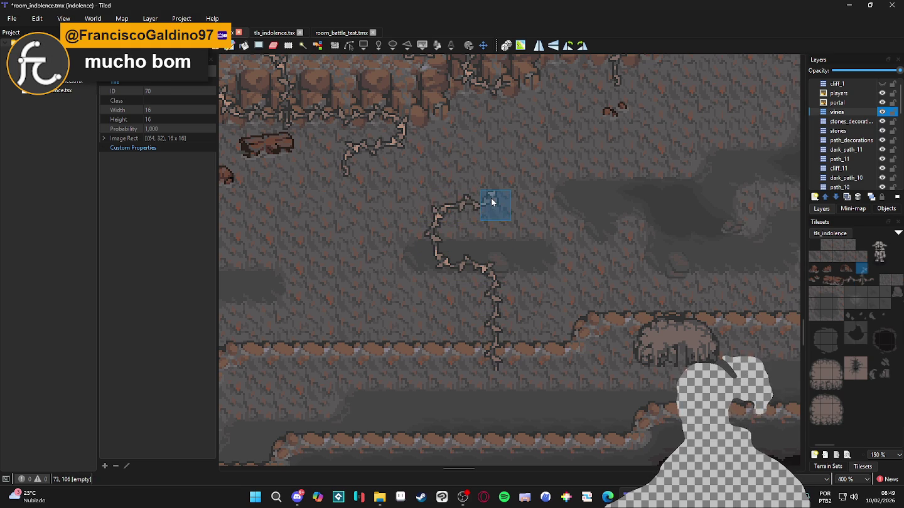
left_click(488, 217)
right_click(341, 175)
left_click(491, 178)
Extend the vine down toward the lower ledge, ending it with vine tile 70.
scroll(538, 266, "down", 1, "ctrl")
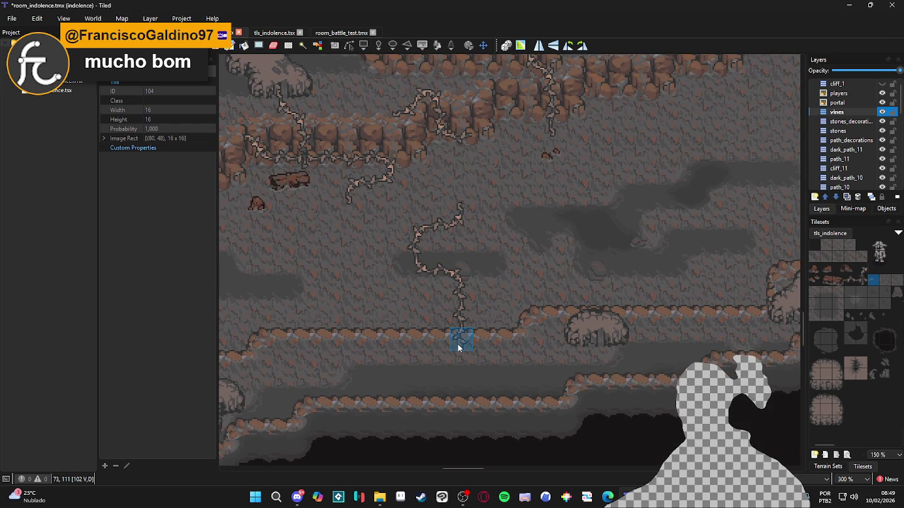
right_click(460, 270)
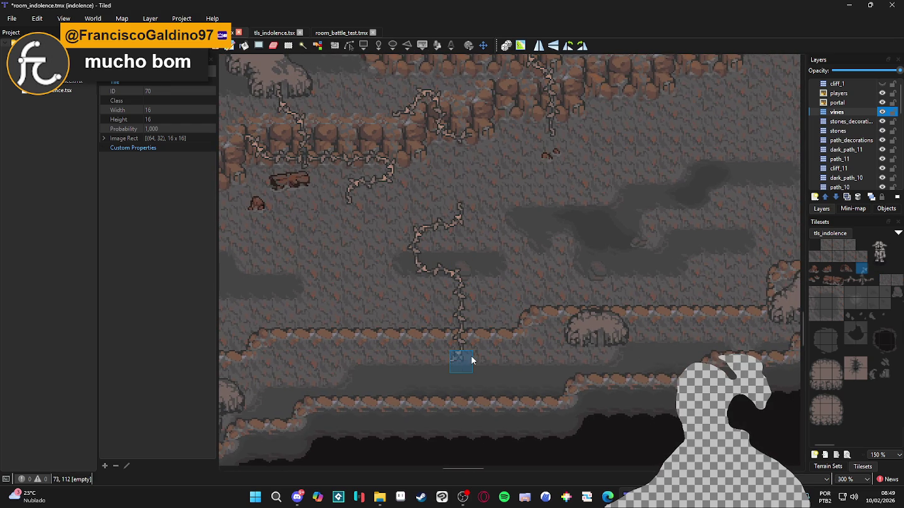
left_click(487, 358)
right_click(458, 321)
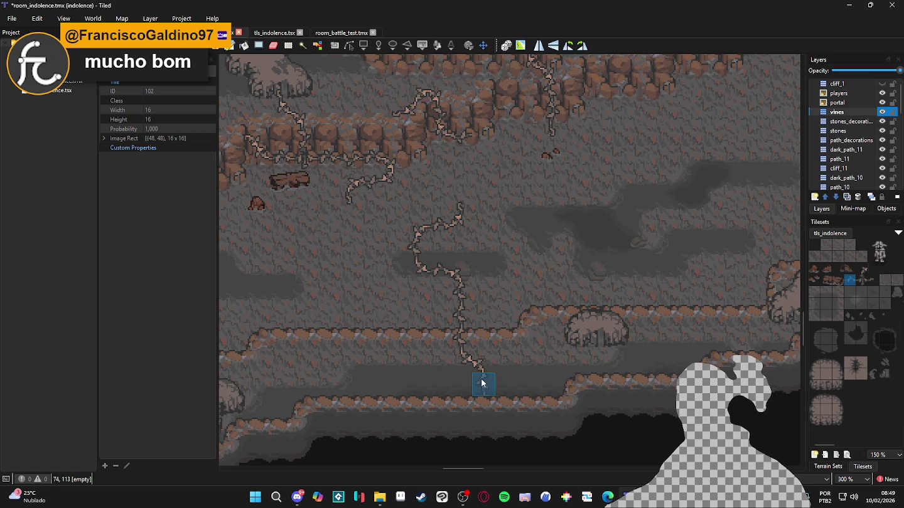
scroll(560, 264, "up", 3)
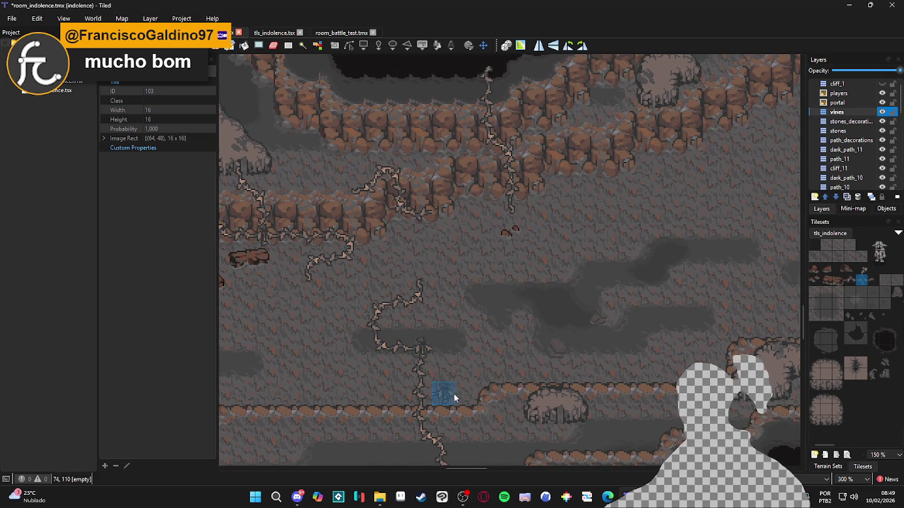
right_click(445, 347)
right_click(395, 347)
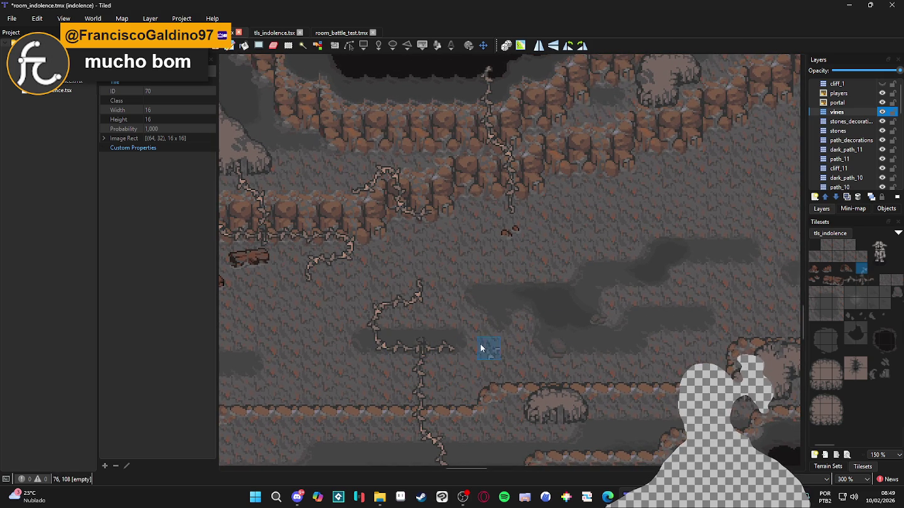
left_click(462, 373)
Pick vine tile 104 and save room_indolence.tmx with Ctrl+S.
right_click(467, 340)
scroll(523, 288, "down", 2)
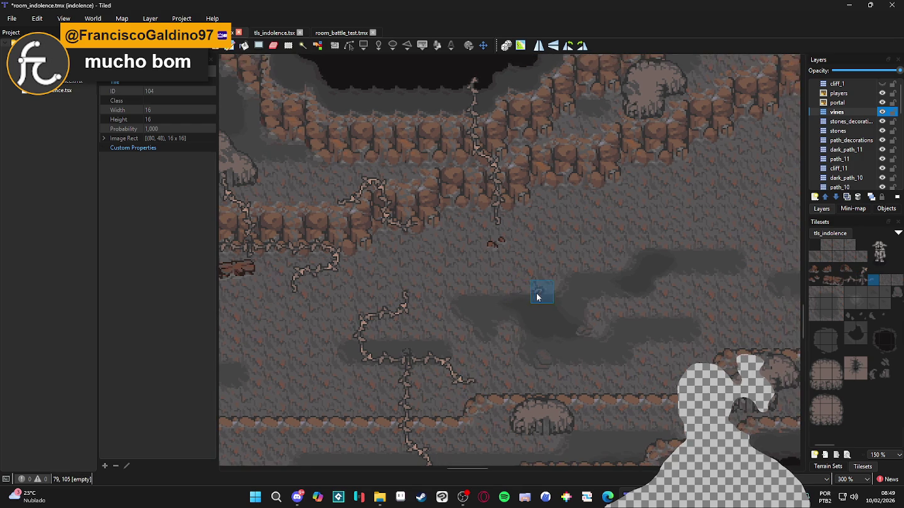
scroll(501, 263, "down", 1)
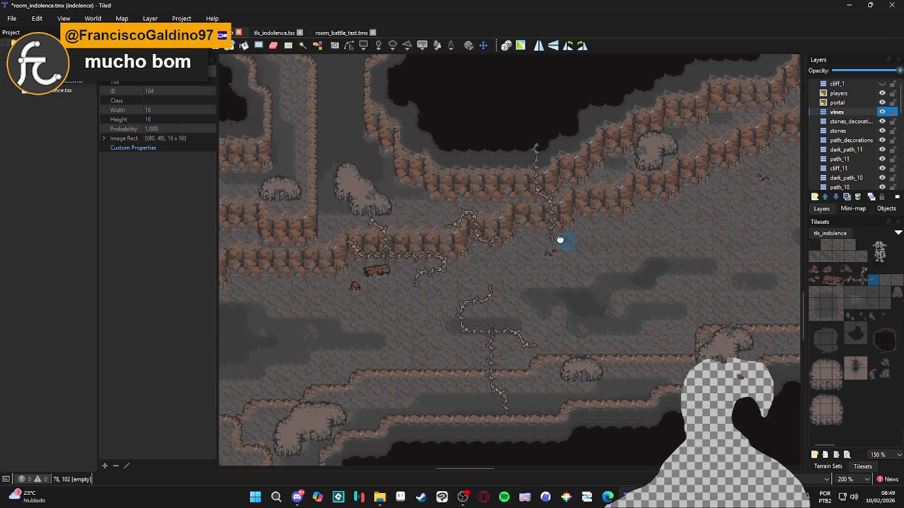
scroll(559, 242, "up", 1)
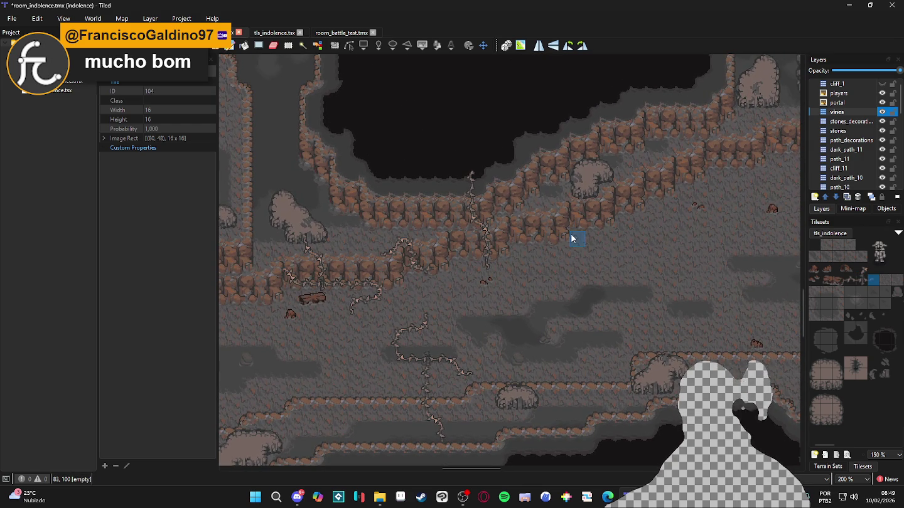
scroll(524, 247, "up", 3)
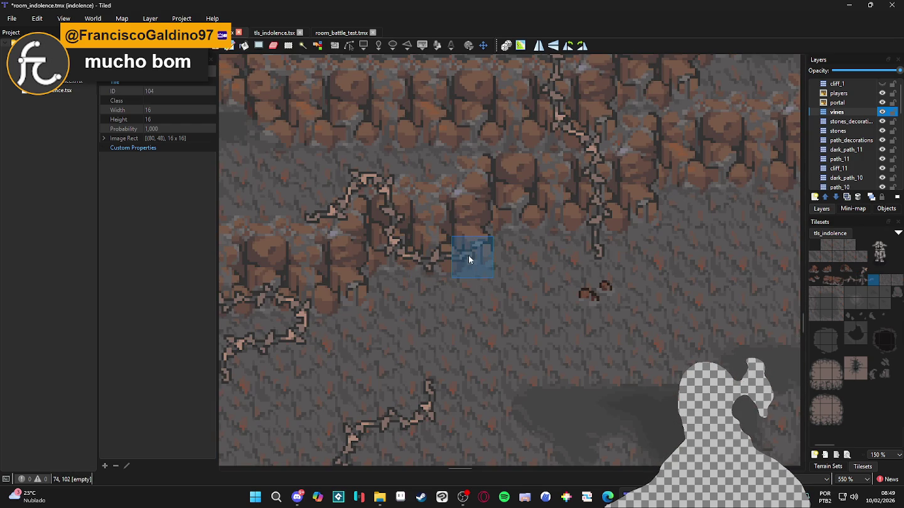
scroll(468, 295, "down", 1)
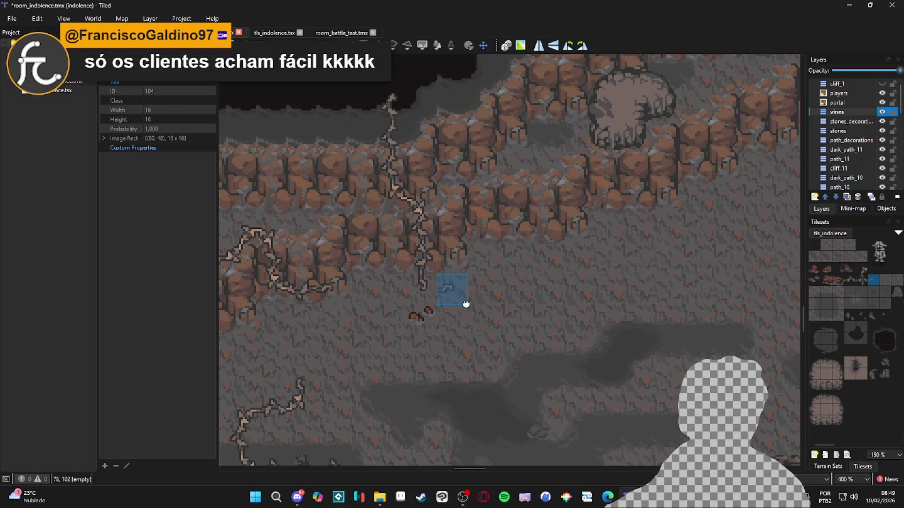
key("ctrl+s")
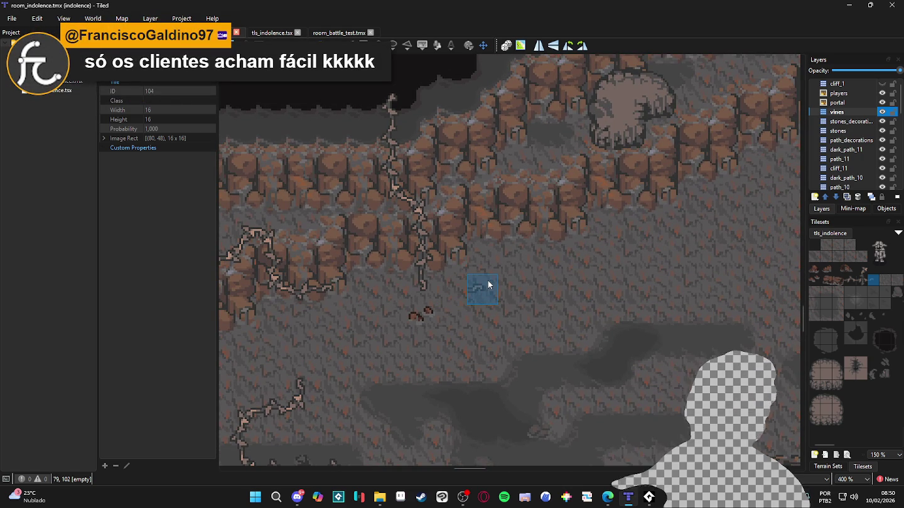
Paint more floor vine tiles, including the curled tile 70 piece, extending the vine upward.
scroll(488, 283, "down", 1)
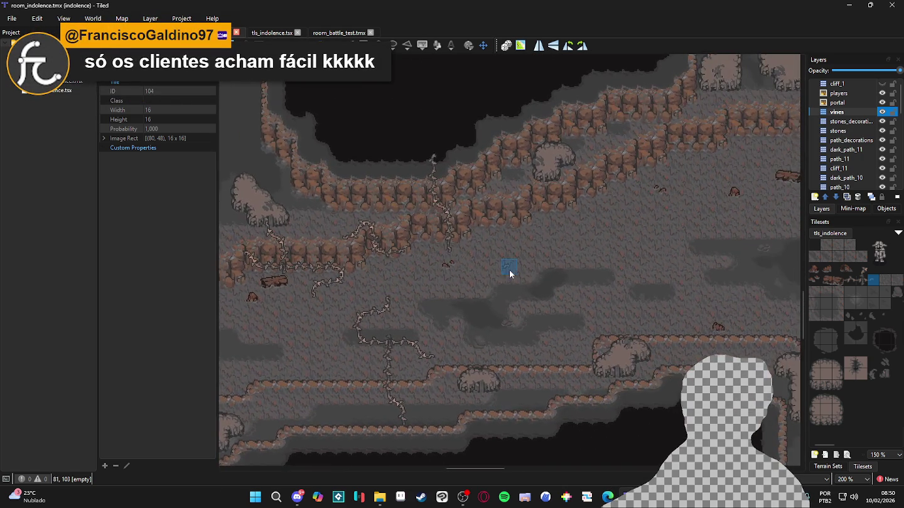
scroll(480, 306, "up", 2)
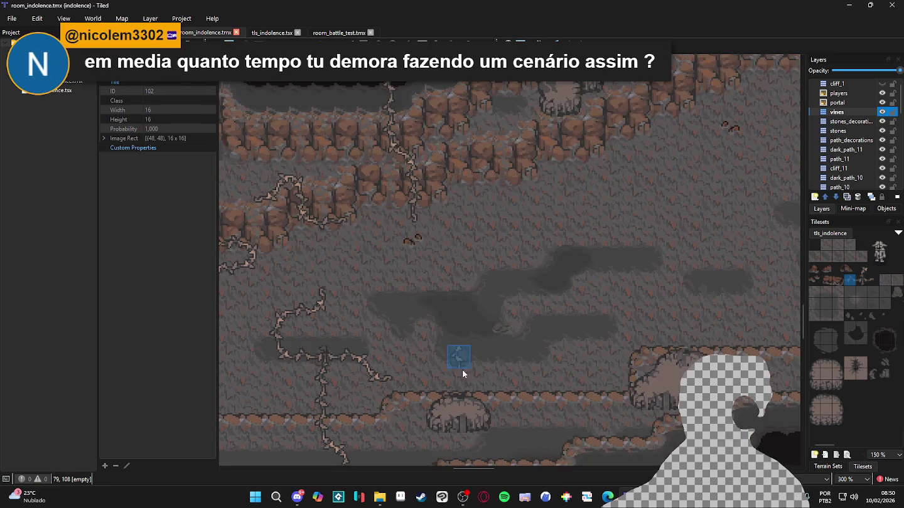
left_click(461, 378)
scroll(451, 374, "down", 1)
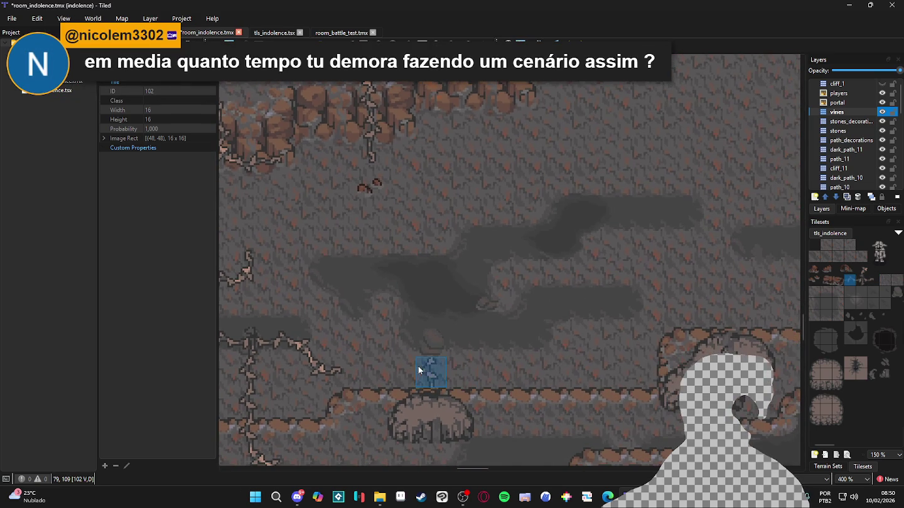
left_click(405, 342)
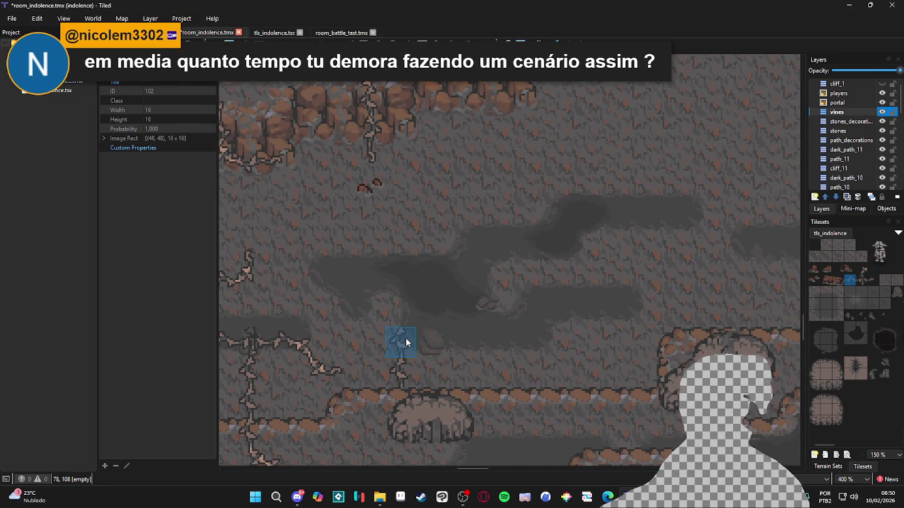
right_click(312, 369)
left_click(403, 333)
left_click(425, 338)
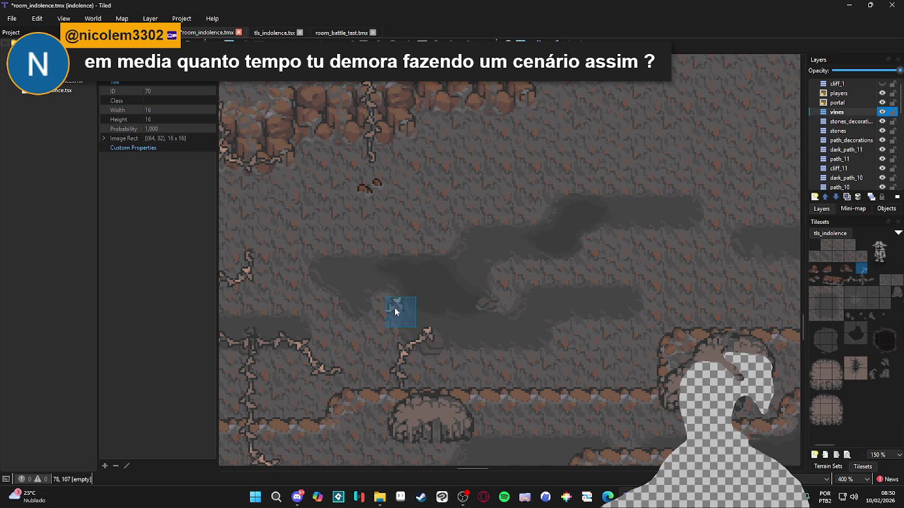
Paint vine tile 102 to the right of the floor vine.
right_click(332, 375)
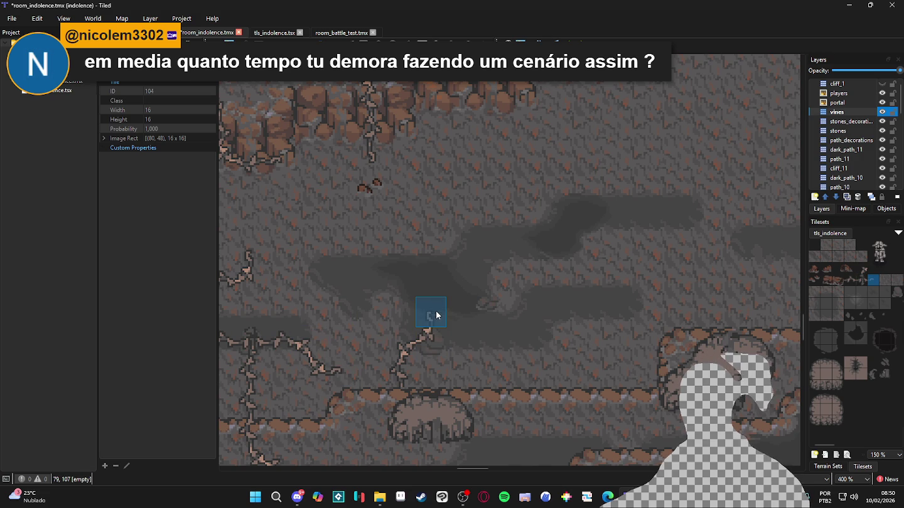
scroll(437, 315, "right", 1)
right_click(370, 353)
left_click(499, 366)
right_click(406, 307)
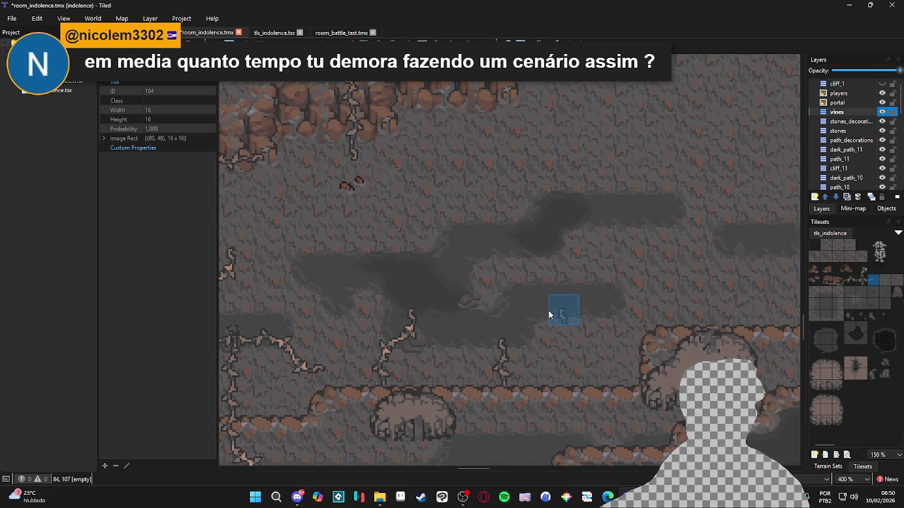
scroll(548, 310, "down", 1)
Save the map with Ctrl+S and zoom in and out to survey the cave.
key("ctrl+s")
scroll(523, 329, "down", 2)
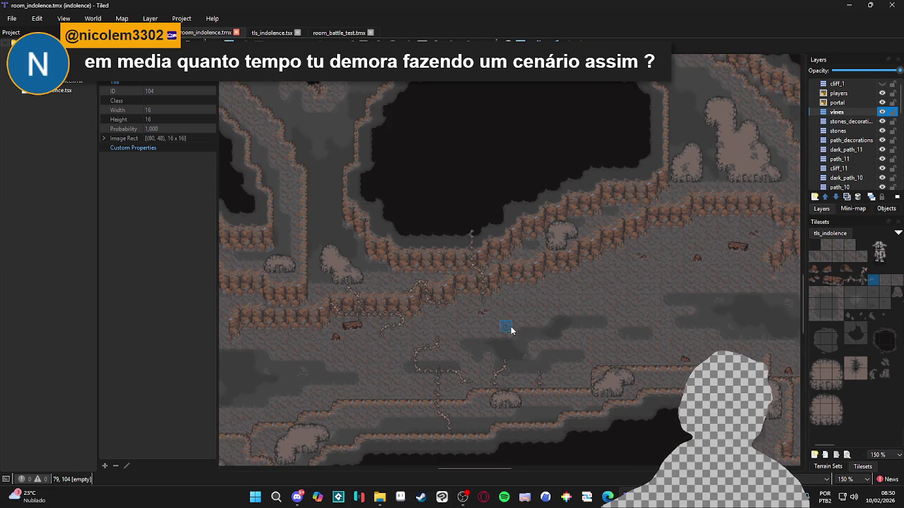
scroll(512, 328, "up", 5)
scroll(502, 351, "down", 4)
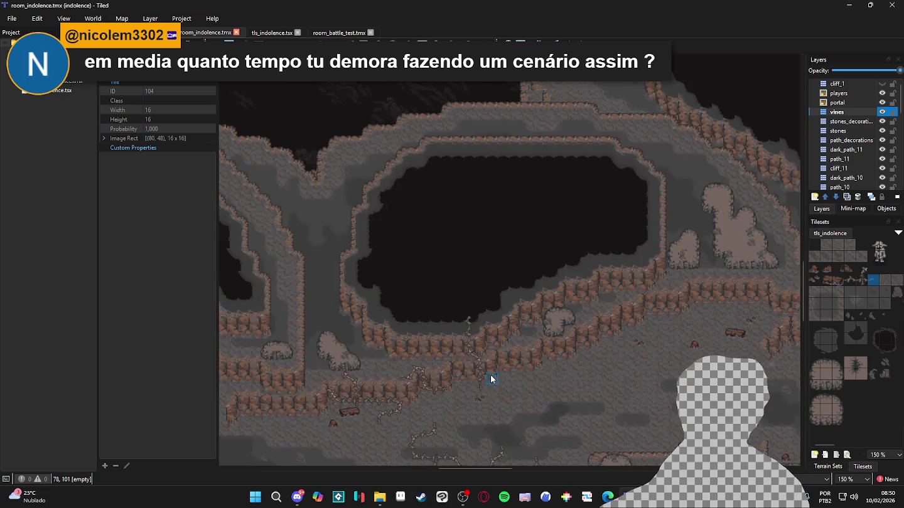
scroll(492, 313, "up", 1)
scroll(504, 267, "down", 4)
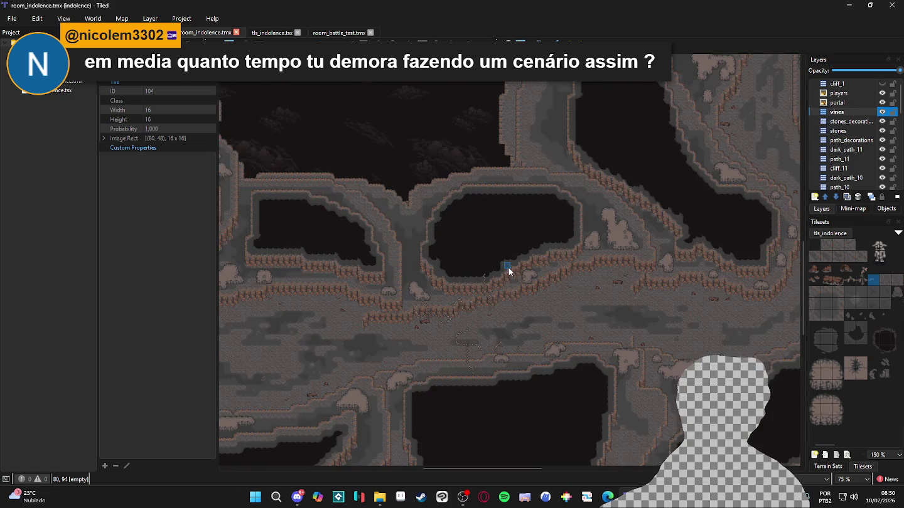
scroll(428, 292, "up", 2)
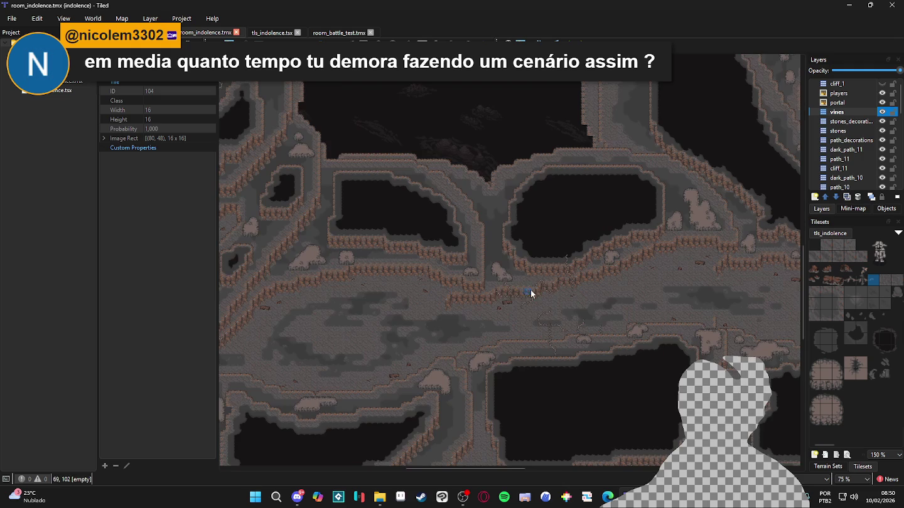
scroll(556, 320, "up", 2)
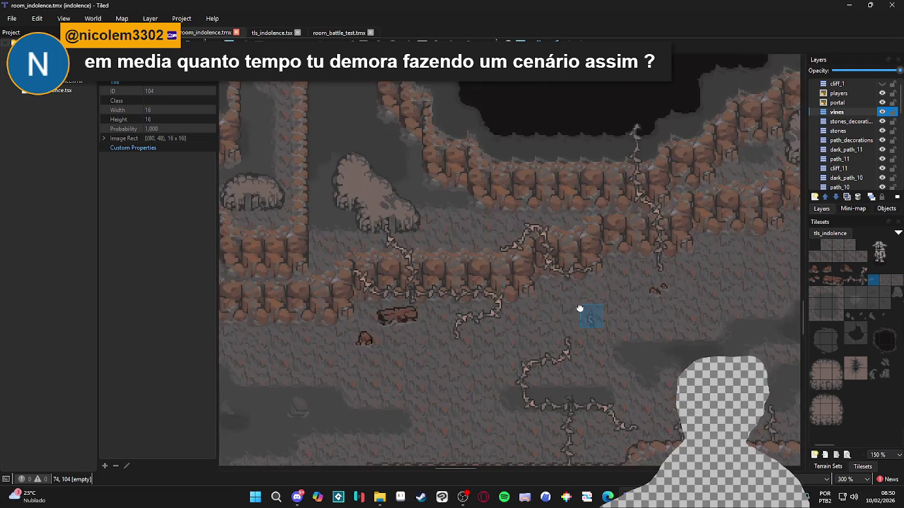
scroll(587, 283, "down", 2)
scroll(580, 256, "up", 1)
scroll(590, 257, "up", 1)
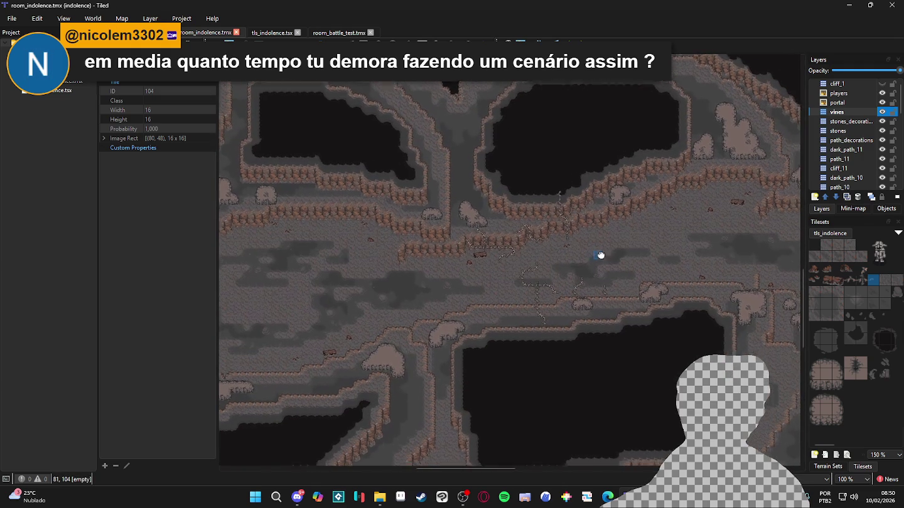
scroll(678, 257, "down", 1)
scroll(665, 264, "down", 1)
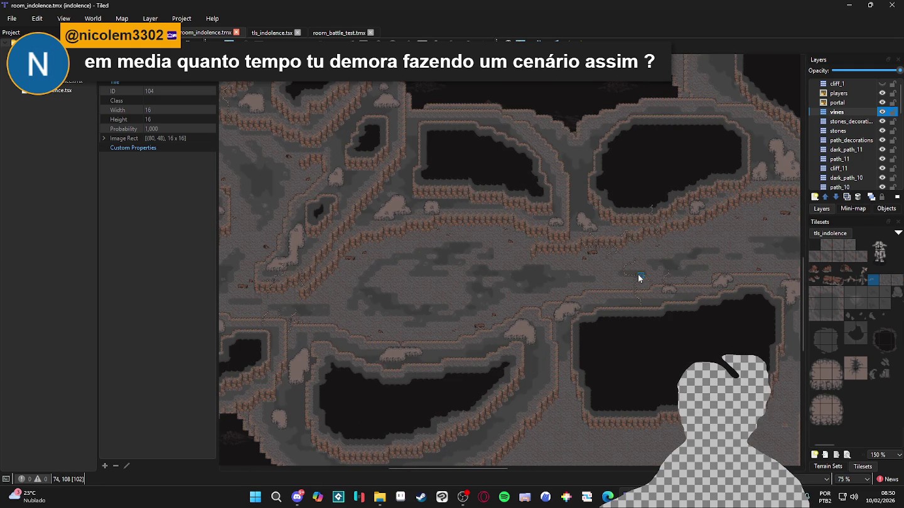
Pan to another part of the cave and pick vine tile 102 from the map.
mouse_move(656, 263)
left_mouse_down()
mouse_move(451, 262)
mouse_move(468, 258)
left_mouse_up()
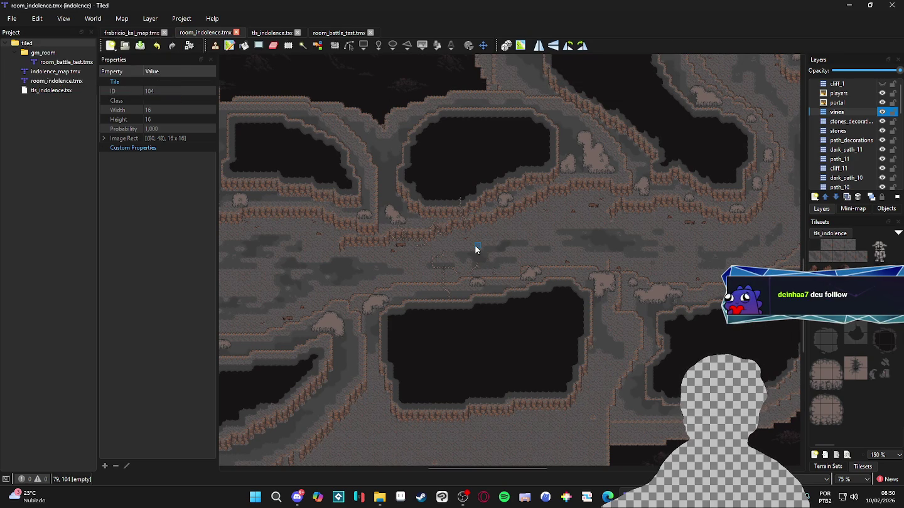
scroll(477, 249, "up", 4)
right_click(448, 170)
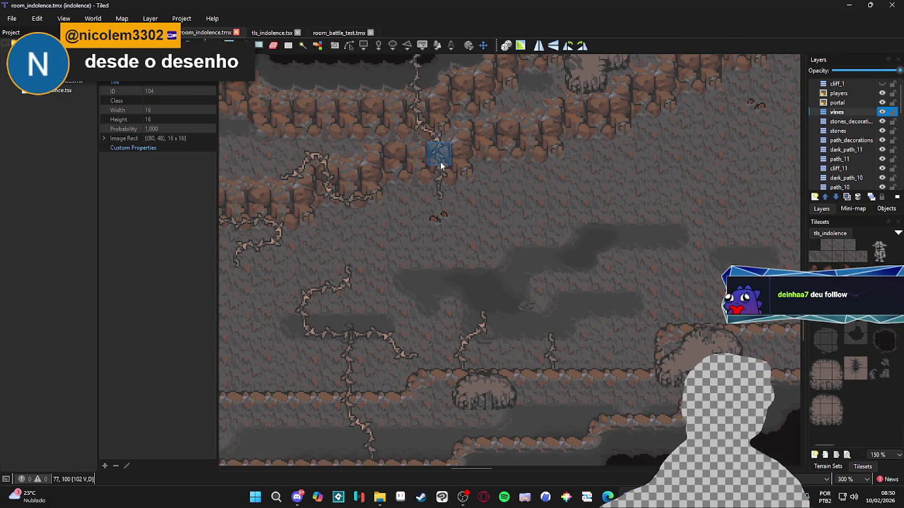
Paint vine tiles 102 and 70 hanging from the upper cliff wall down onto the cave floor.
scroll(542, 248, "up", 1)
scroll(541, 248, "right", 1)
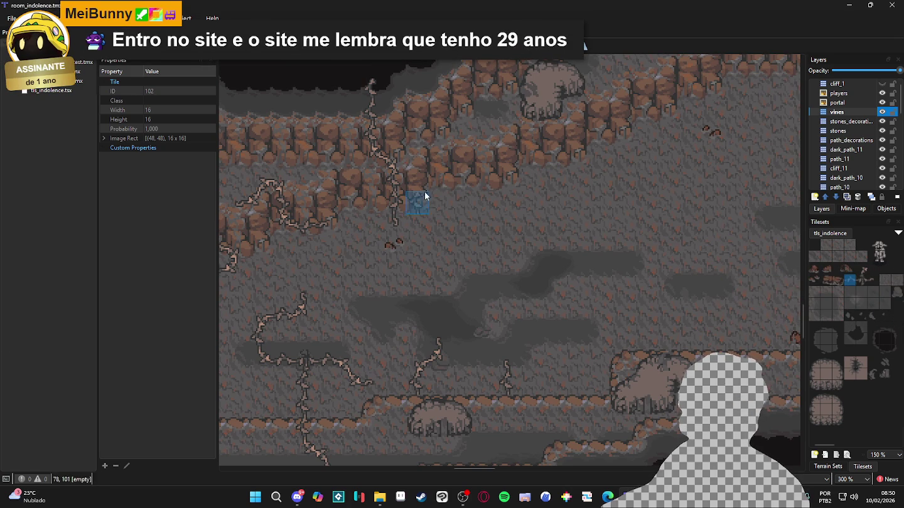
scroll(435, 195, "up", 1)
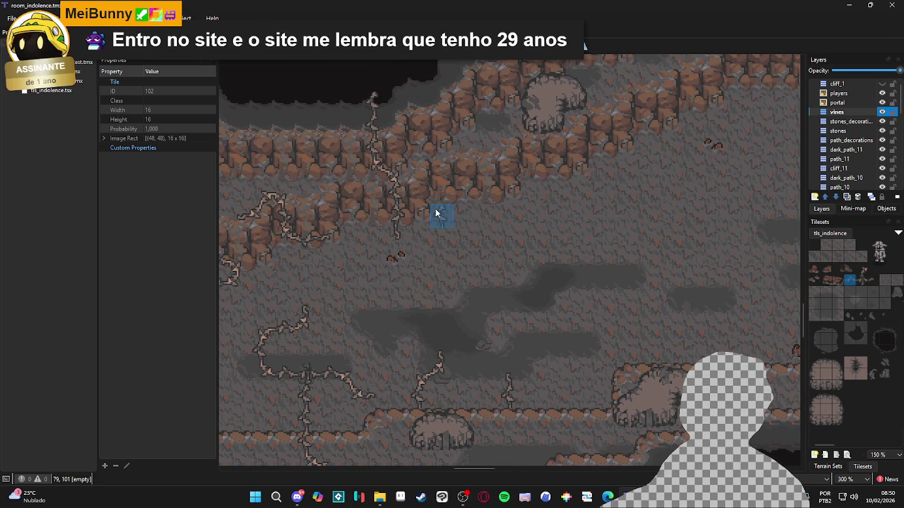
left_click(463, 170)
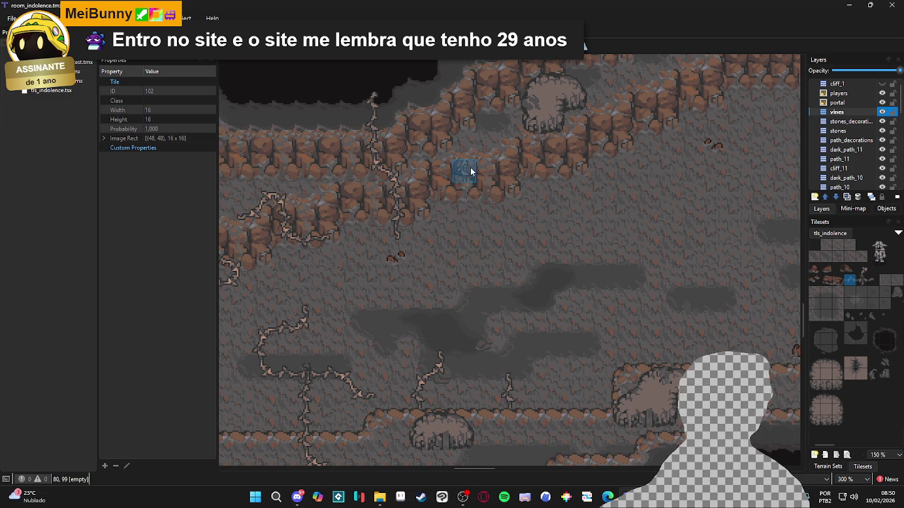
right_click(441, 194)
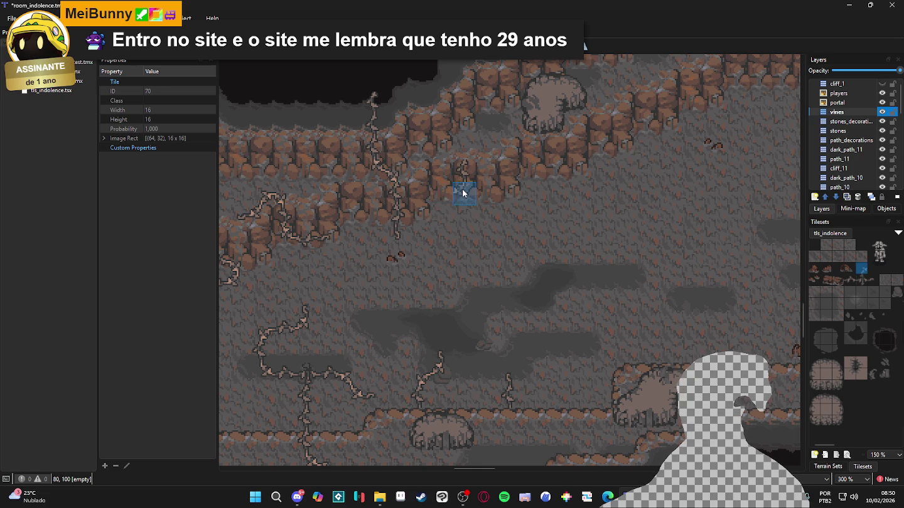
right_click(462, 170)
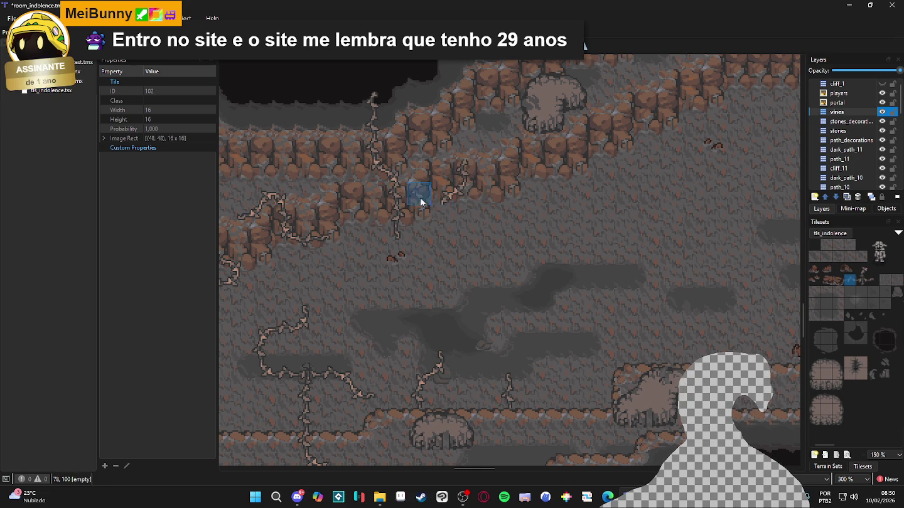
right_click(442, 194)
left_click(469, 236)
right_click(442, 239)
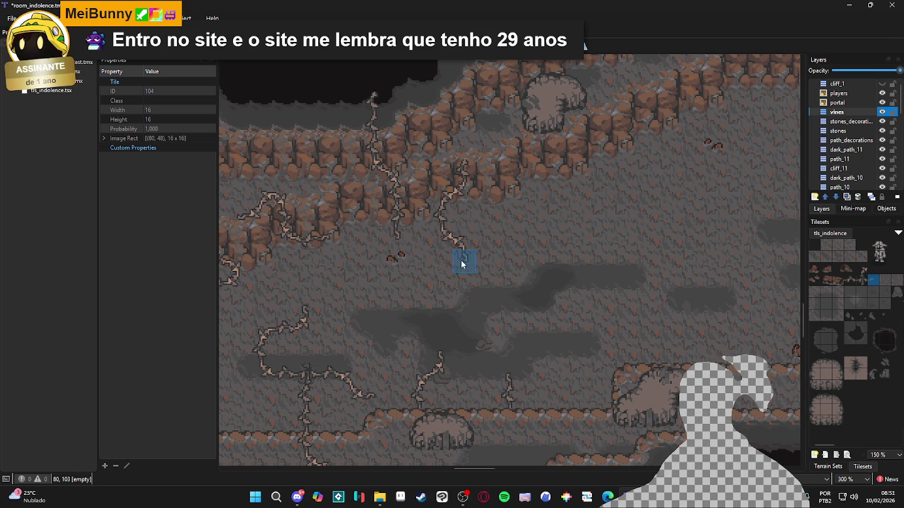
scroll(526, 209, "down", 1)
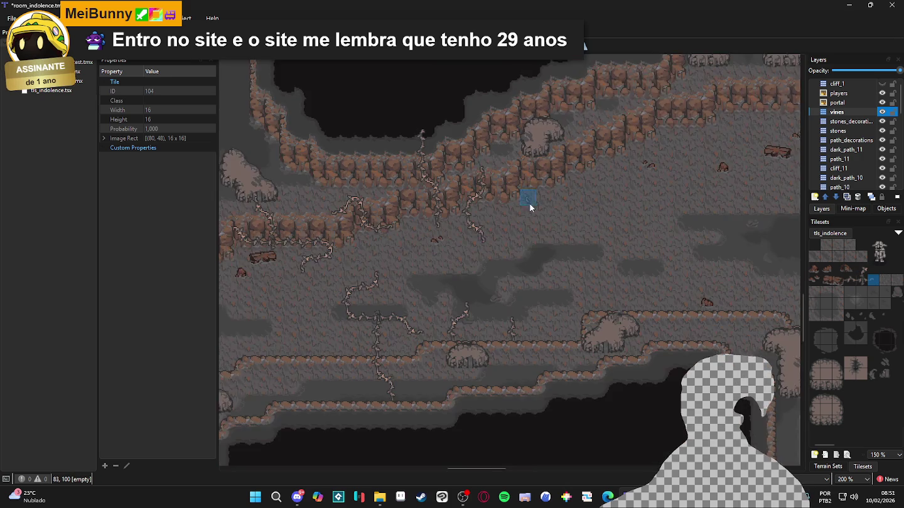
Pan and zoom around the cave, picking vine tile 70 from the map as the brush.
scroll(526, 209, "right", 1)
scroll(504, 236, "left", 1)
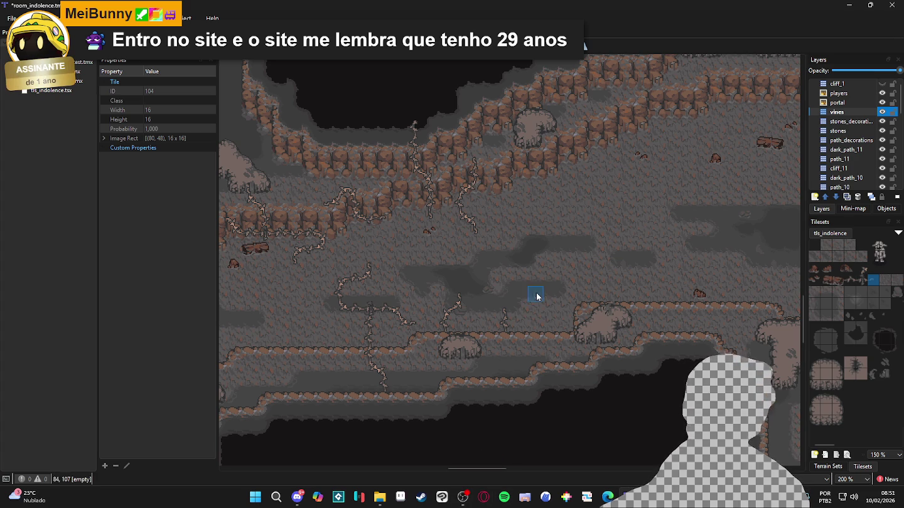
left_click_drag(517, 309, 488, 319)
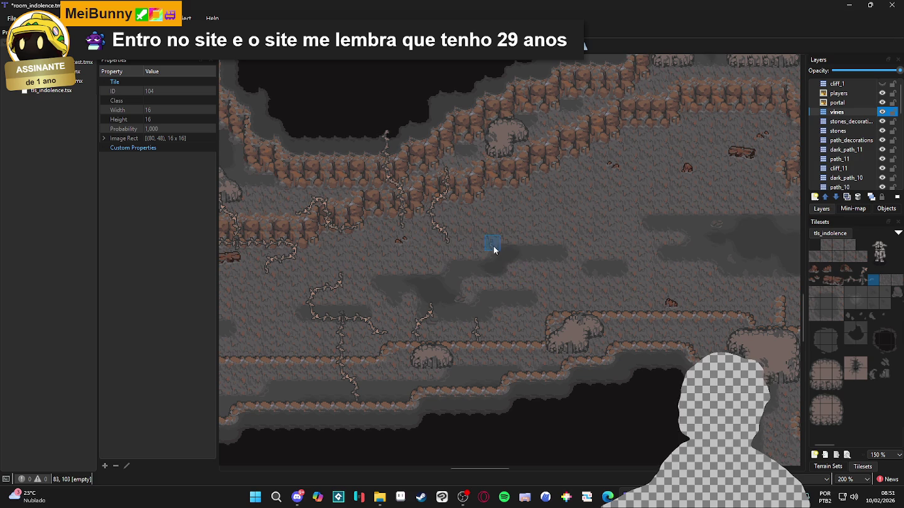
right_click(432, 228)
left_click_drag(505, 256, 448, 261)
scroll(442, 274, "down", 2)
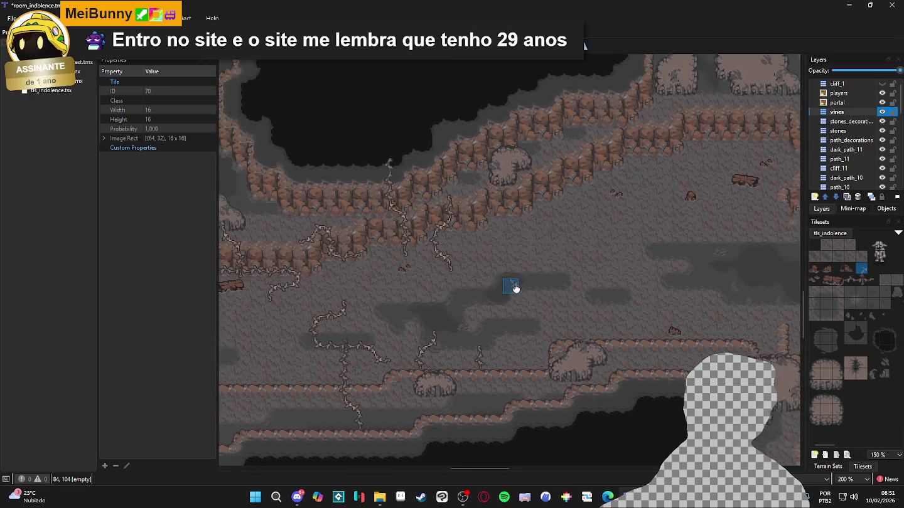
left_click_drag(514, 288, 530, 289)
scroll(561, 271, "up", 1)
scroll(562, 271, "right", 2)
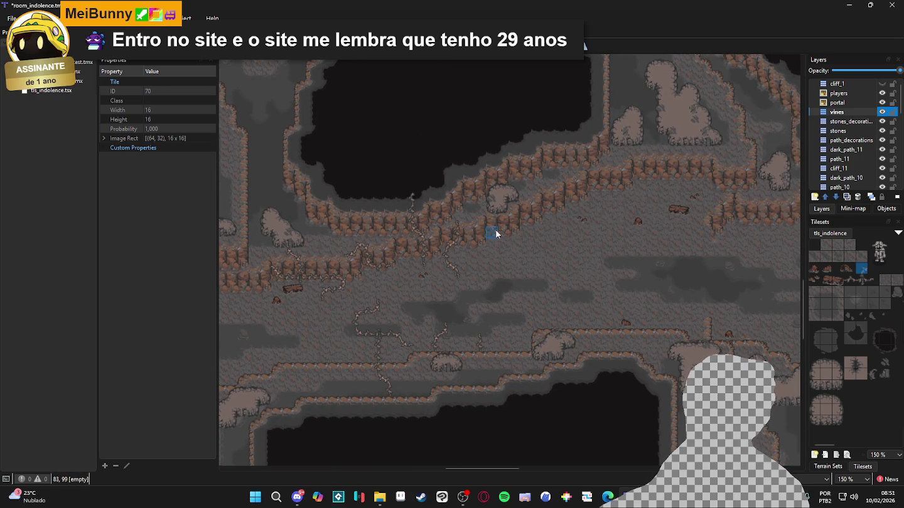
scroll(430, 235, "up", 1)
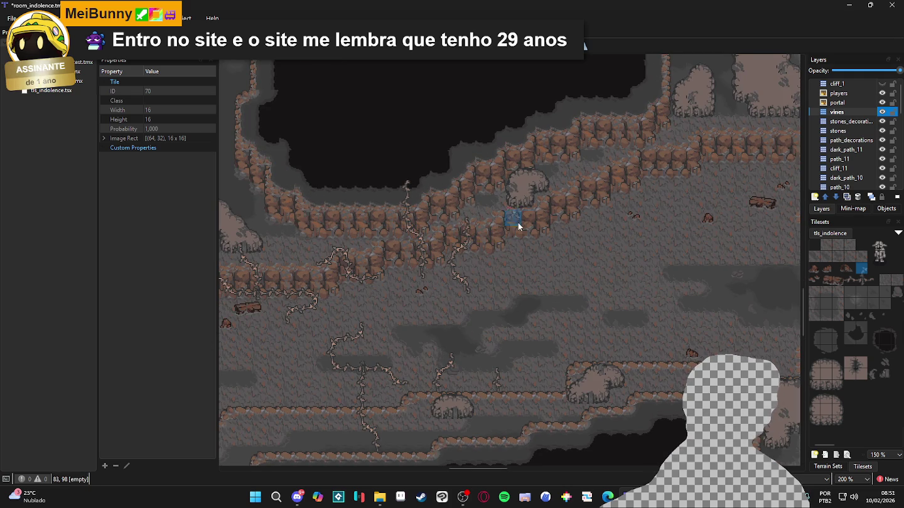
scroll(526, 219, "right", 2)
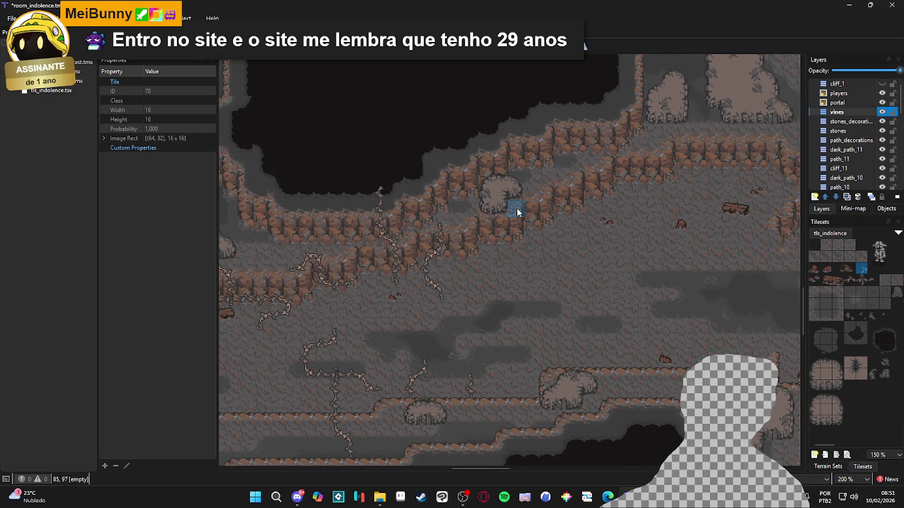
scroll(427, 256, "up", 1)
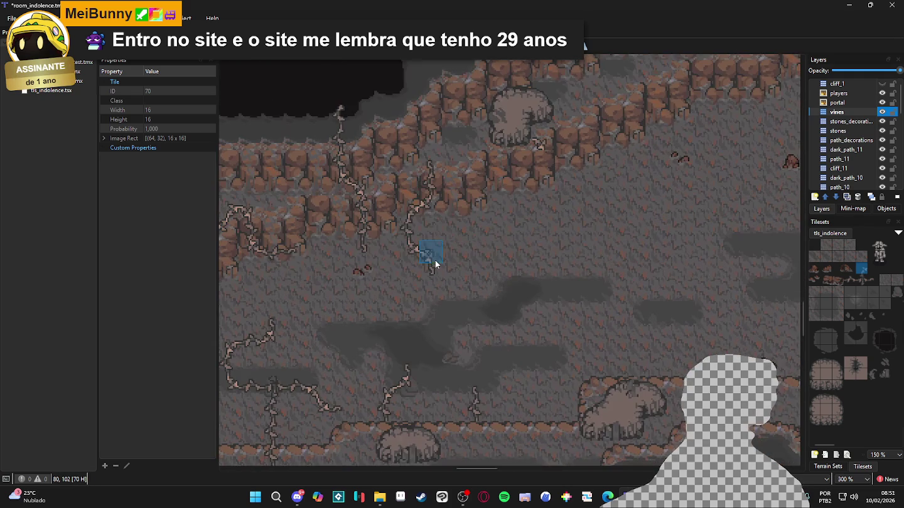
Paint vine tiles onto the cave floor, extending the vine one tile rightward.
right_click(424, 234)
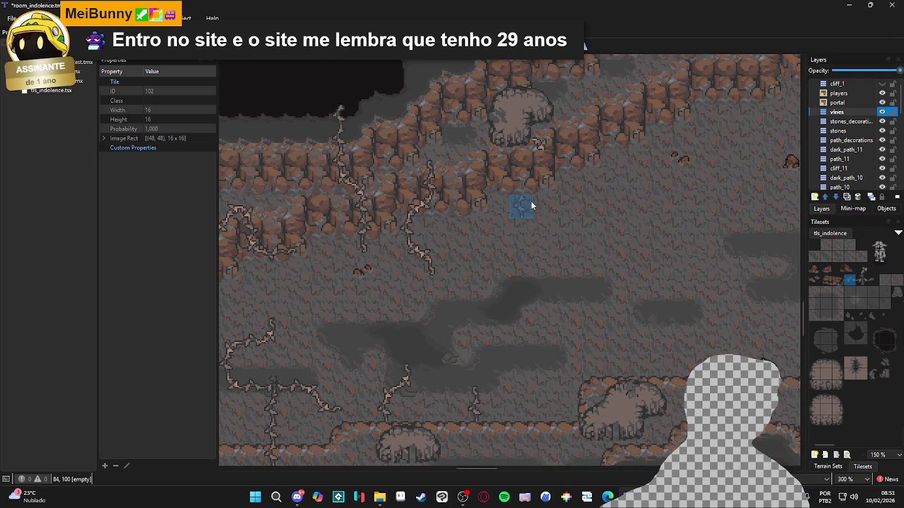
left_click(540, 165)
left_click(546, 186)
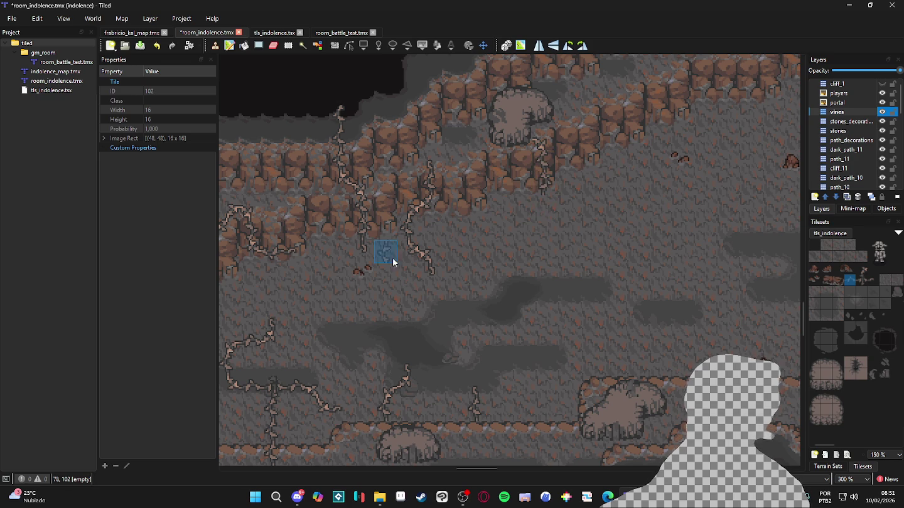
right_click(414, 254)
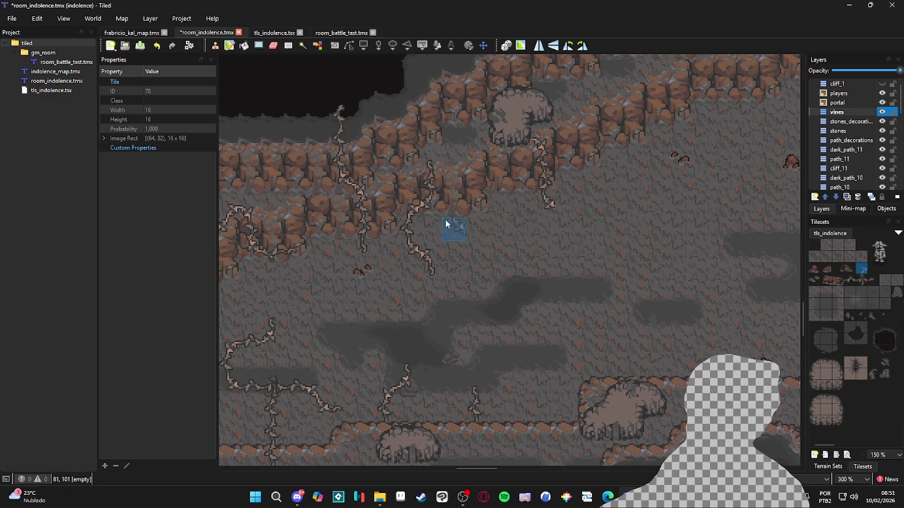
right_click(541, 187)
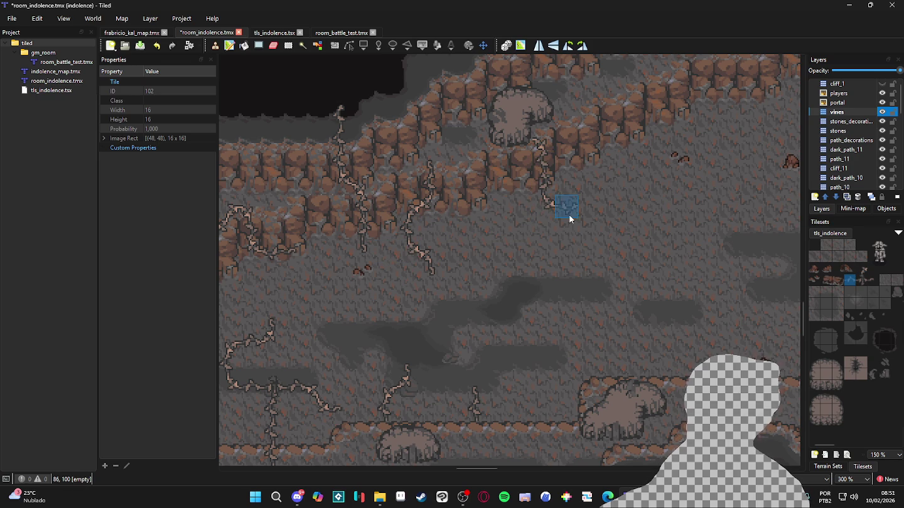
left_click(603, 204)
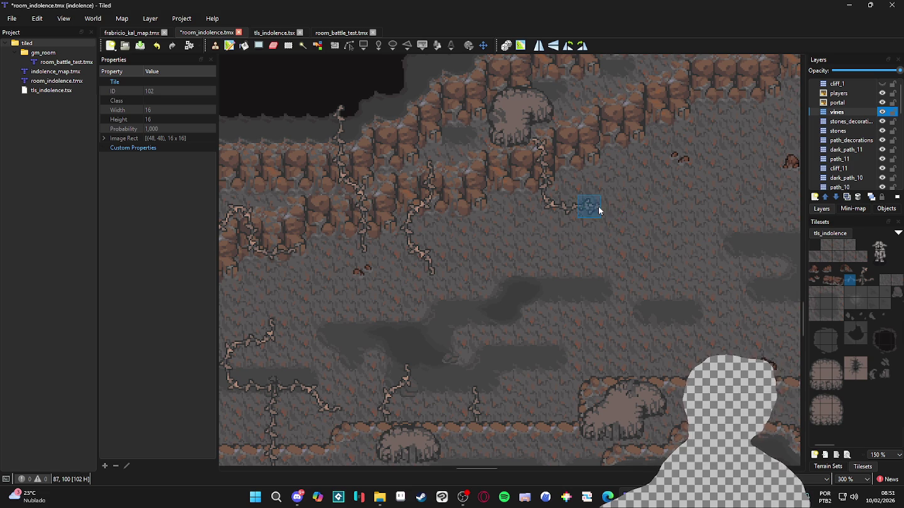
right_click(547, 206)
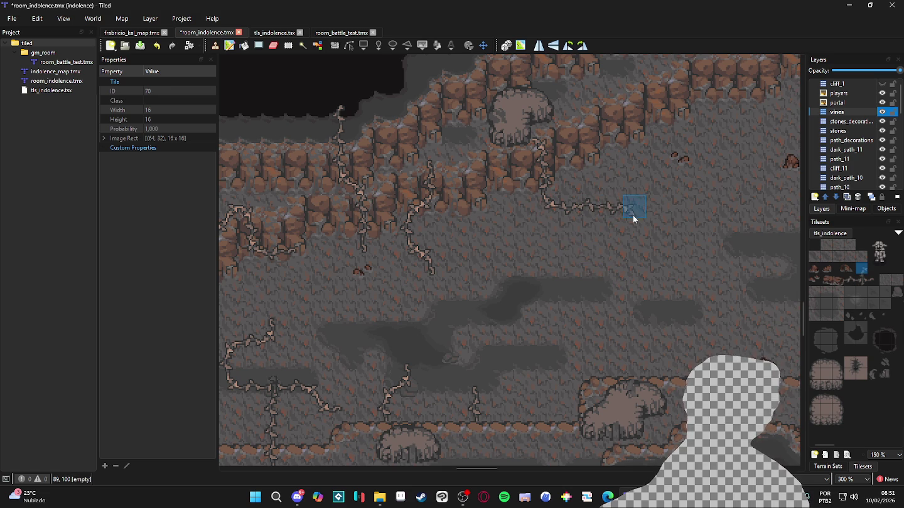
right_click(601, 209)
Run the vine three tiles downward and add a fork with a tile to its right.
left_click(633, 240)
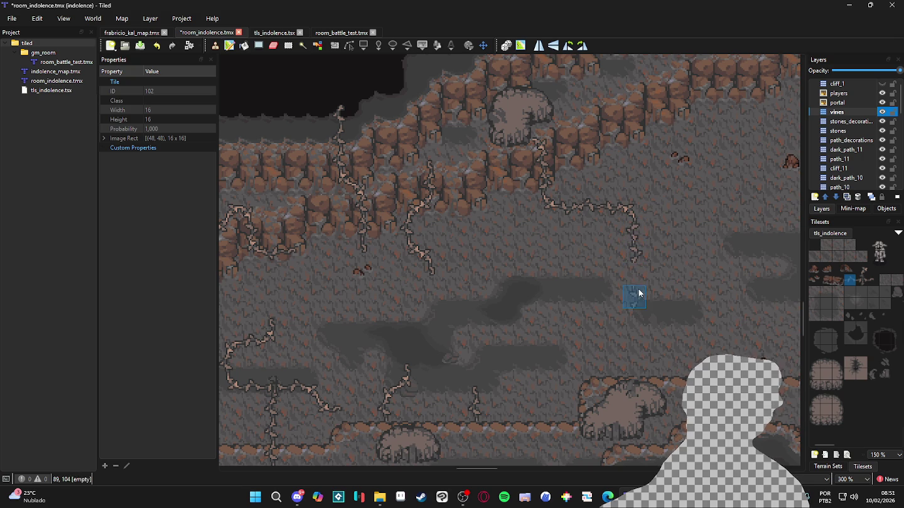
left_click_drag(633, 278, 634, 306)
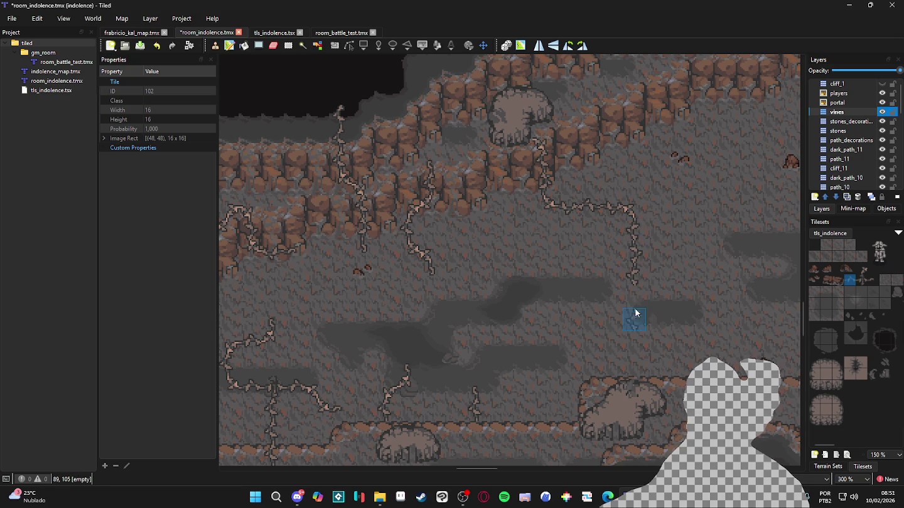
right_click(629, 227)
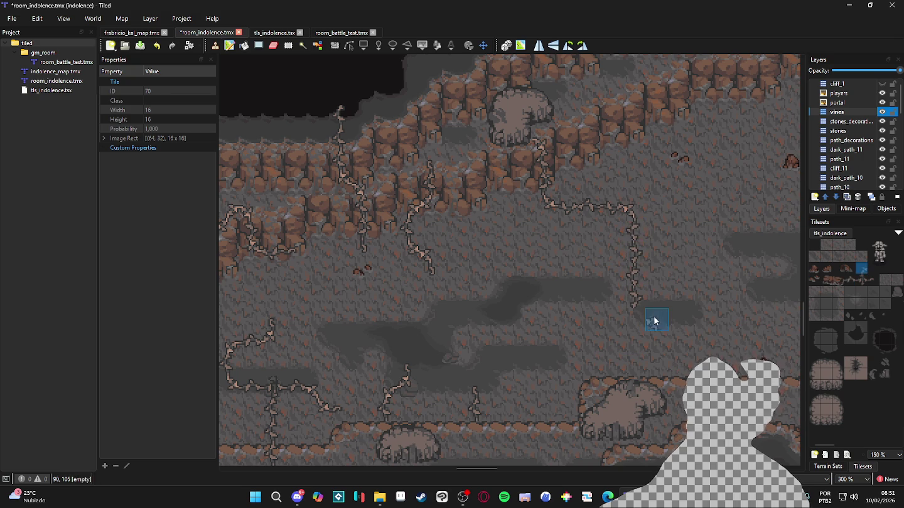
left_click(641, 317)
right_click(631, 276)
left_click(656, 317)
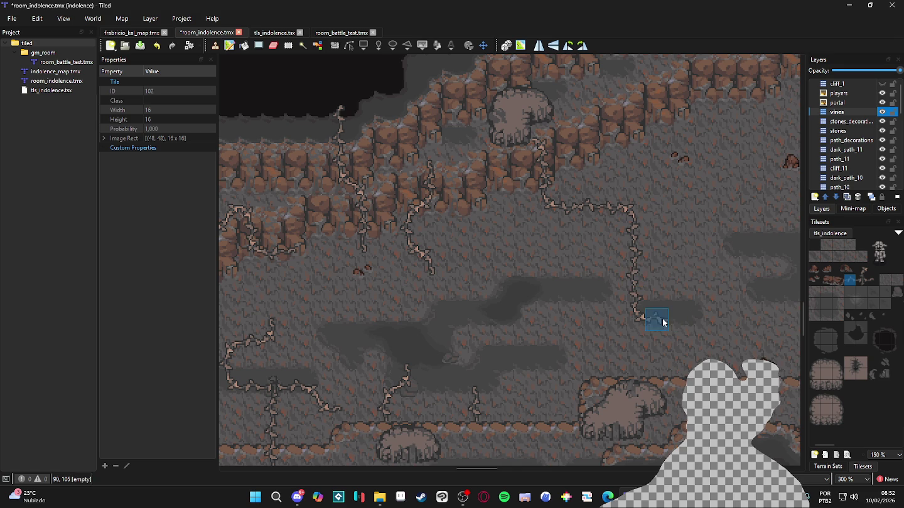
right_click(641, 315)
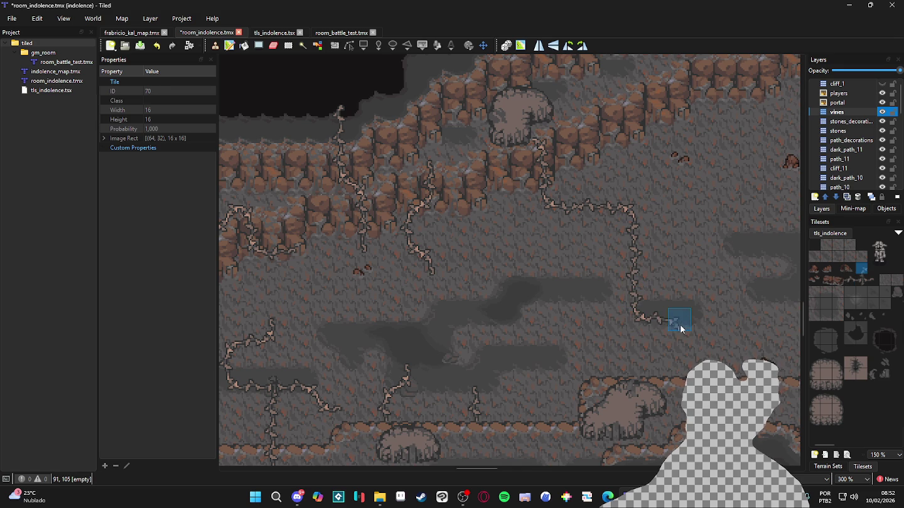
Add a side sprout beside the downward vine using the branching vine piece.
right_click(659, 321)
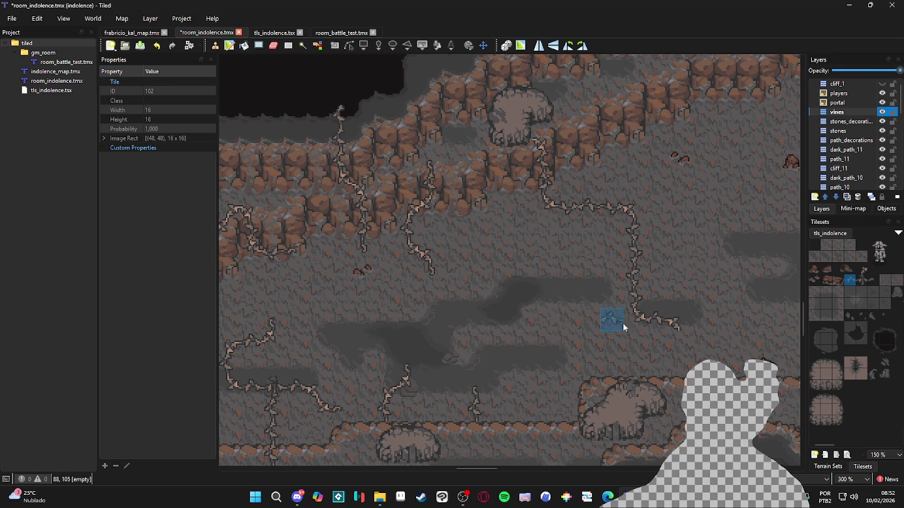
right_click(272, 388)
right_click(613, 328)
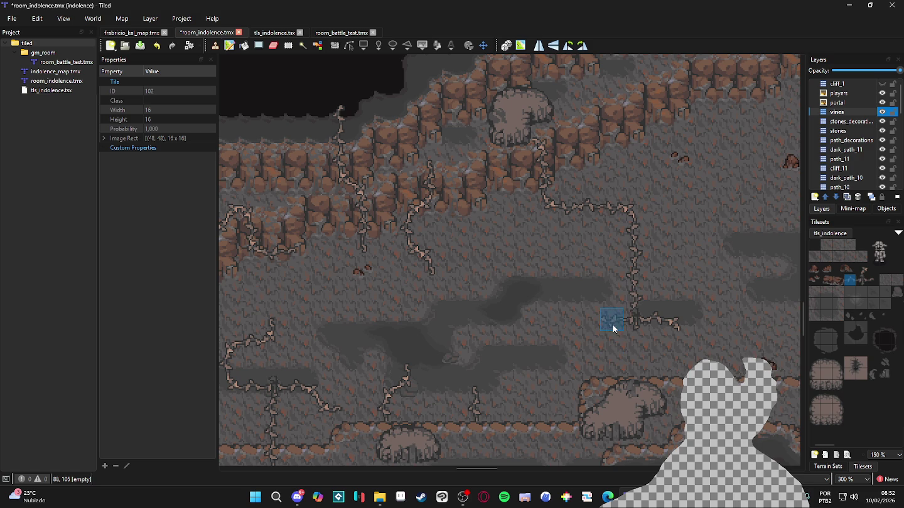
right_click(632, 222)
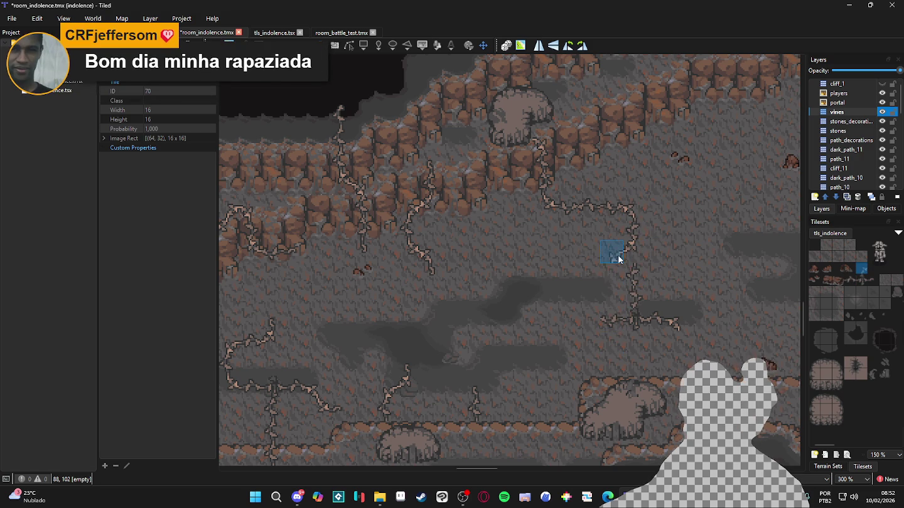
left_click(622, 273)
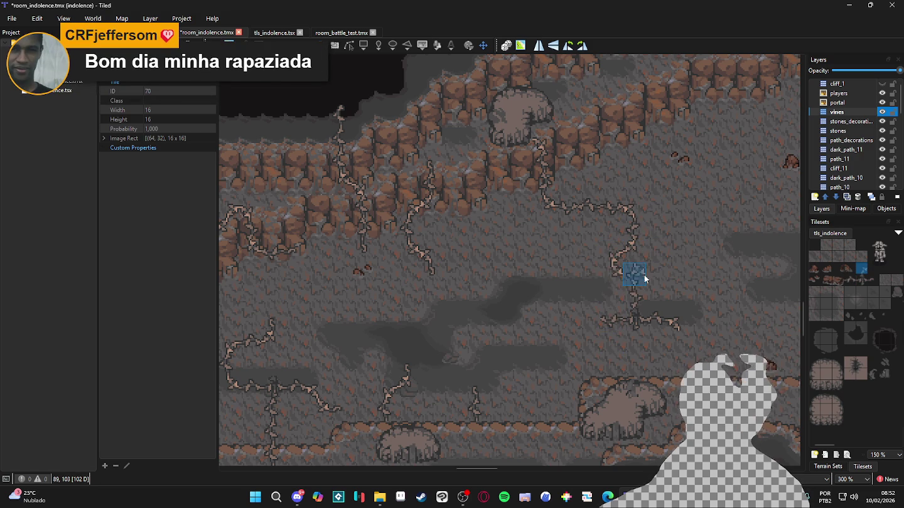
left_click_drag(662, 318, 646, 307)
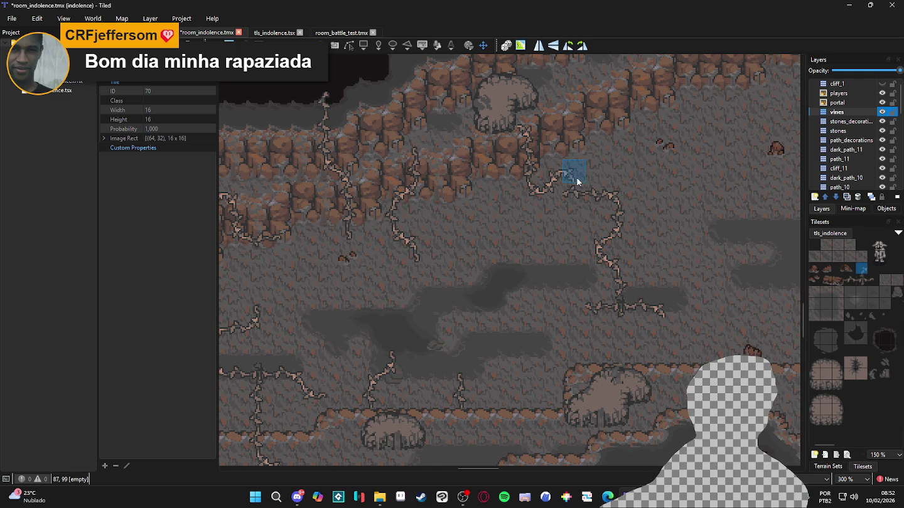
scroll(548, 230, "down", 3)
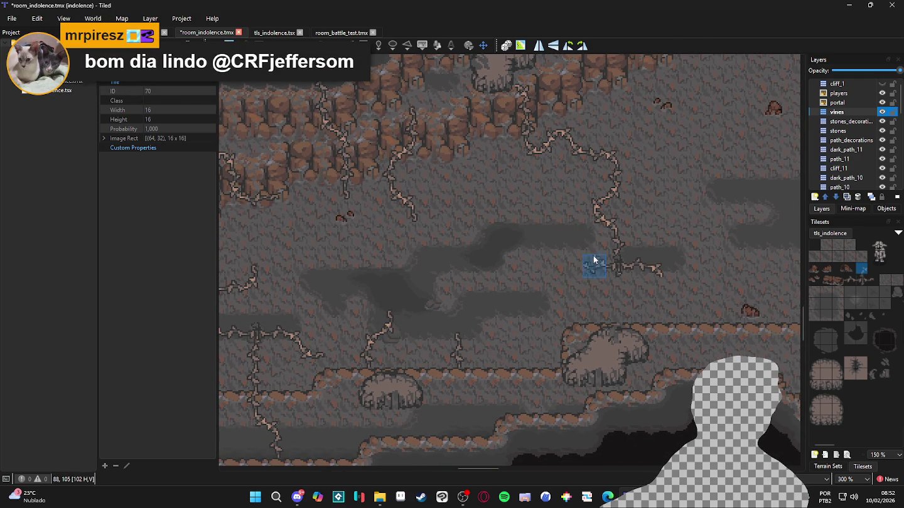
Extend the central vine down-left with four more vine tiles.
left_click(572, 273)
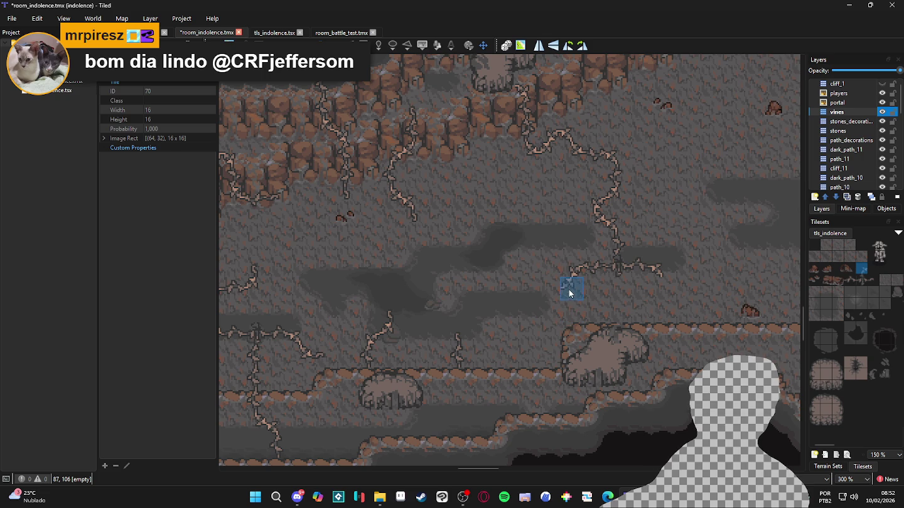
left_click(549, 294)
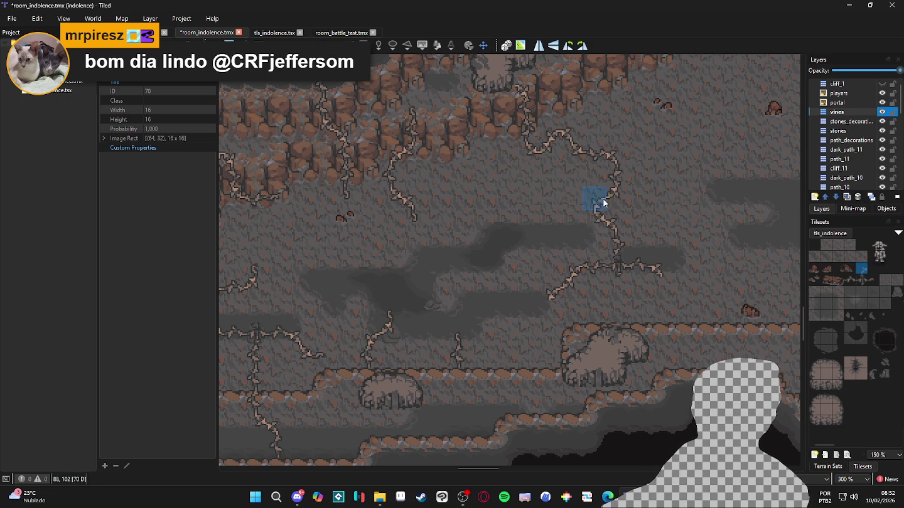
left_click(549, 311)
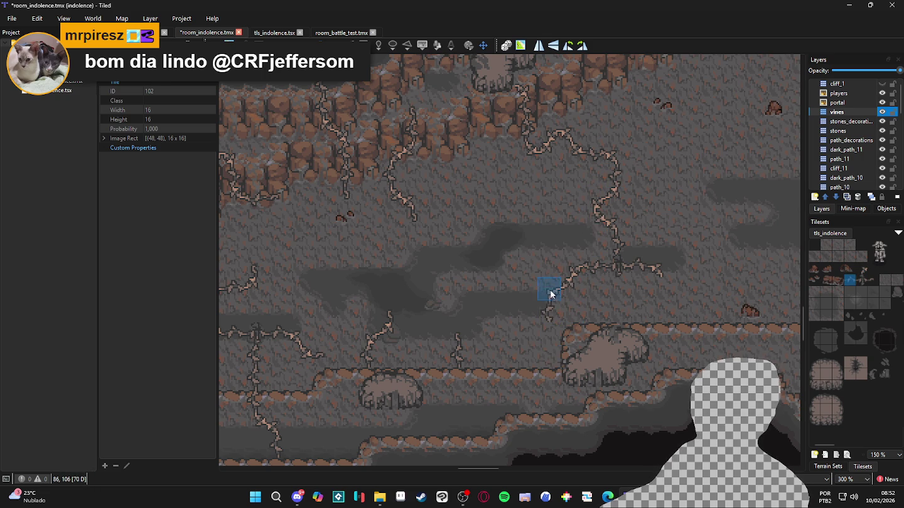
left_click(533, 339)
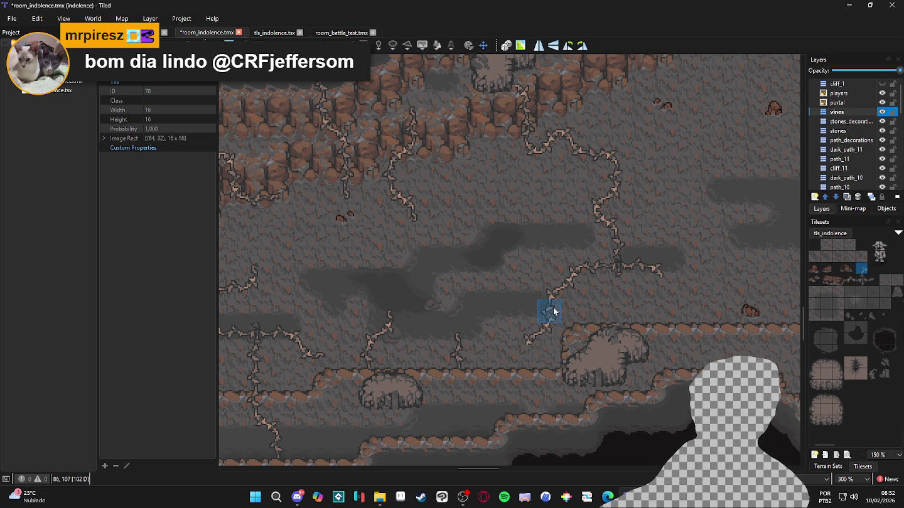
Pick other vine pieces from the map and add tiles curling down off the spur's right end.
right_click(595, 265)
scroll(656, 317, "right", 1)
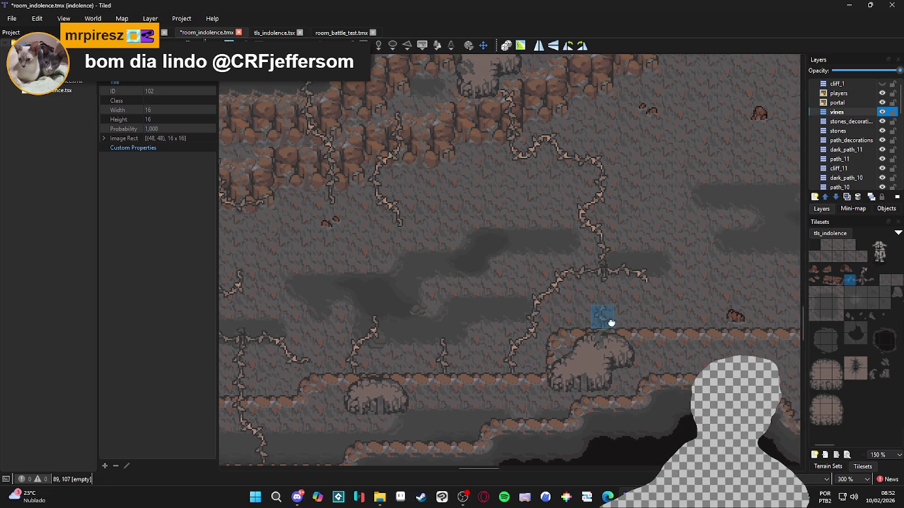
right_click(643, 274)
left_click(645, 305)
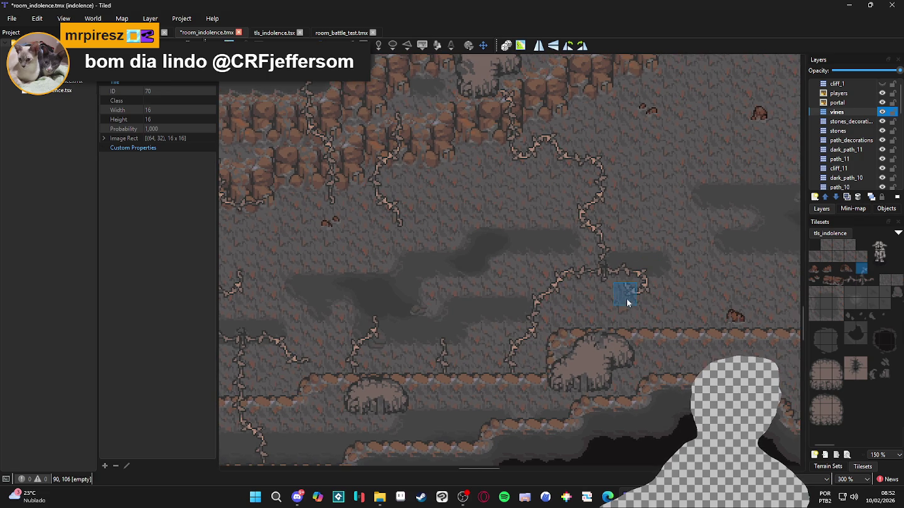
right_click(623, 271)
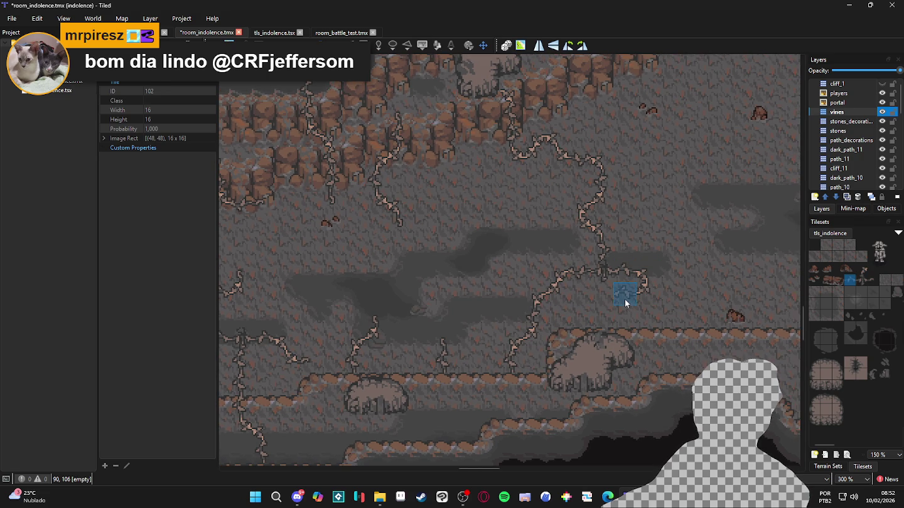
left_click(625, 295)
right_click(647, 295)
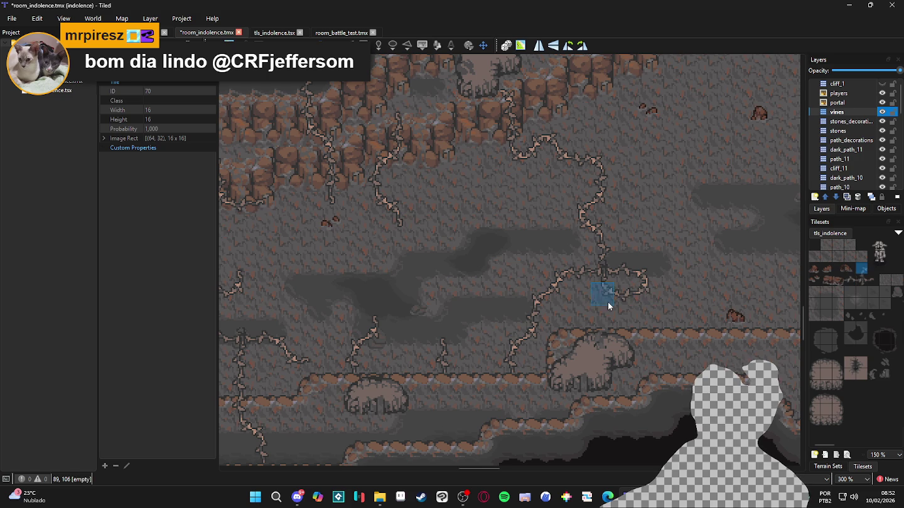
right_click(632, 293)
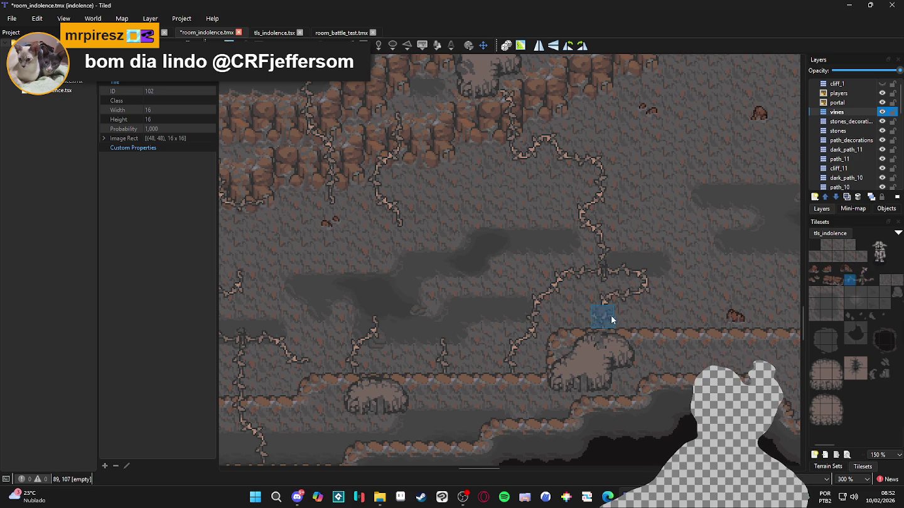
scroll(632, 348, "down", 1)
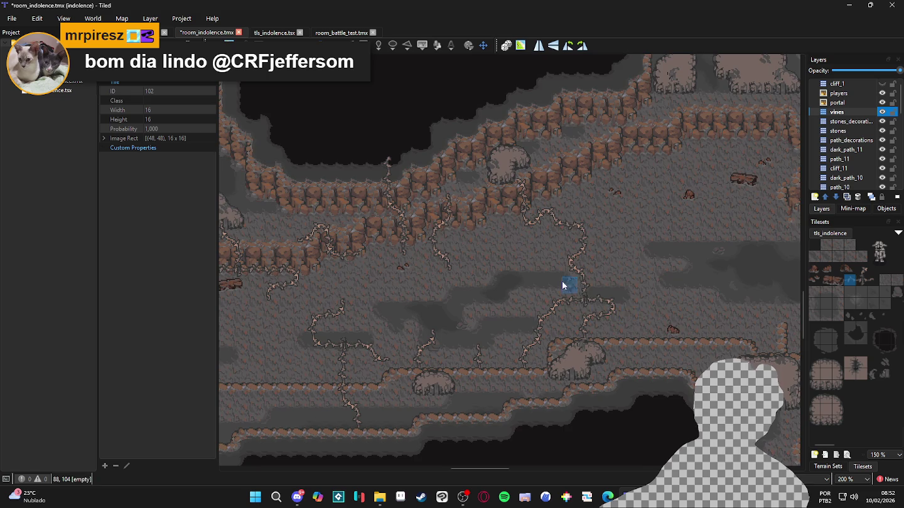
Zoom in and stamp more vine tiles, including one near the upper cliff.
scroll(585, 300, "up", 2)
left_click(477, 204)
right_click(558, 199)
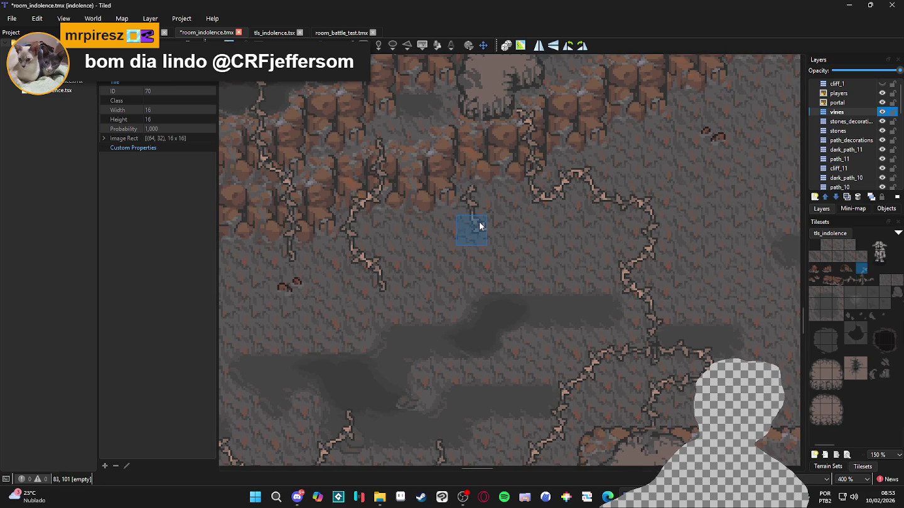
left_click(511, 231)
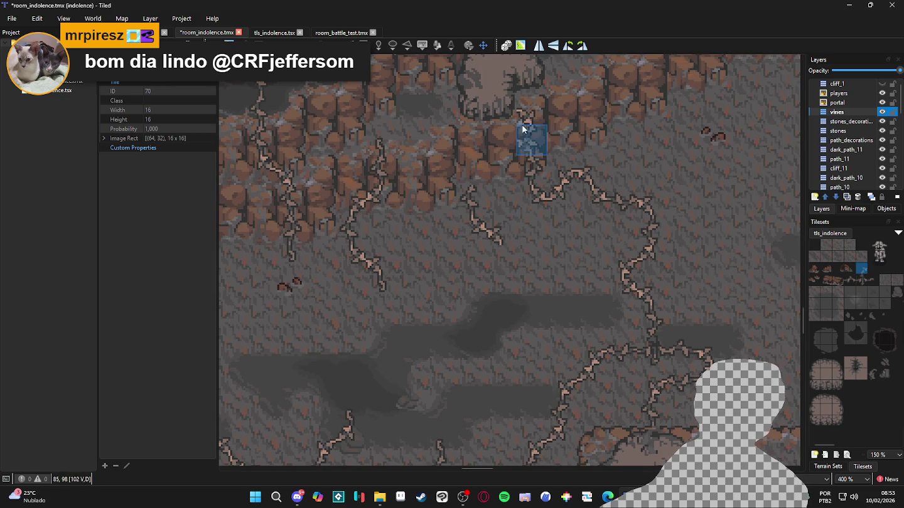
left_click(377, 142)
right_click(479, 252)
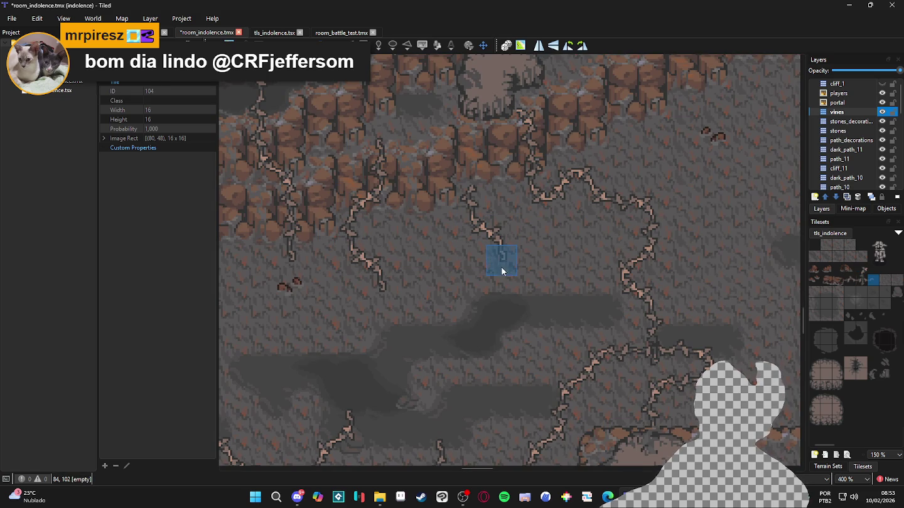
Zoom out, pan across the cave, and save room_indolence.tmx with Ctrl+S.
scroll(579, 325, "down", 2)
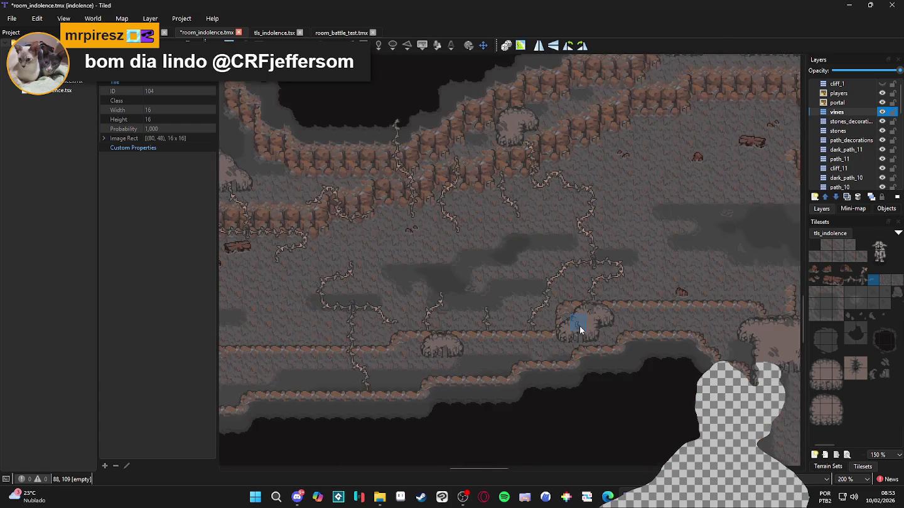
scroll(578, 326, "down", 1)
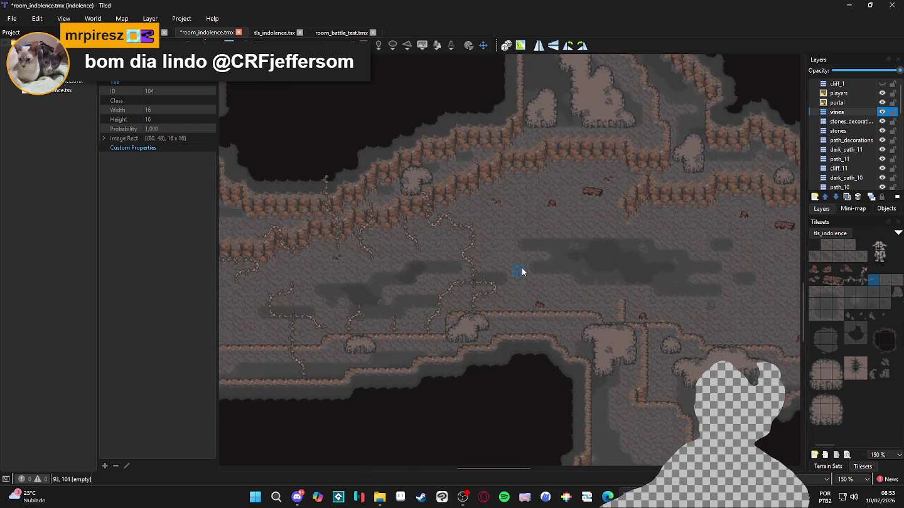
mouse_move(524, 248)
left_mouse_down()
mouse_move(535, 264)
mouse_move(560, 271)
left_mouse_up()
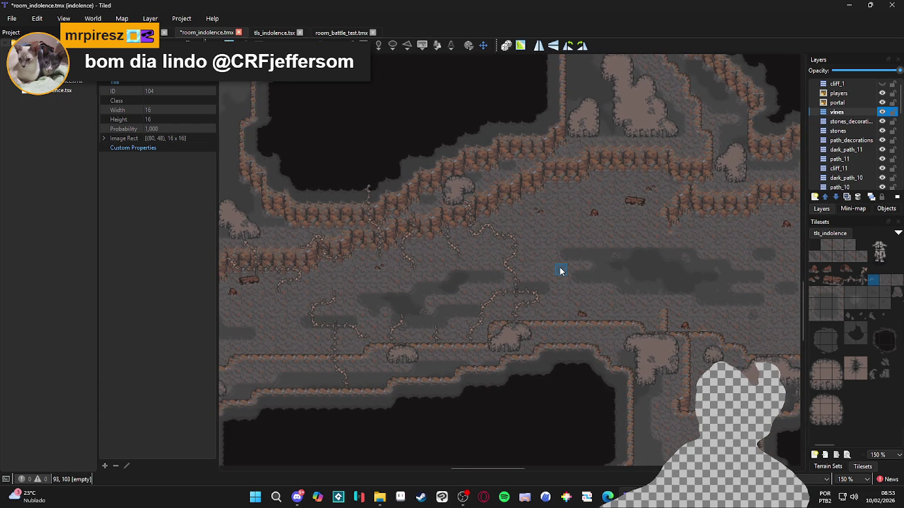
left_click_drag(467, 267, 516, 273)
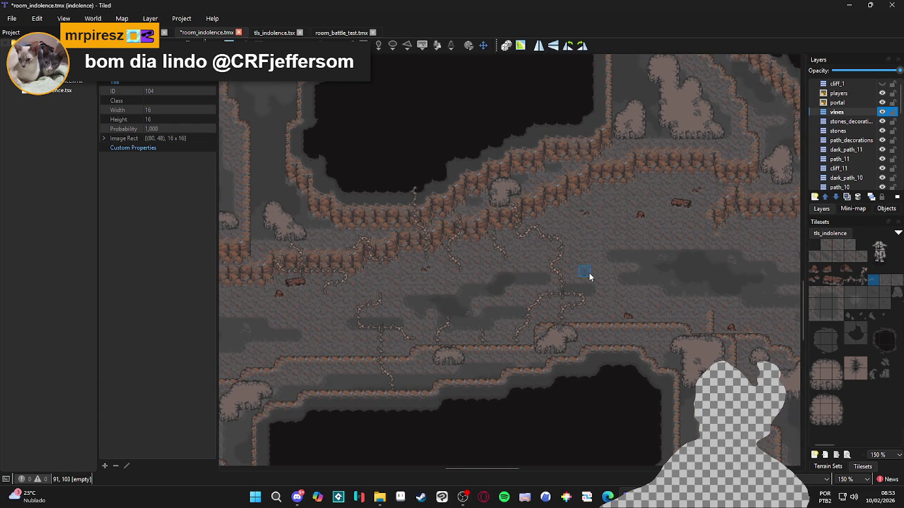
left_click_drag(586, 276, 566, 282)
key("ctrl+s")
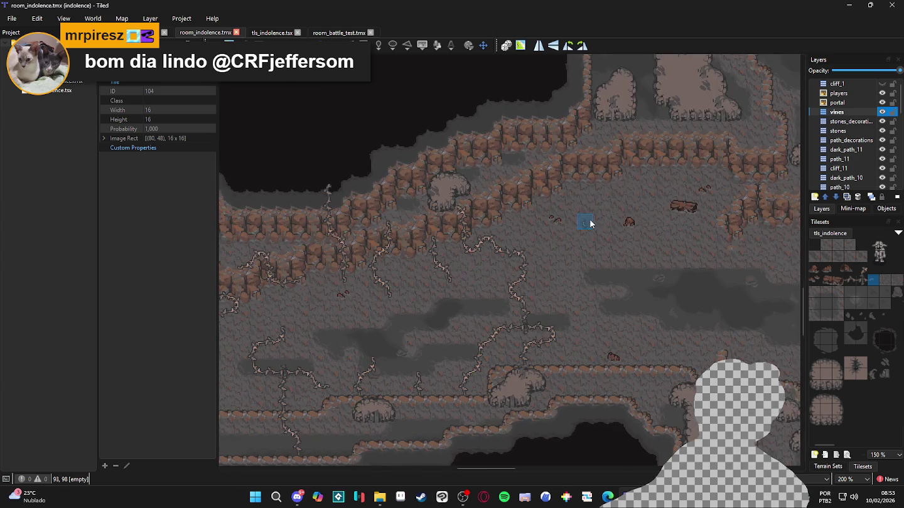
scroll(559, 246, "up", 1)
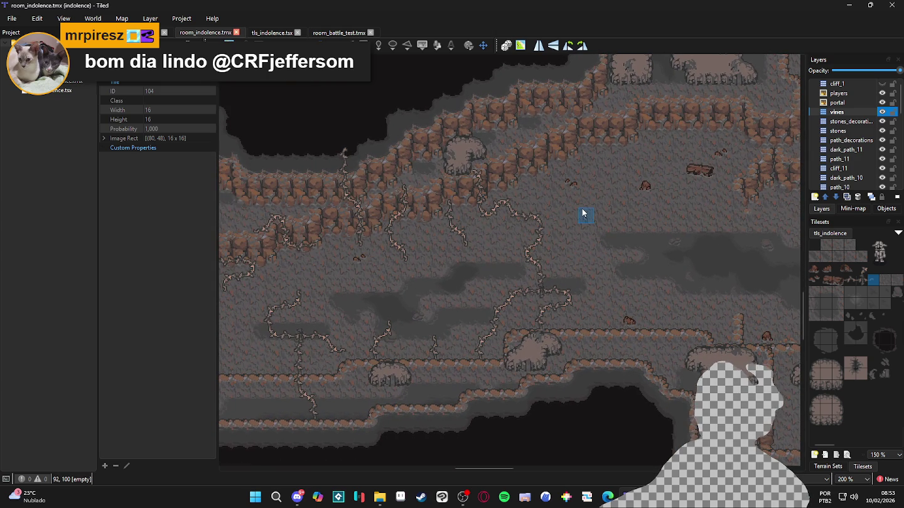
mouse_move(577, 222)
left_mouse_down()
mouse_move(573, 232)
mouse_move(535, 237)
left_mouse_up()
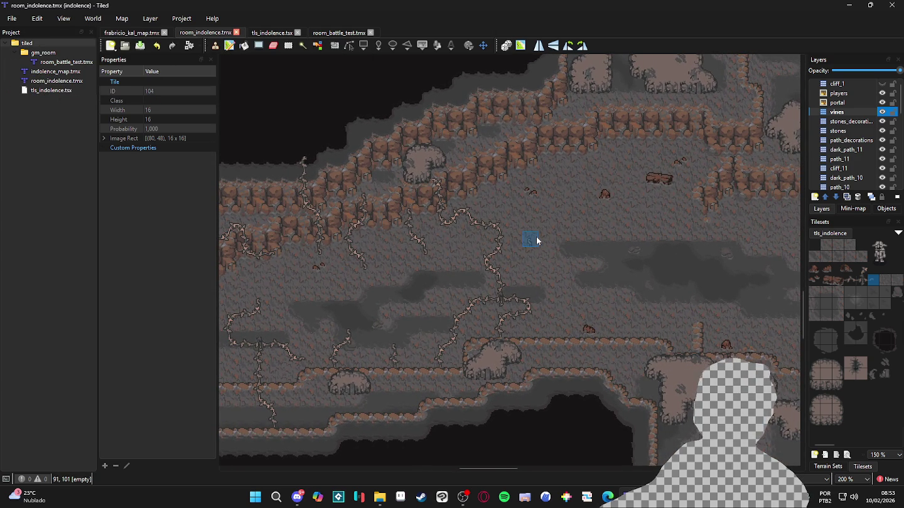
mouse_move(489, 268)
left_mouse_down()
mouse_move(601, 258)
mouse_move(682, 279)
mouse_move(439, 285)
mouse_move(456, 272)
left_mouse_up()
scroll(458, 272, "up", 1)
Paint a vine line from the cliff down across the cave floor, alternating picked vine pieces.
right_click(339, 207)
right_click(316, 193)
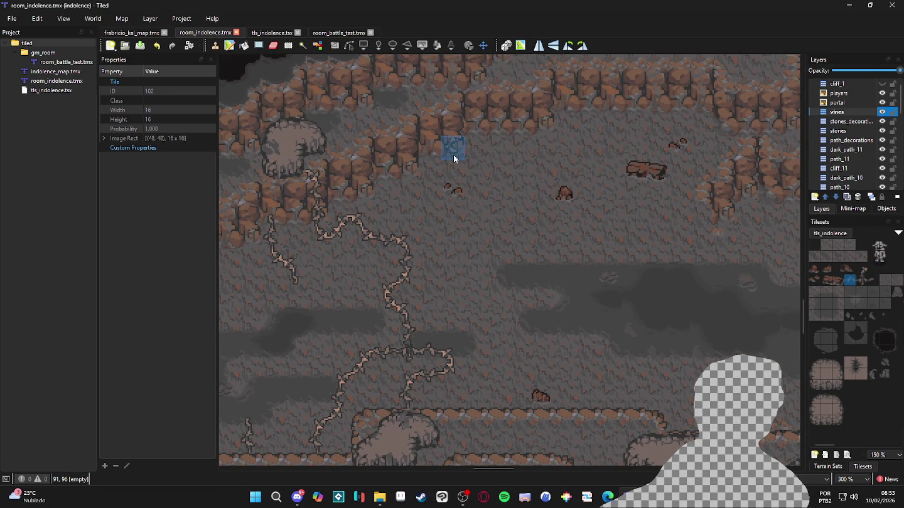
left_click_drag(439, 157, 429, 176)
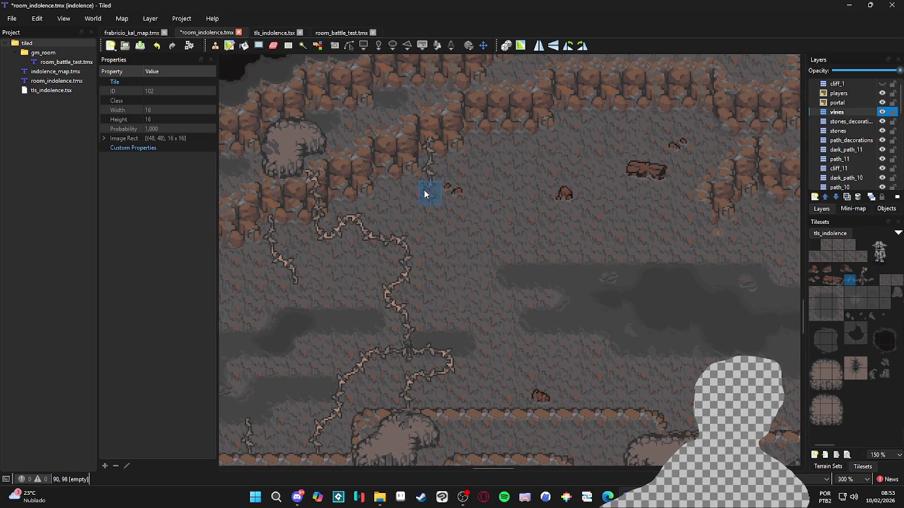
right_click(331, 240)
left_click(451, 196)
right_click(431, 193)
left_click(453, 213)
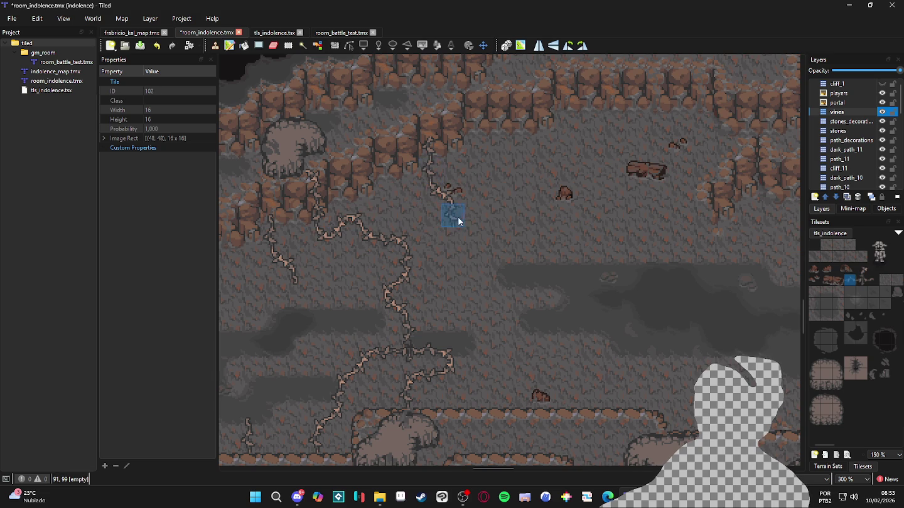
right_click(452, 207)
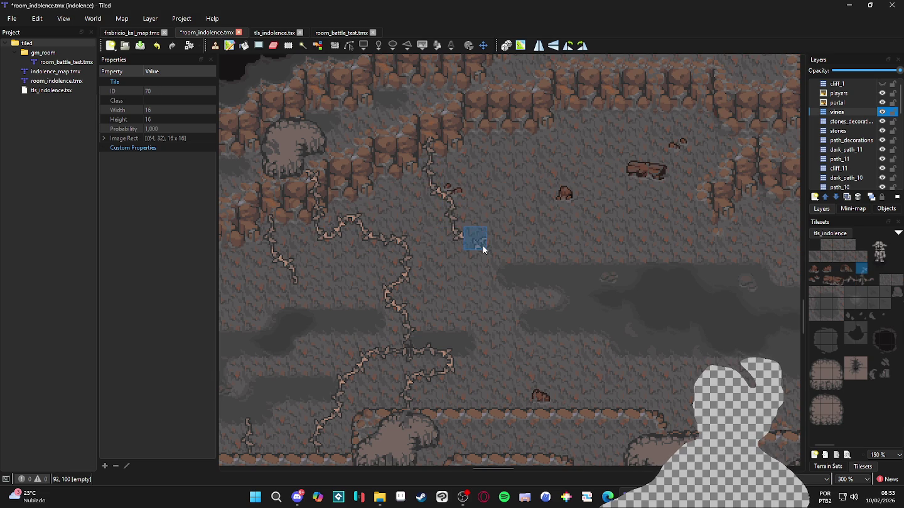
left_click(482, 246)
right_click(452, 220)
left_click(474, 266)
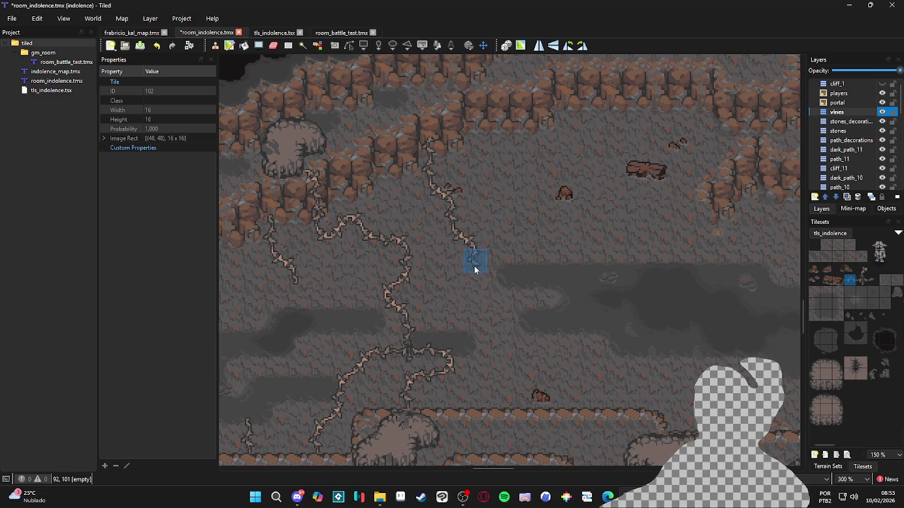
left_click(476, 284)
Extend the vine upward through the cliff wall to its top edge.
right_click(452, 237)
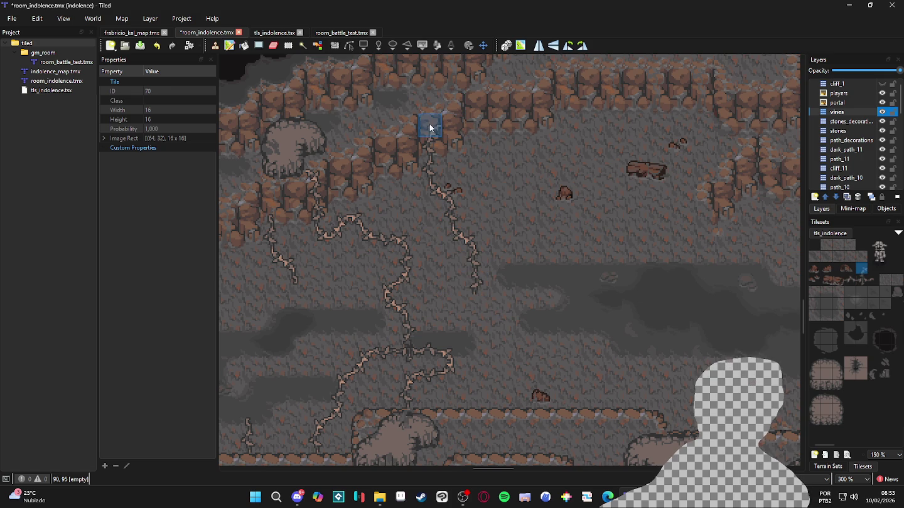
scroll(410, 123, "up", 3)
right_click(430, 186)
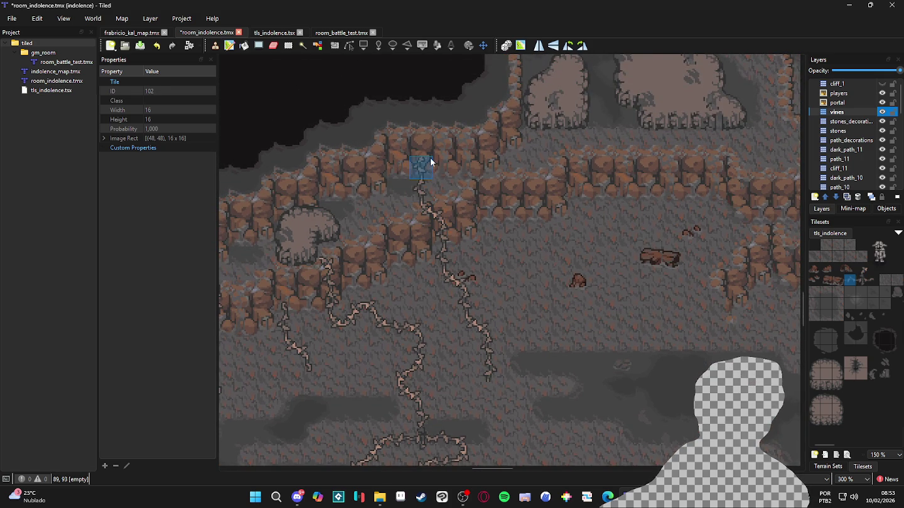
right_click(420, 124)
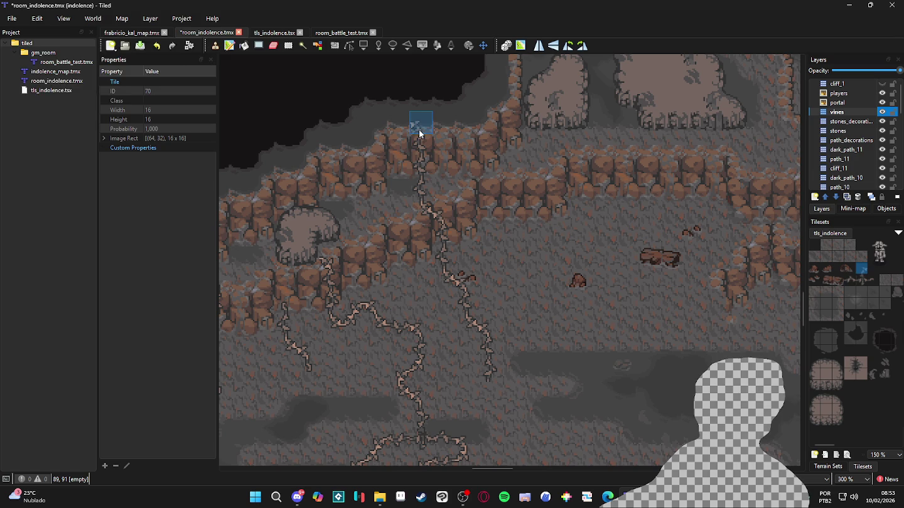
left_click(396, 122)
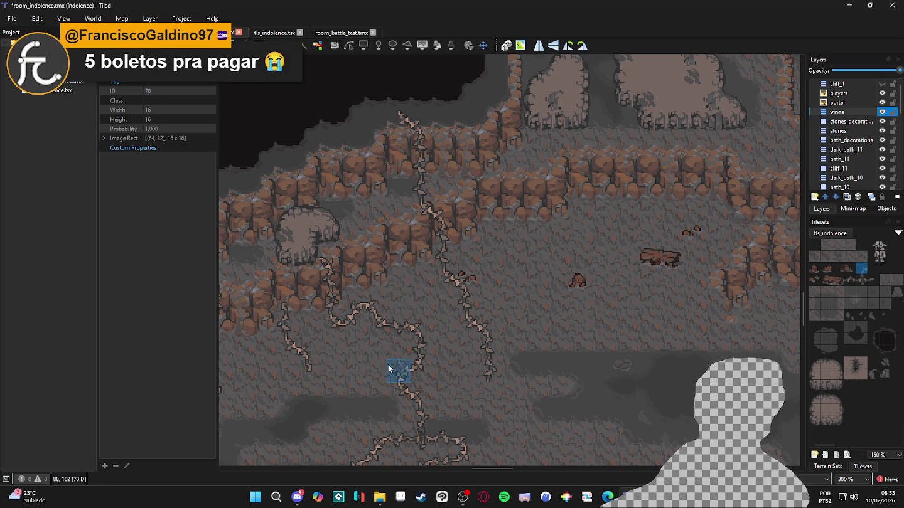
right_click(423, 209)
scroll(420, 207, "up", 1)
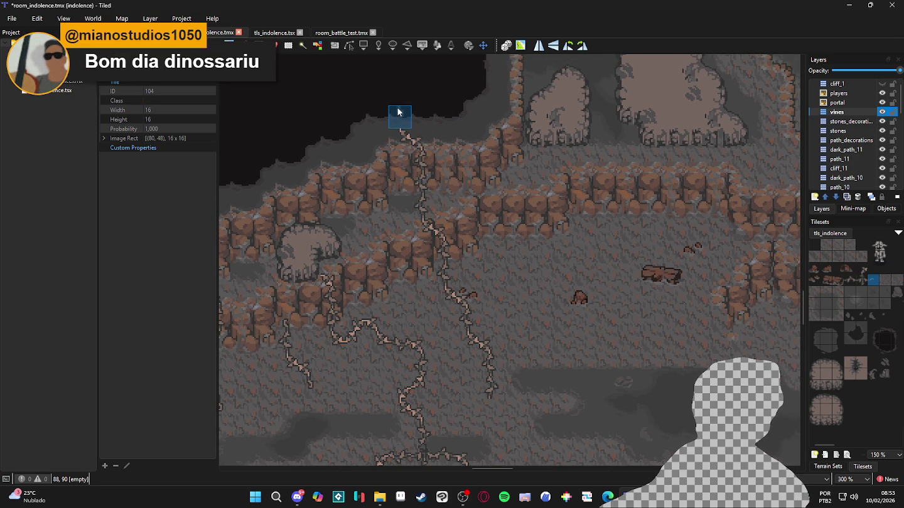
Select a vine tile from the tileset and stamp it on the middle cave floor.
scroll(483, 282, "down", 5)
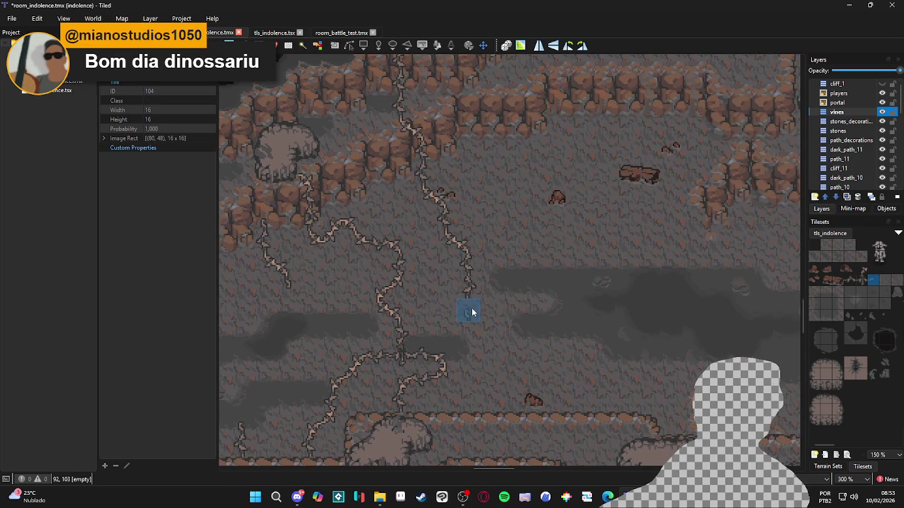
scroll(515, 354, "right", 1)
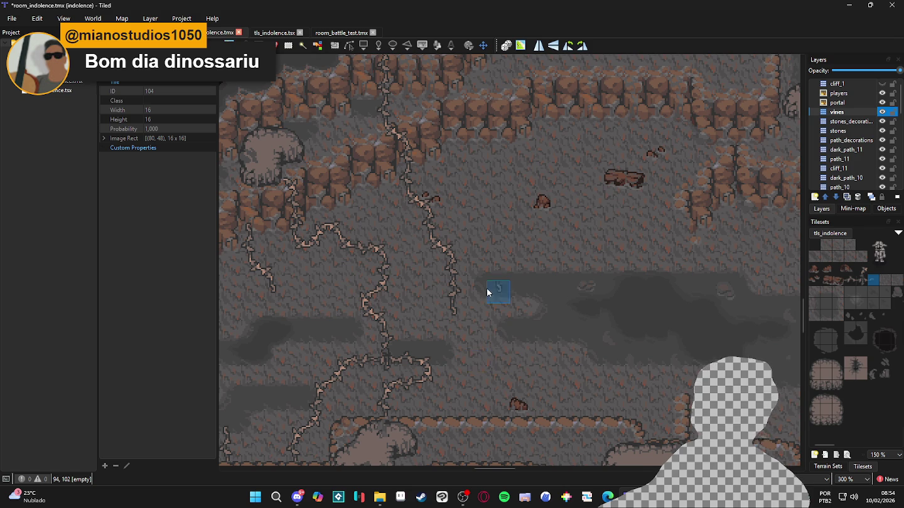
scroll(489, 300, "up", 2)
scroll(480, 257, "up", 2)
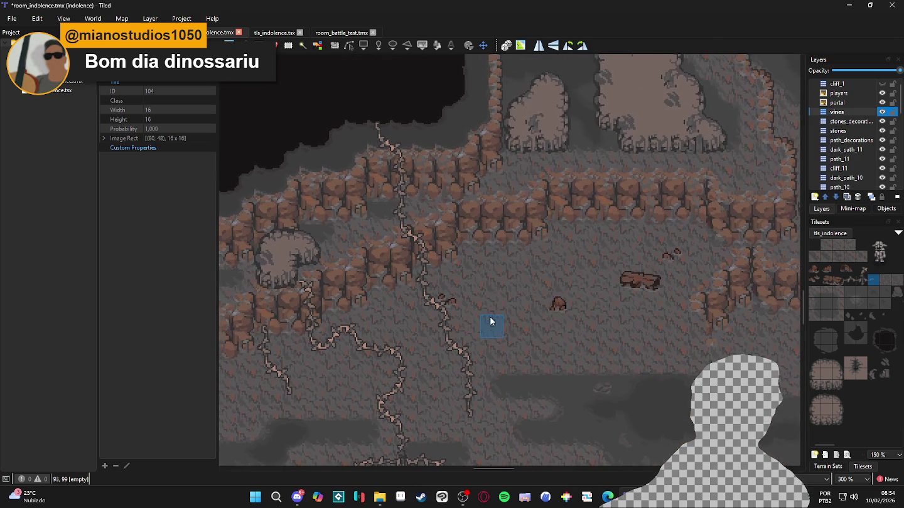
left_click(859, 280)
left_click(403, 236)
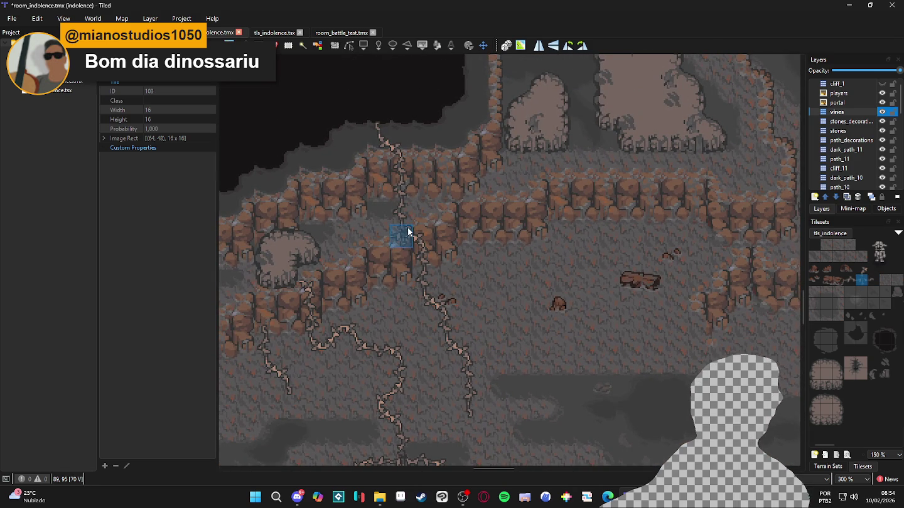
Stamp more vine pieces, extending the vine up-left and diagonally.
left_click(862, 268)
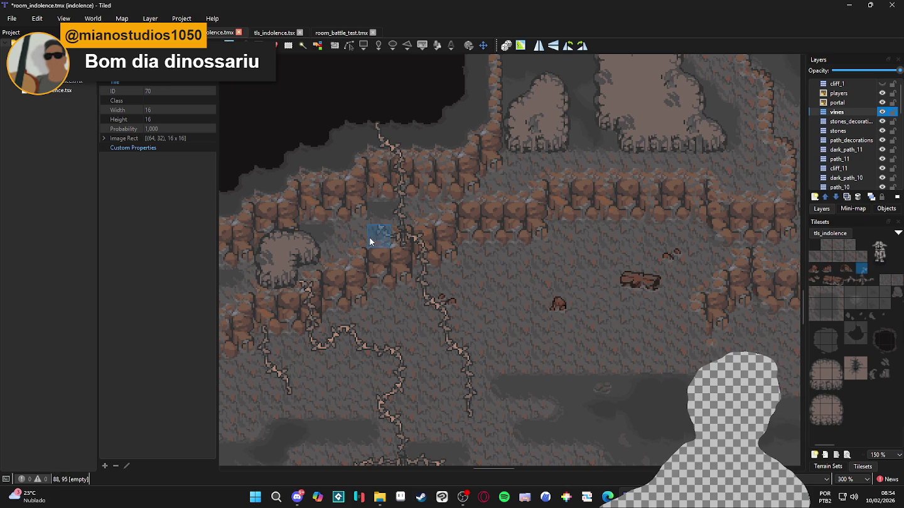
left_click(378, 217)
left_click(872, 280)
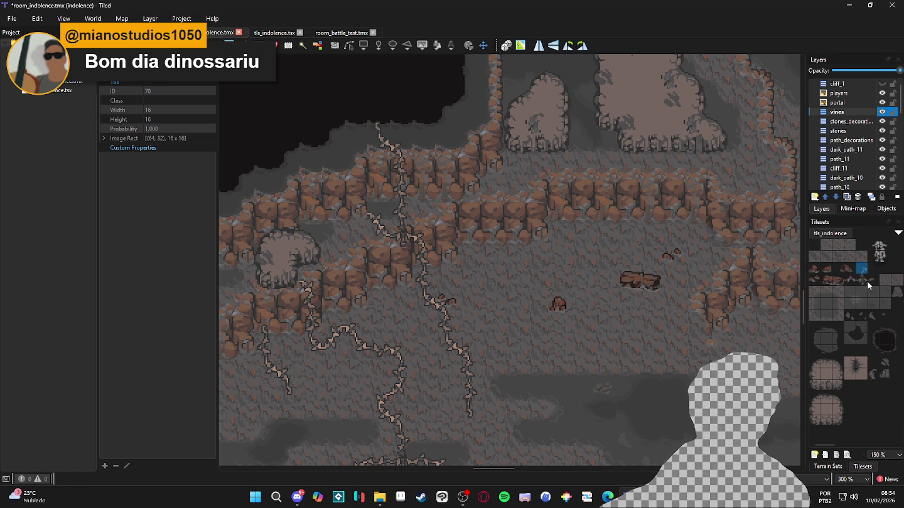
left_click(362, 210)
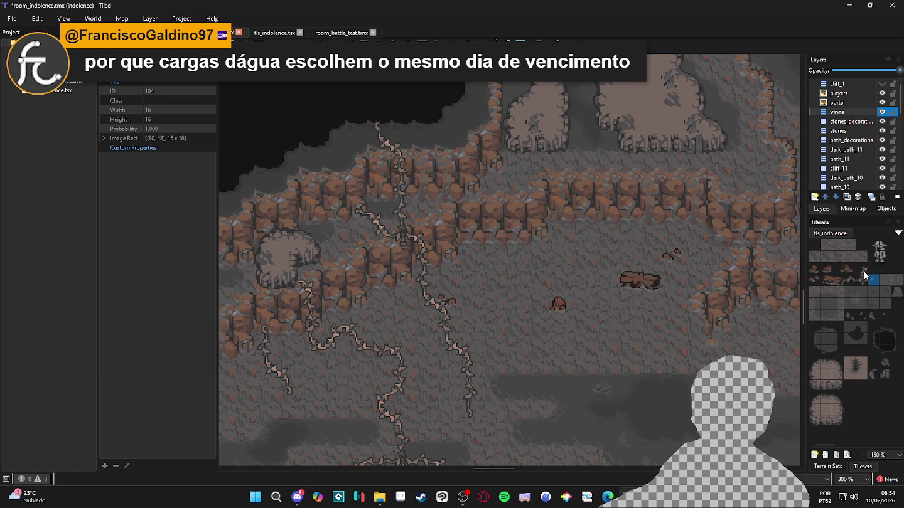
left_click(862, 269)
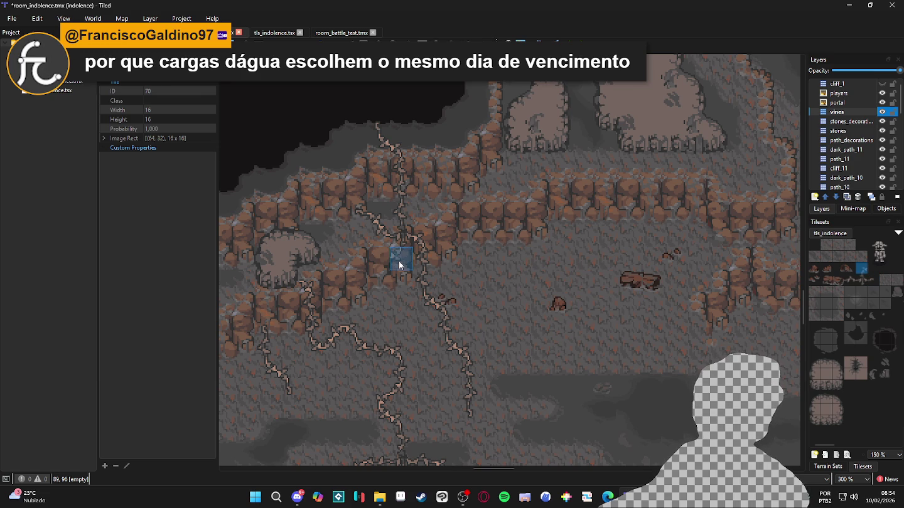
left_click(378, 259)
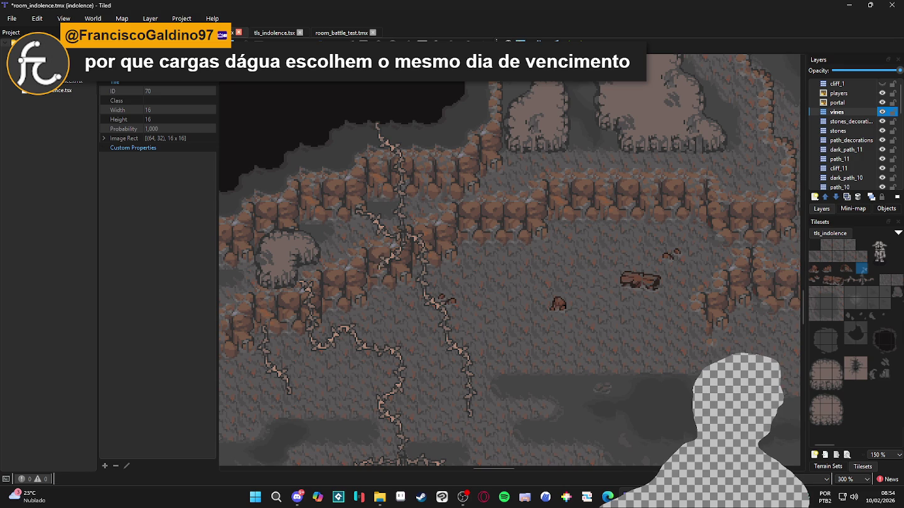
Try several vine pieces from the tileset and stamp one near the lower cliff edge.
left_click(877, 281)
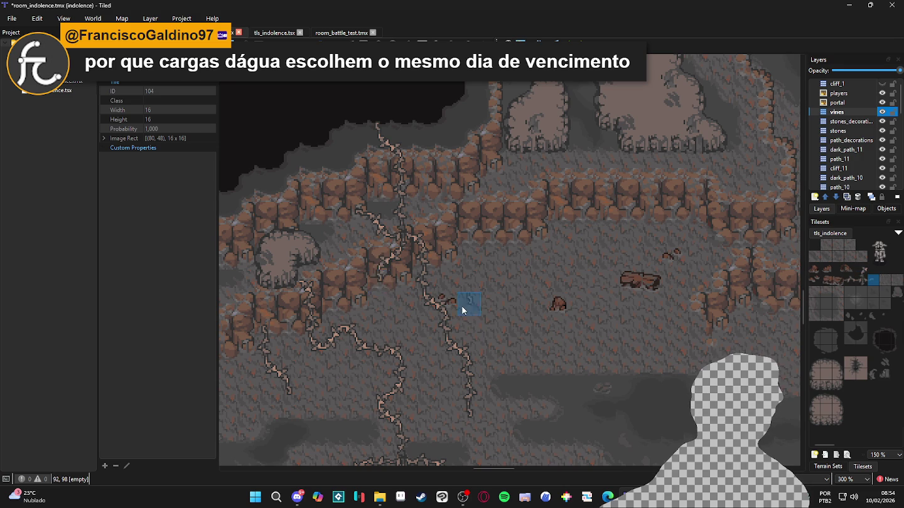
scroll(463, 306, "down", 1)
scroll(386, 238, "up", 1)
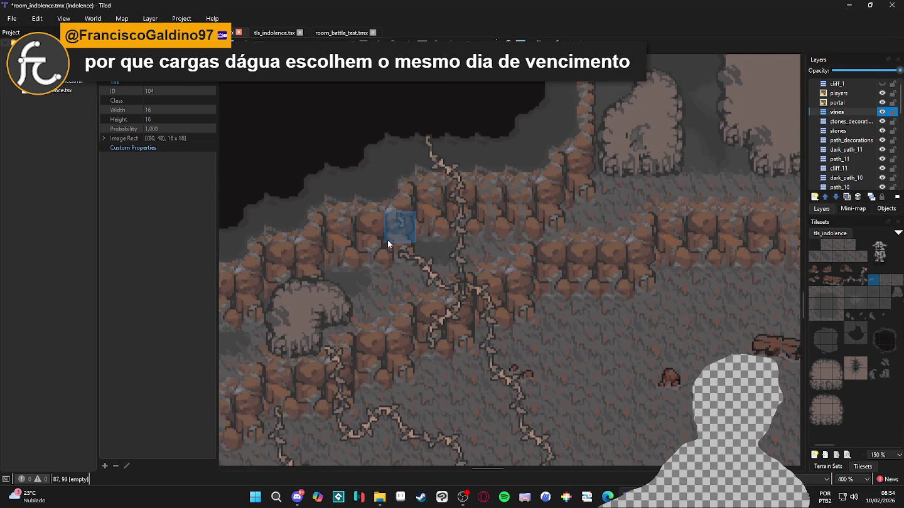
scroll(495, 288, "down", 1)
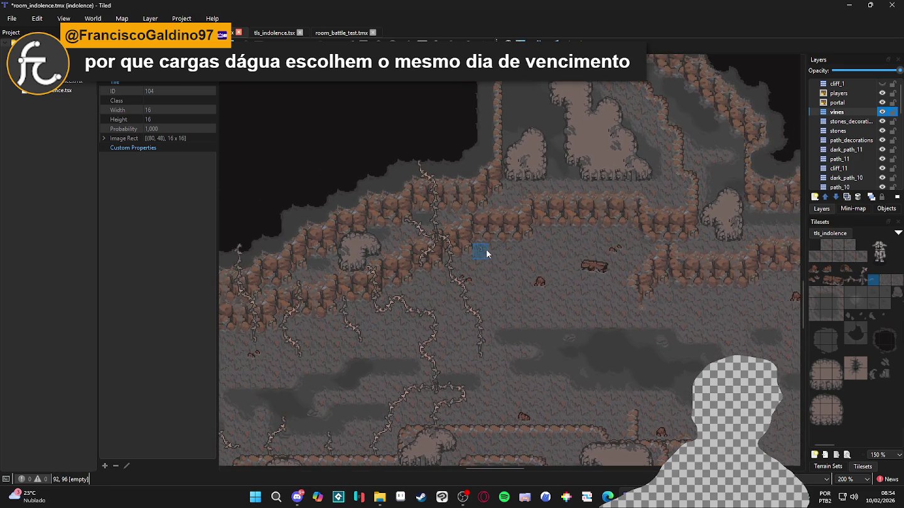
scroll(441, 226, "down", 1)
left_click(854, 278)
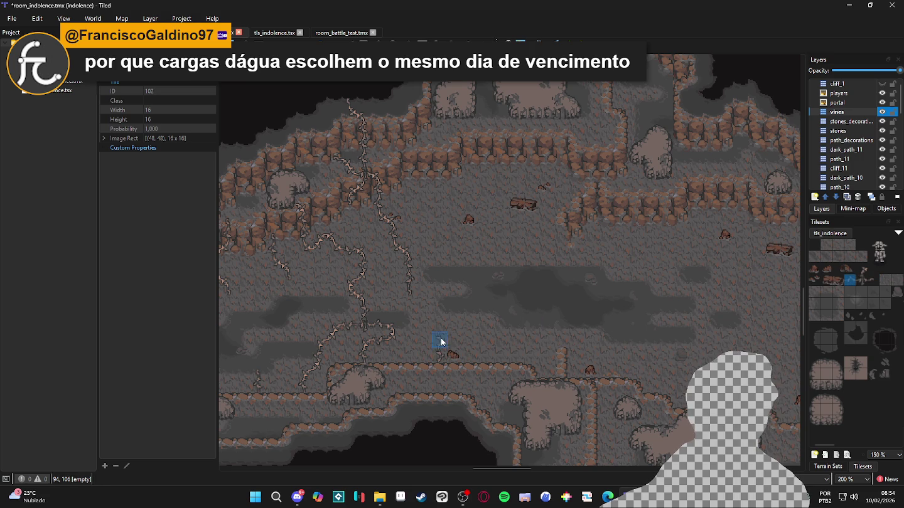
left_click_drag(862, 268, 872, 268)
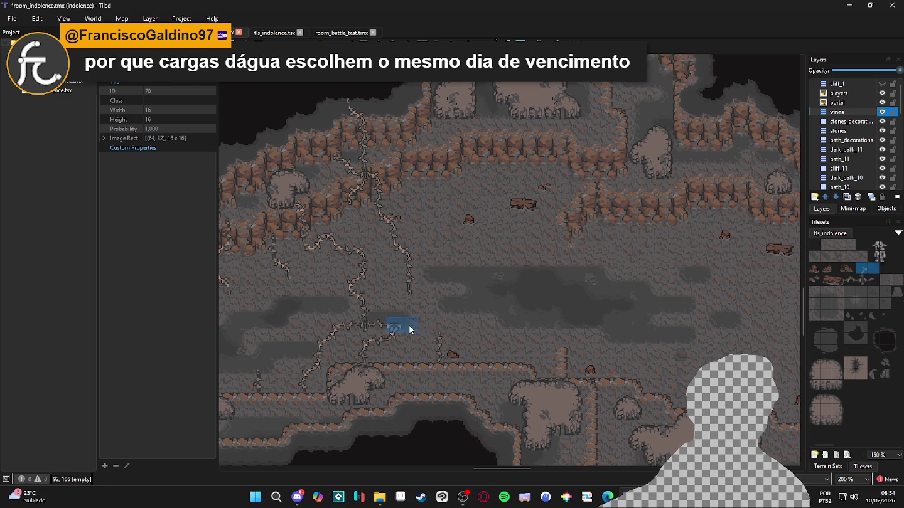
left_click(871, 280)
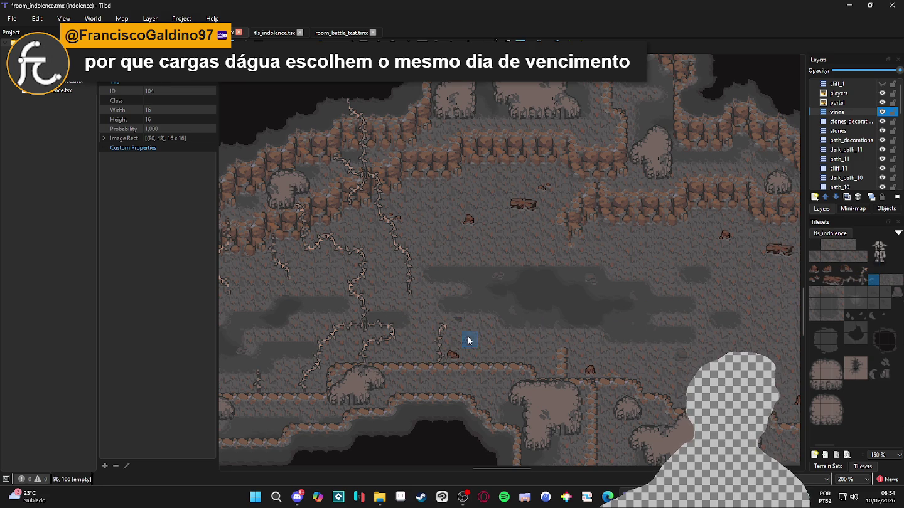
scroll(456, 300, "up", 2)
left_click_drag(455, 300, 477, 312)
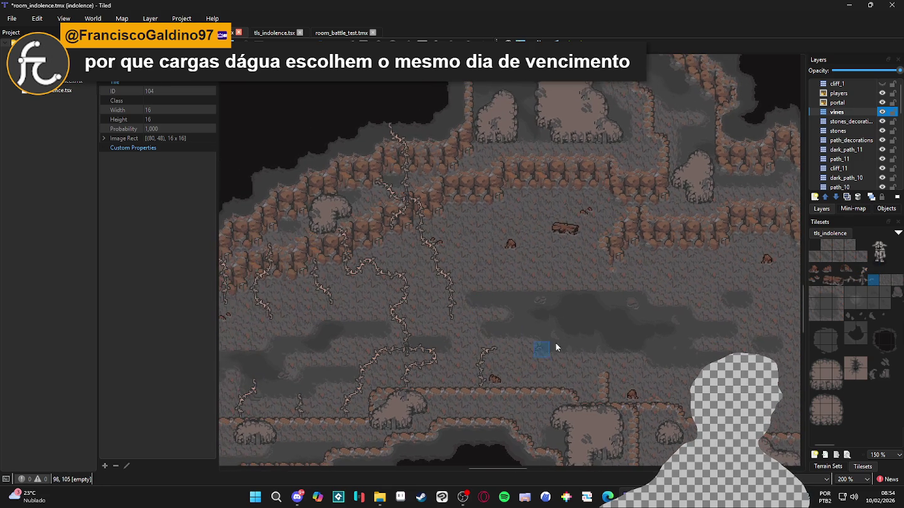
left_click(862, 268)
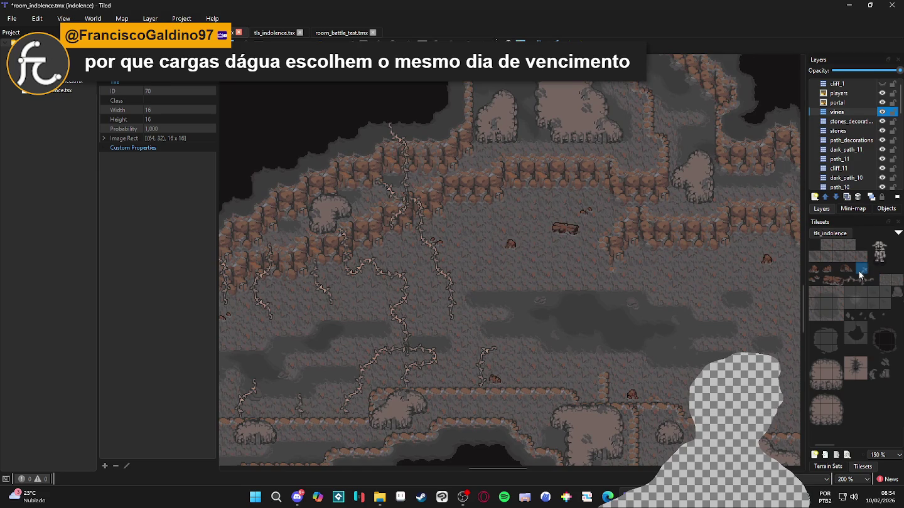
left_click(467, 380)
scroll(597, 288, "up", 1)
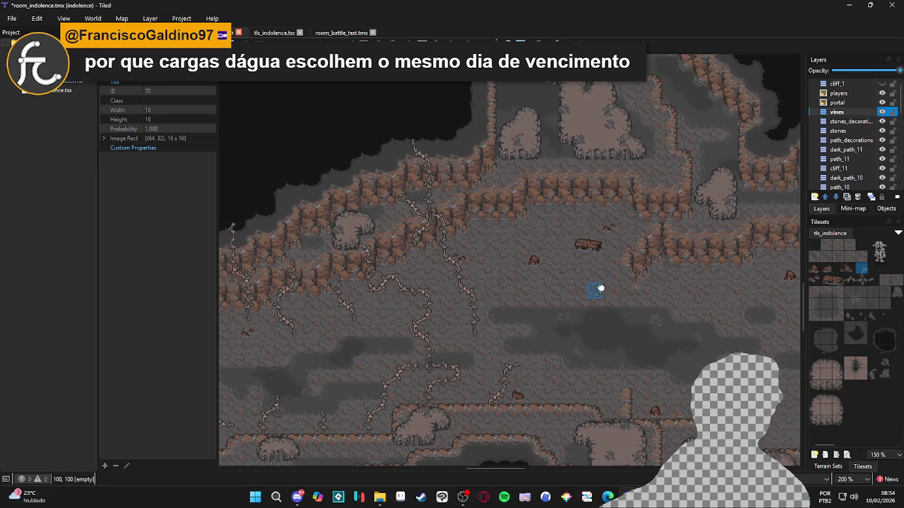
scroll(547, 275, "down", 1)
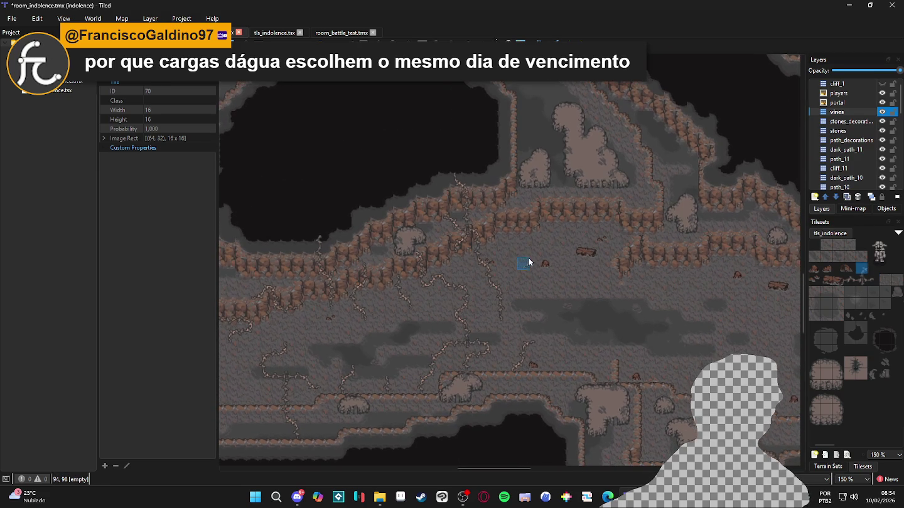
scroll(534, 277, "down", 1)
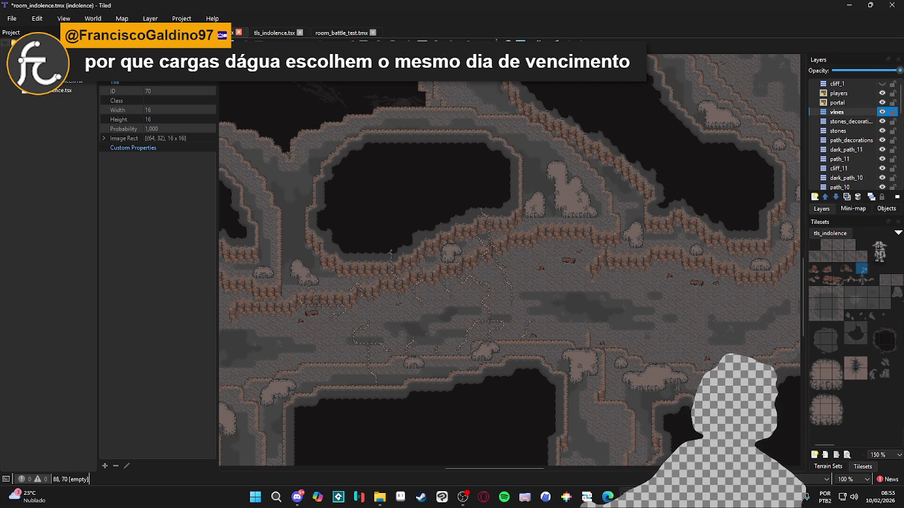
Stamp tls_indolence vine tiles in a chain running down the central cave floor.
left_click(607, 497)
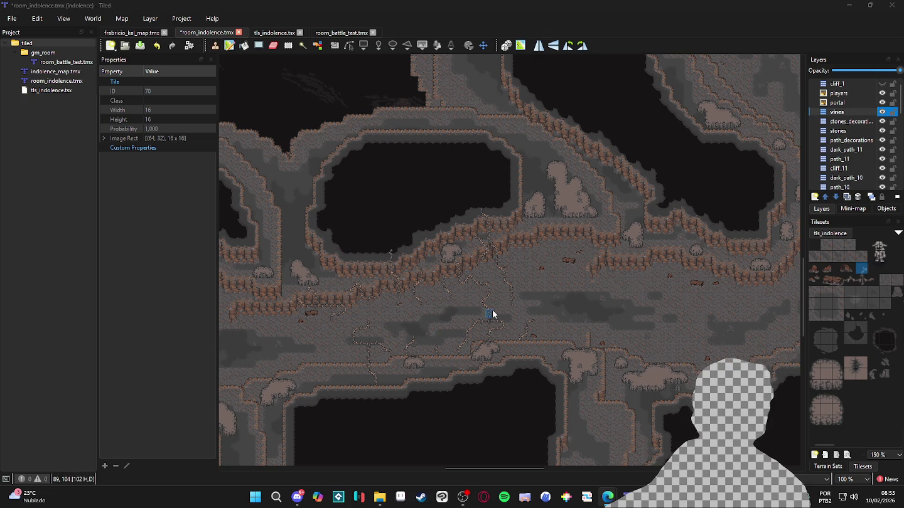
scroll(533, 323, "up", 1)
left_click(850, 280)
scroll(574, 297, "up", 2)
left_click(504, 259)
left_click(865, 271)
left_click(509, 283)
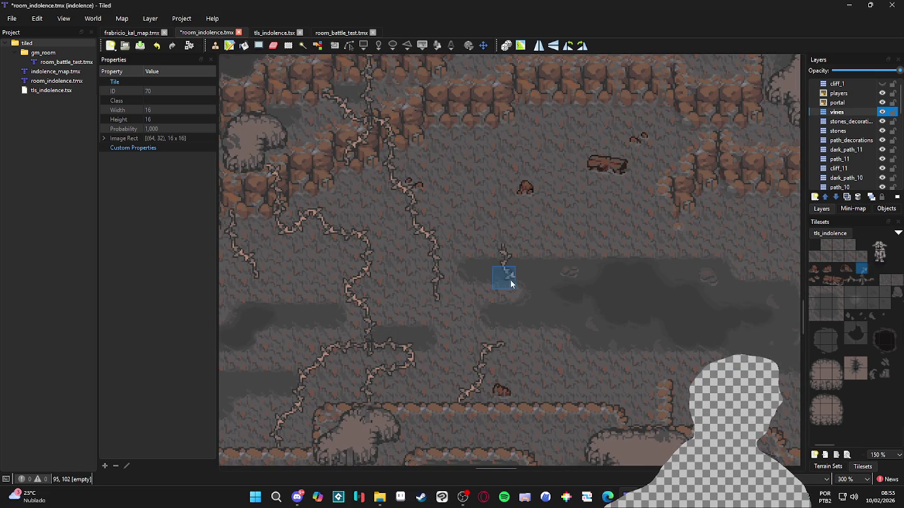
left_click(533, 285)
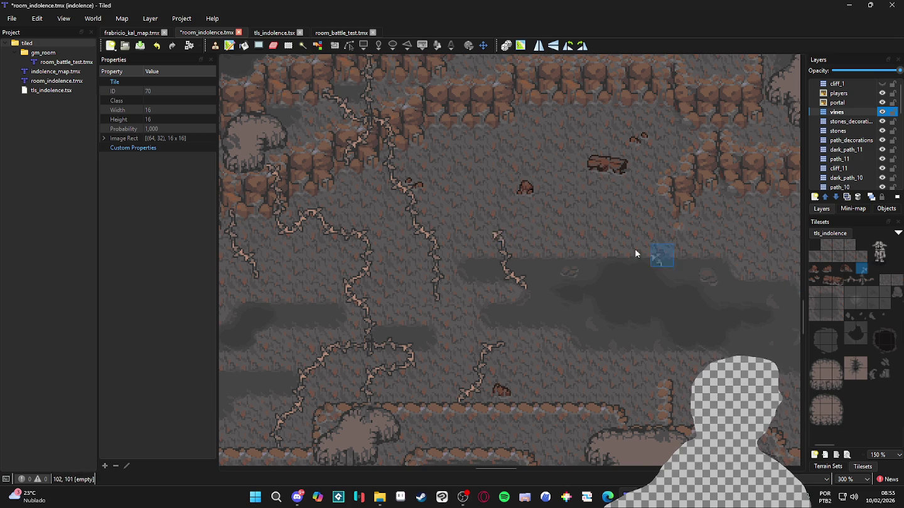
Add three more vine tiles extending the branch upward.
left_click(476, 235)
left_click(849, 279)
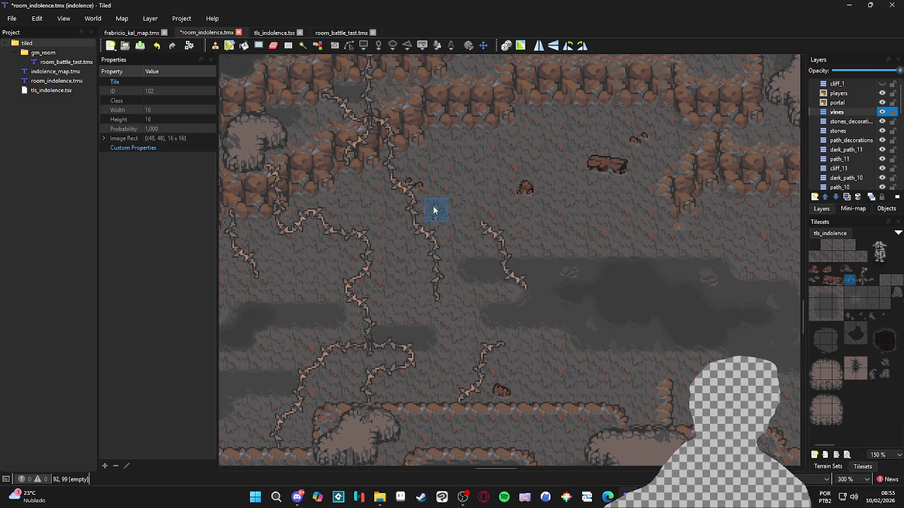
left_click(486, 212)
left_click(873, 279)
left_click(481, 190)
left_click(861, 269)
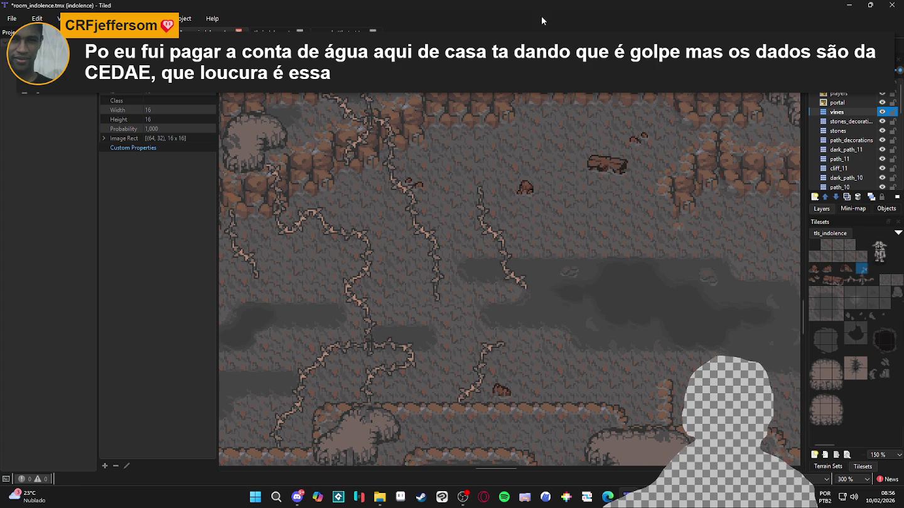
left_click(608, 496)
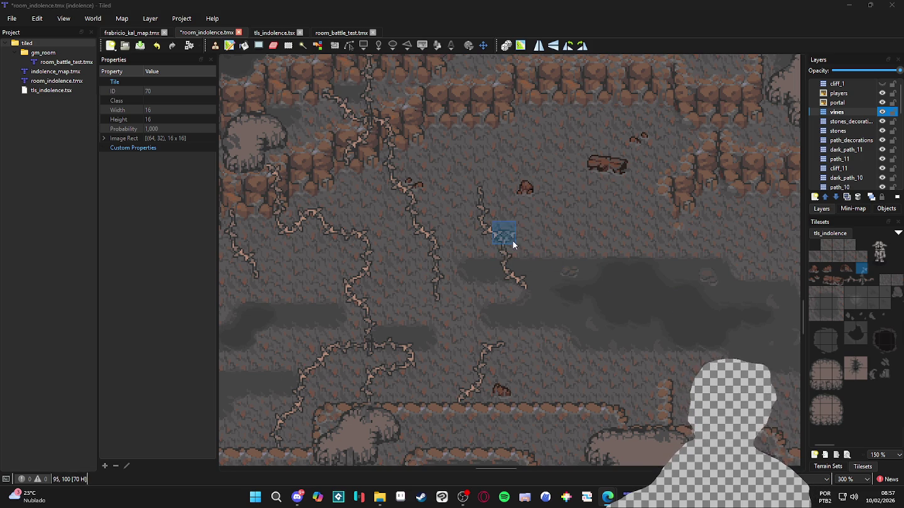
Compare several vine pieces in the tls_indolence tileset and settle on tile 102 as the brush.
scroll(538, 248, "down", 1)
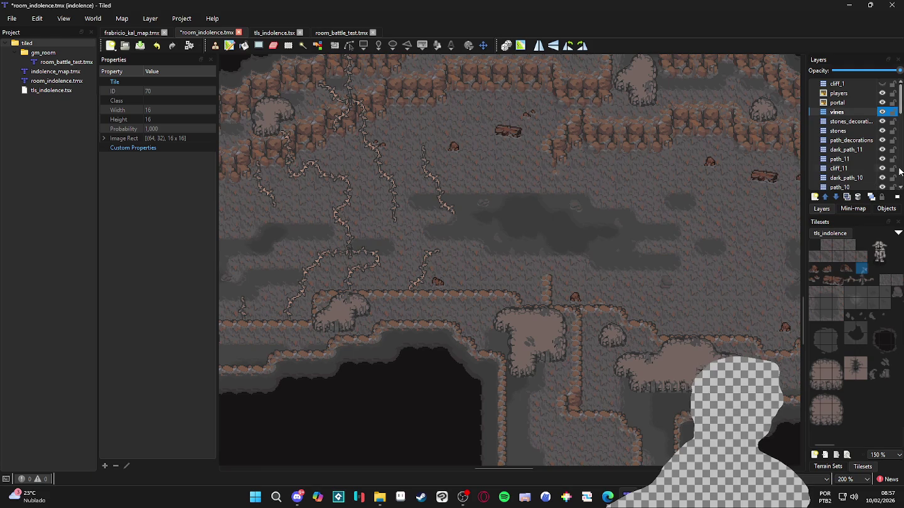
left_click(850, 280)
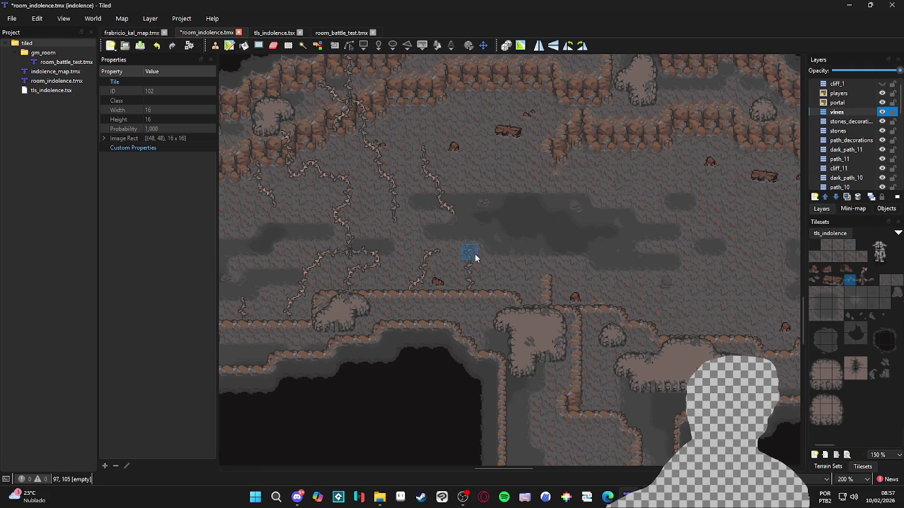
left_click(862, 269)
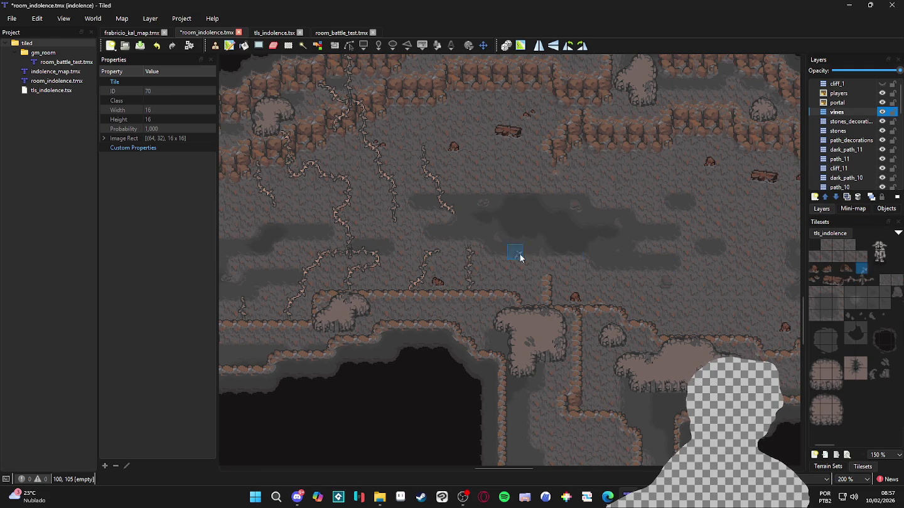
left_click(872, 280)
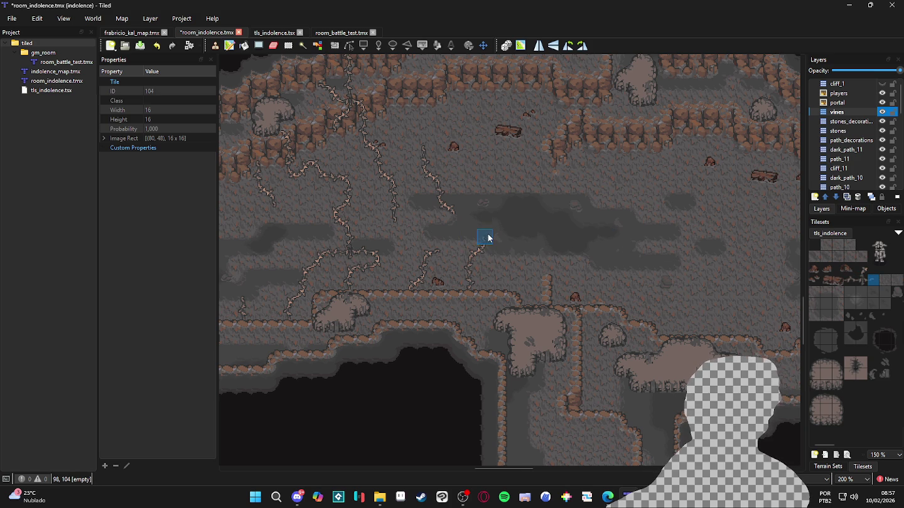
left_click(862, 269)
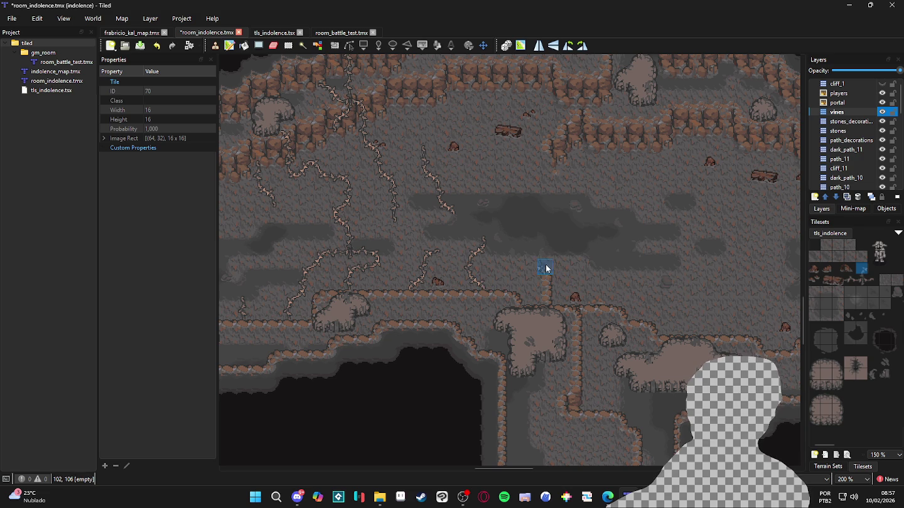
scroll(517, 241, "up", 1)
scroll(516, 248, "up", 2)
scroll(514, 252, "down", 1)
scroll(520, 246, "down", 1)
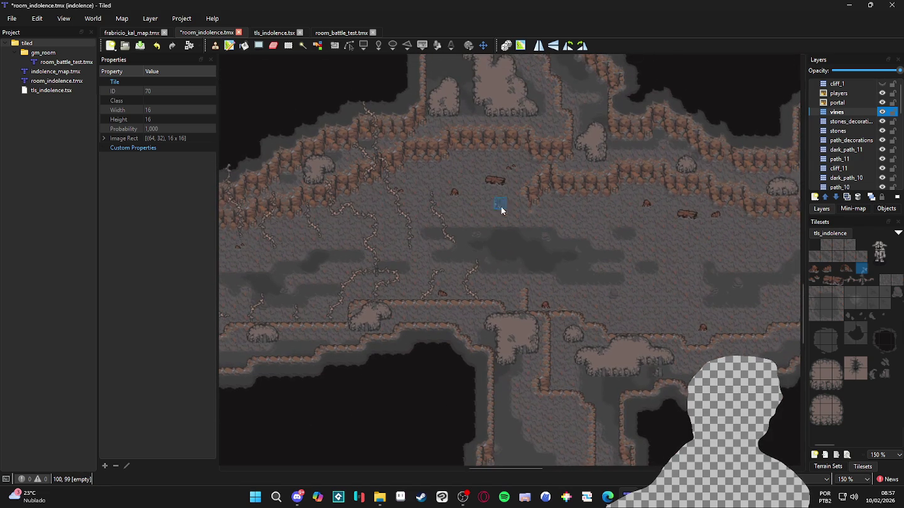
scroll(483, 194, "up", 1)
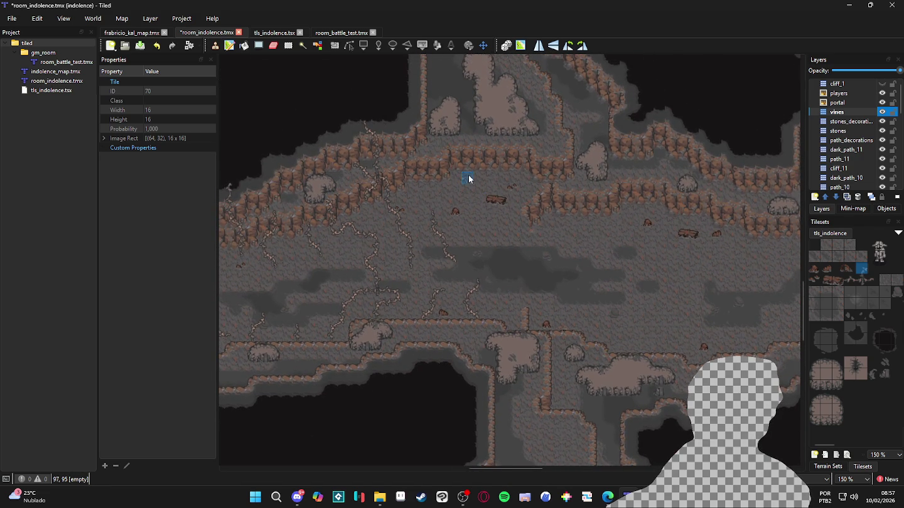
scroll(469, 180, "up", 1)
left_click(849, 279)
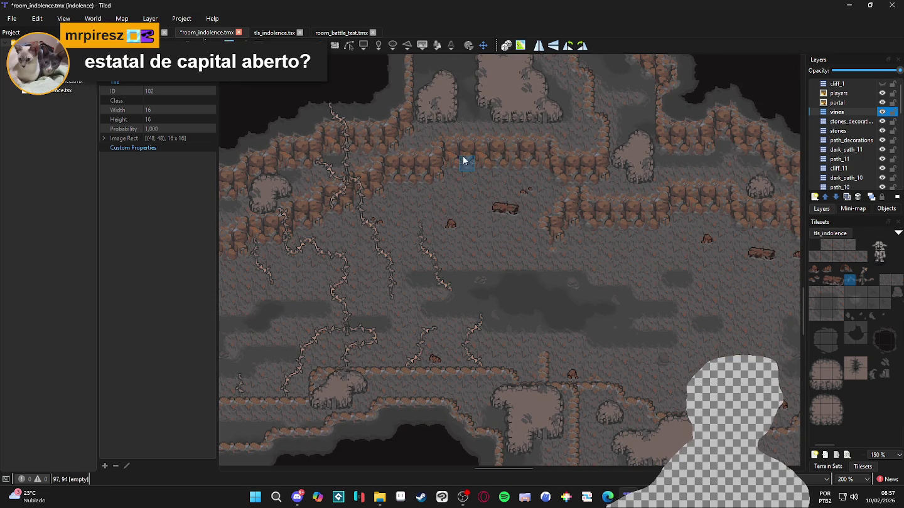
Paint vine tile 102 on the cave floor and tile 70 on the cliff wall.
left_click(453, 170)
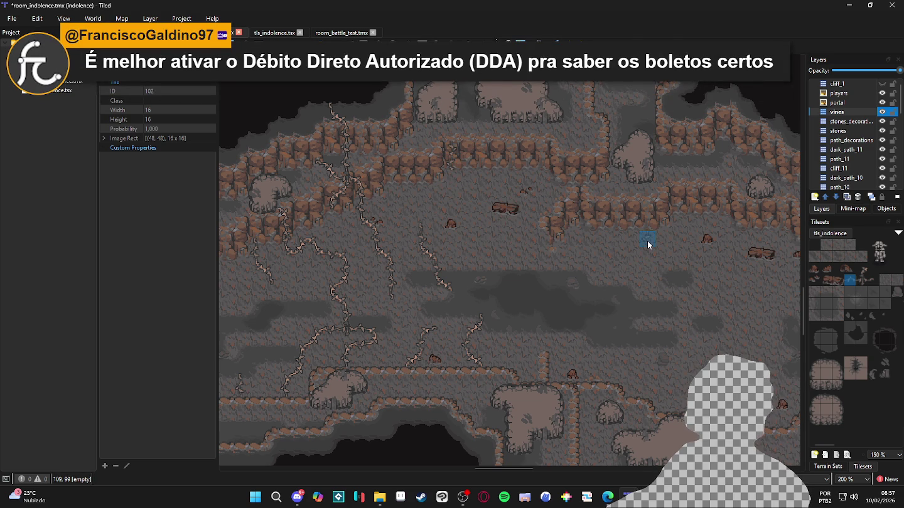
left_click(862, 269)
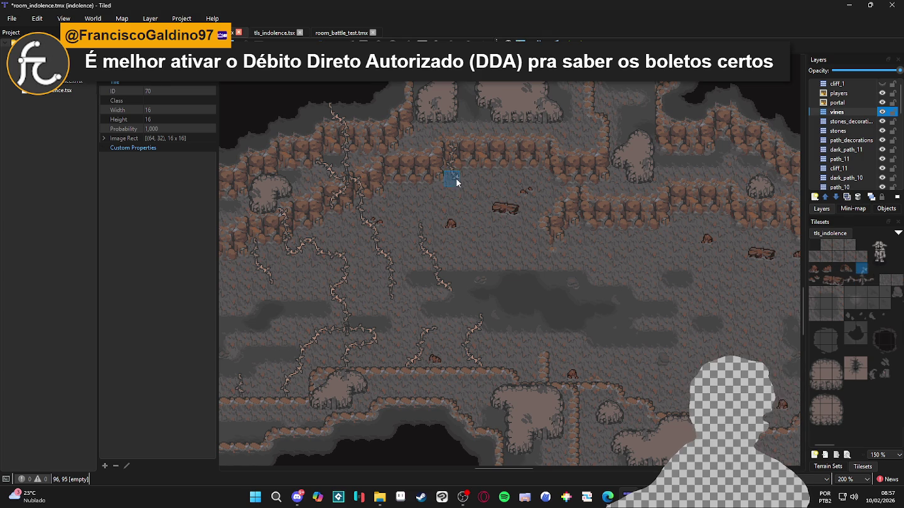
scroll(455, 178, "up", 1)
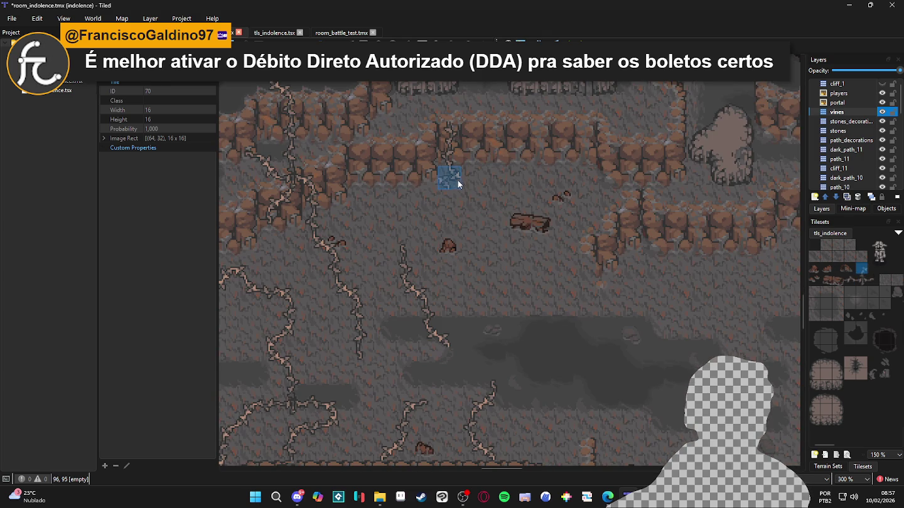
left_click(458, 182)
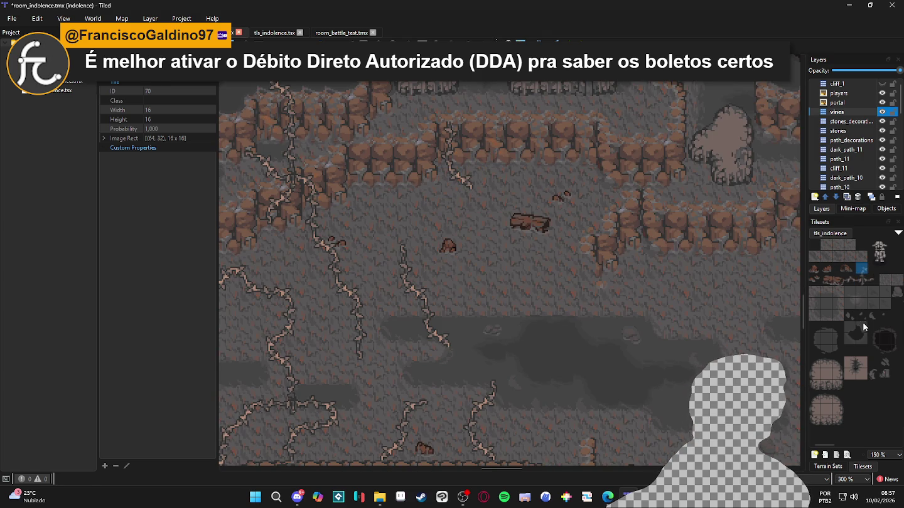
left_click(872, 281)
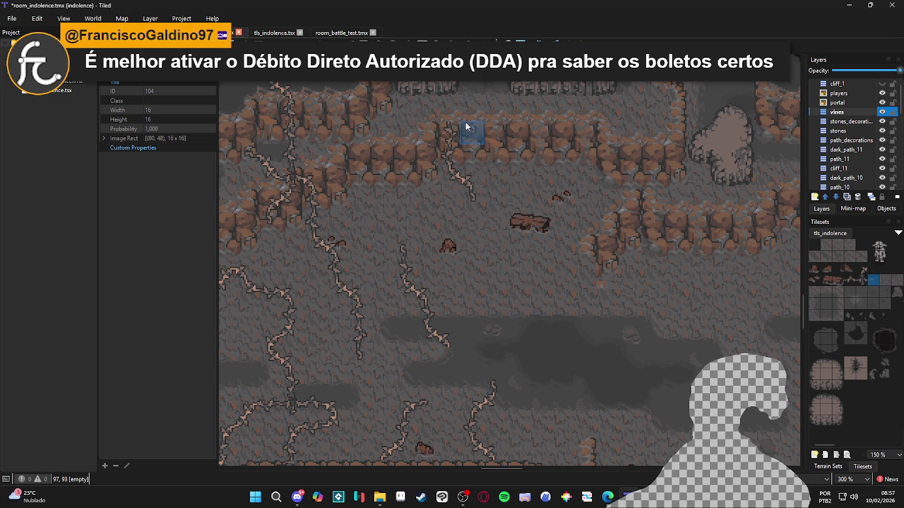
Save room_indolence.tmx with Ctrl+S and pan to another part of the cave.
scroll(493, 185, "down", 1)
scroll(493, 202, "down", 1)
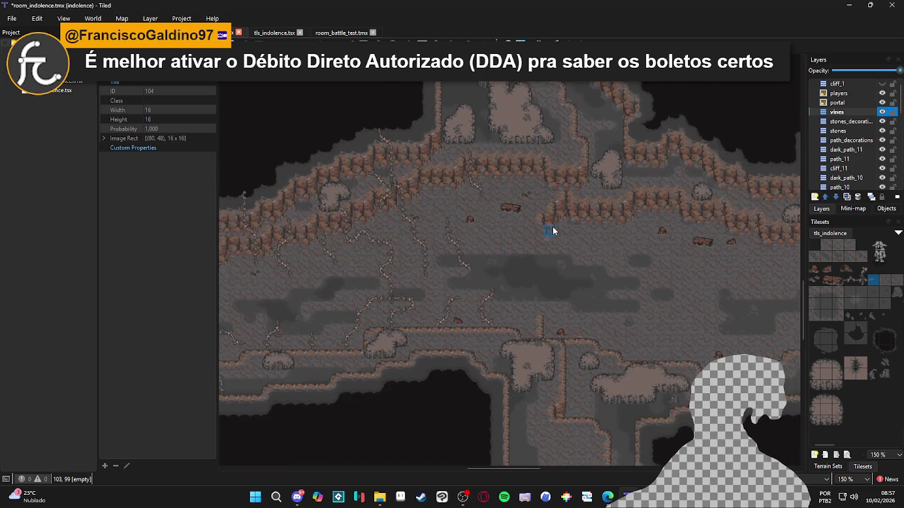
key("ctrl+s")
mouse_move(576, 216)
left_mouse_down()
mouse_move(573, 196)
mouse_move(491, 188)
left_mouse_up()
scroll(529, 219, "up", 2)
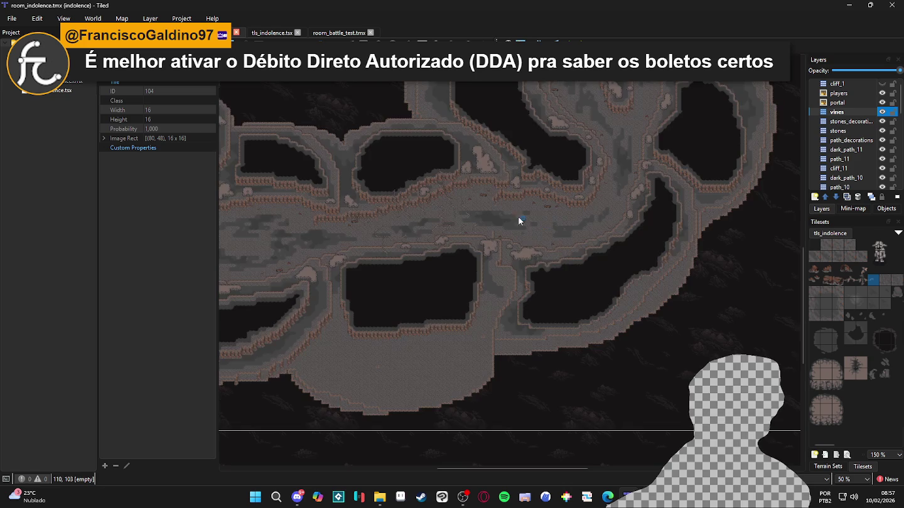
scroll(411, 215, "down", 2)
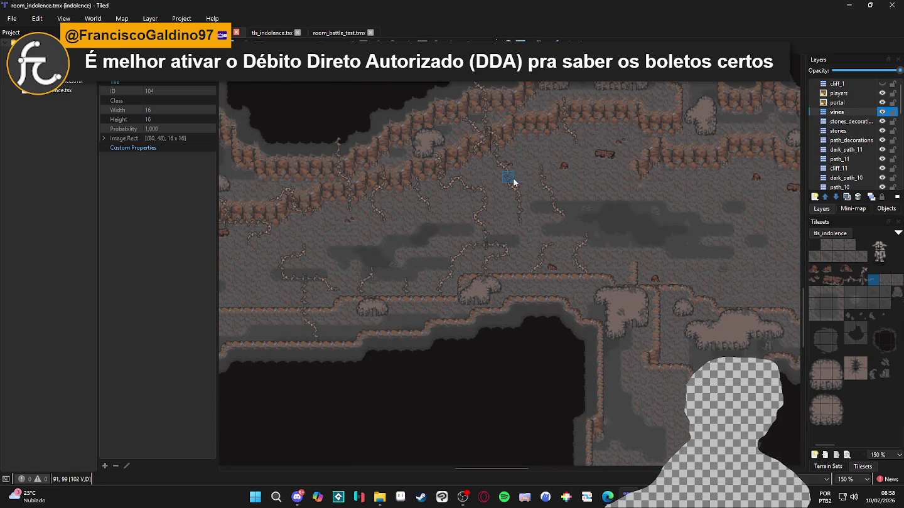
Paint vine tile 103 below the cliff, then a tile 70 piece near the cliff.
scroll(509, 182, "up", 1)
scroll(509, 182, "up", 1)
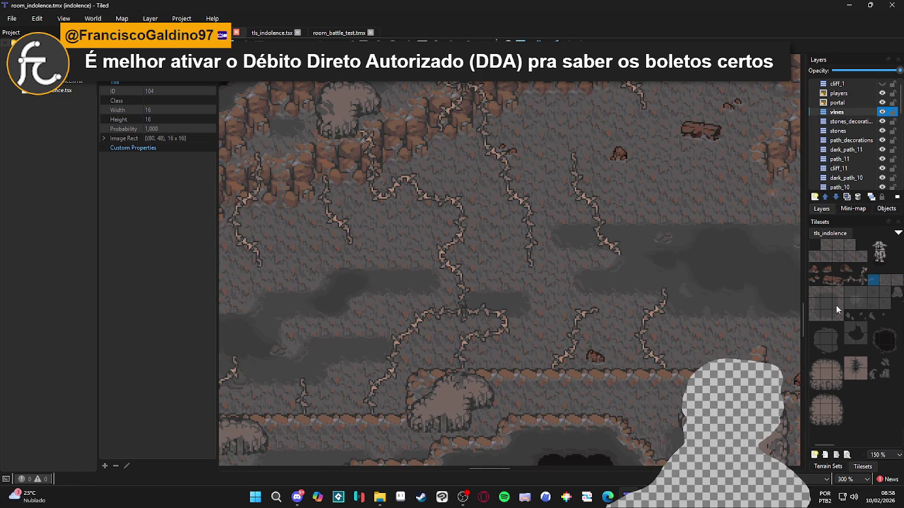
left_click(861, 279)
left_click(504, 177)
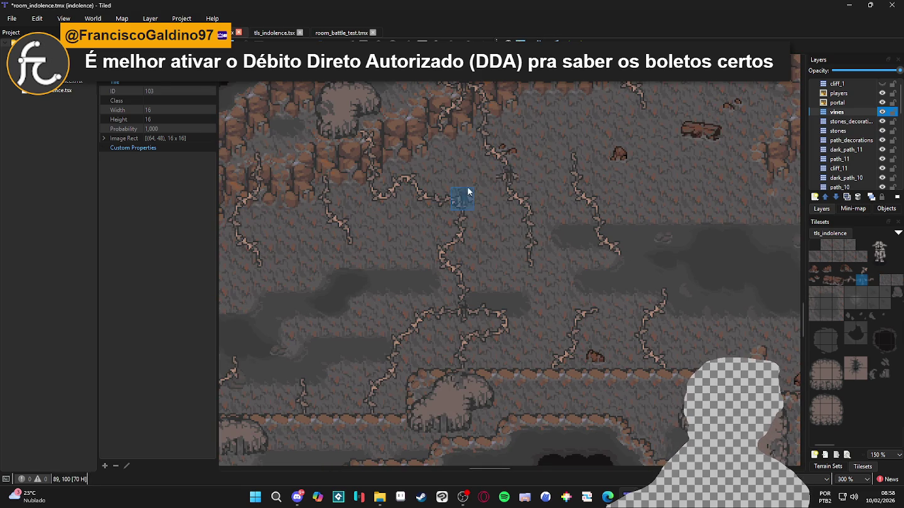
right_click(490, 149)
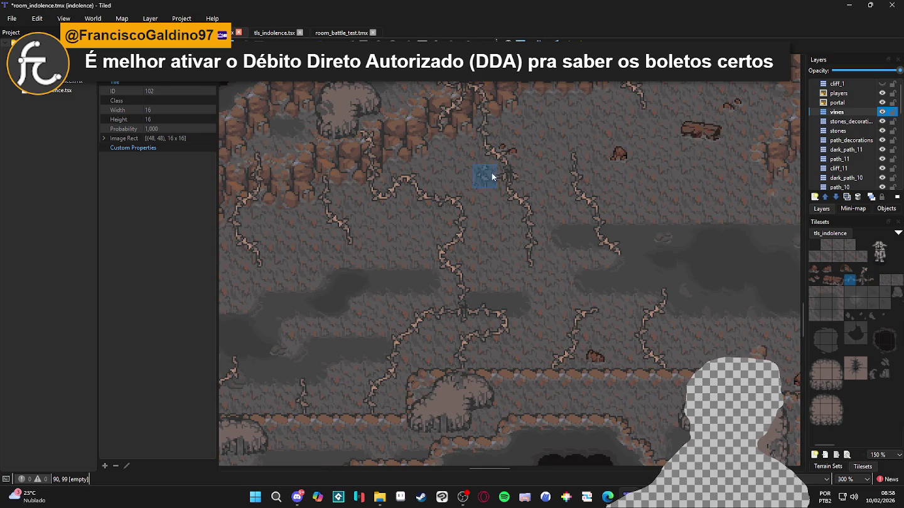
right_click(441, 111)
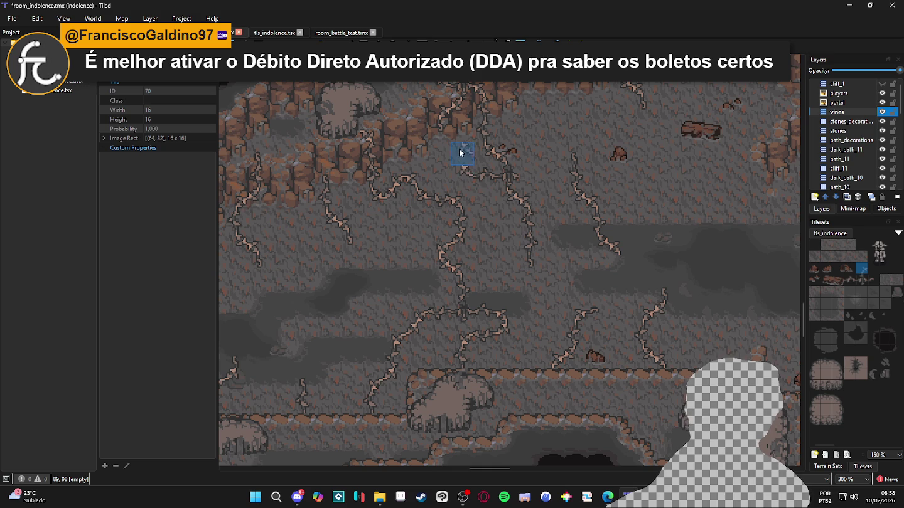
left_click(445, 148)
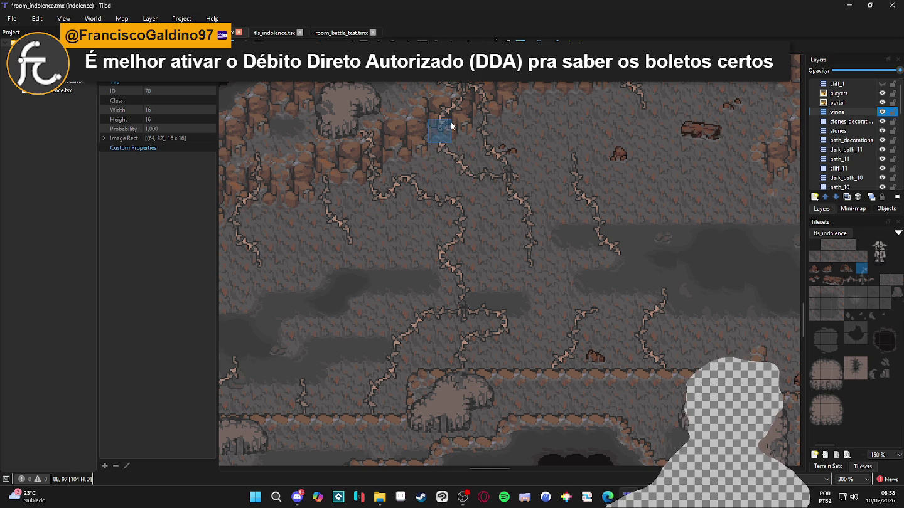
Extend the branch across the cave floor with tiles 102 and 70, ending in a curl.
right_click(485, 129)
scroll(547, 176, "right", 1)
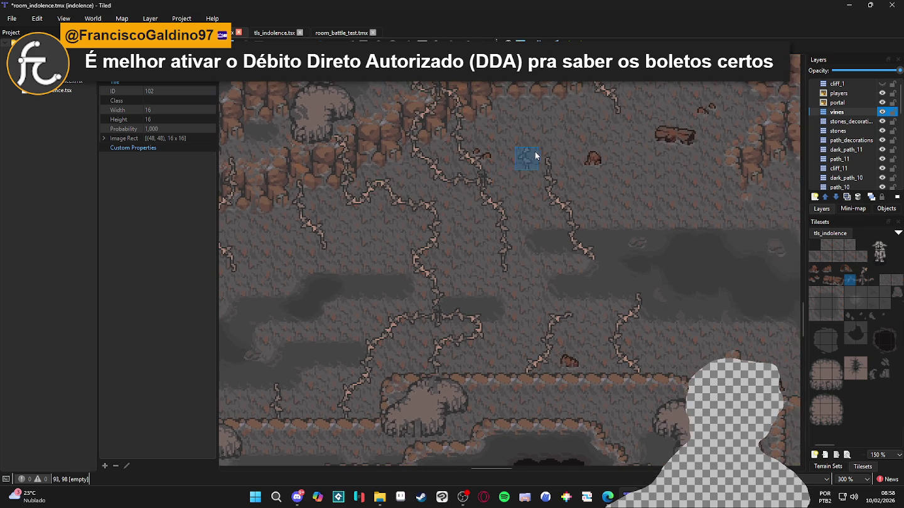
left_click(551, 157)
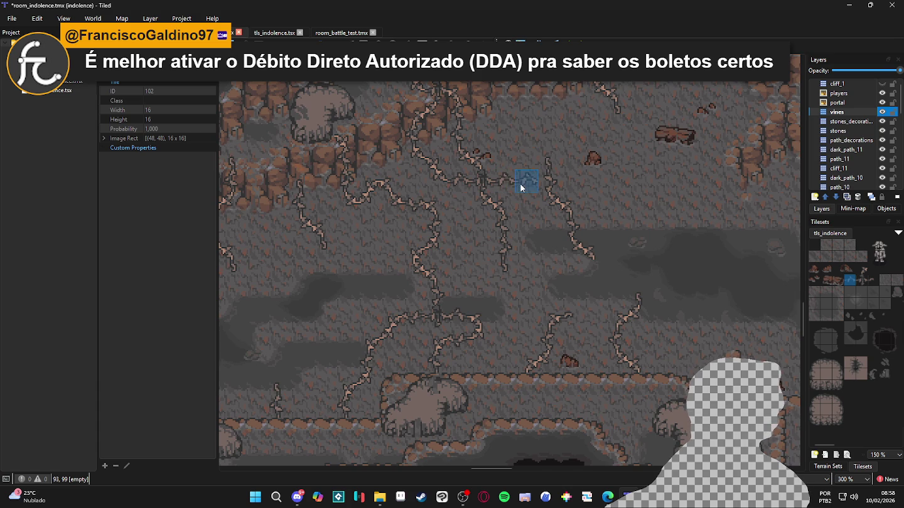
right_click(539, 162)
left_click(527, 165)
left_click(544, 161)
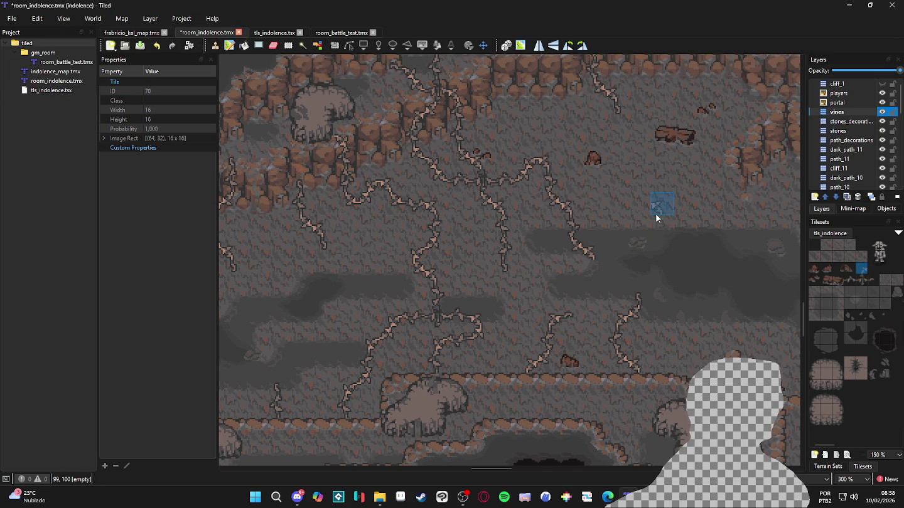
scroll(656, 217, "down", 2)
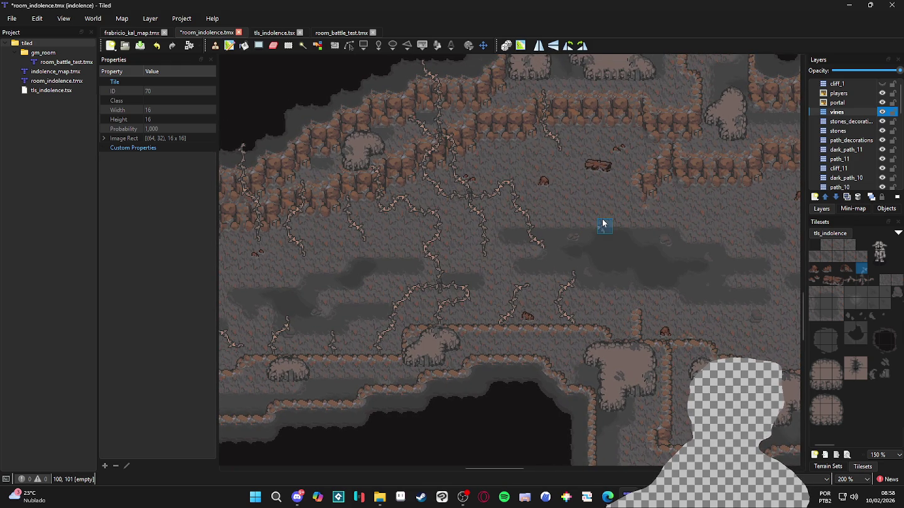
left_click_drag(603, 220, 570, 223)
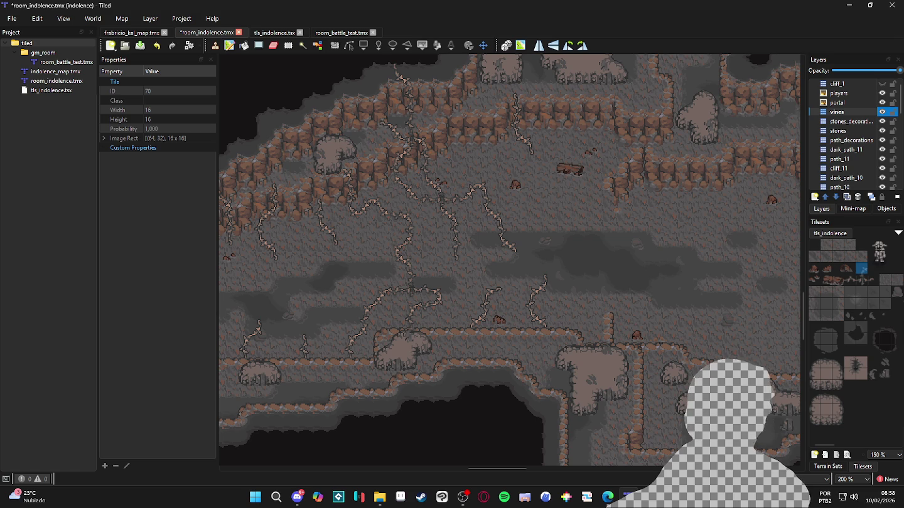
scroll(489, 311, "down", 2)
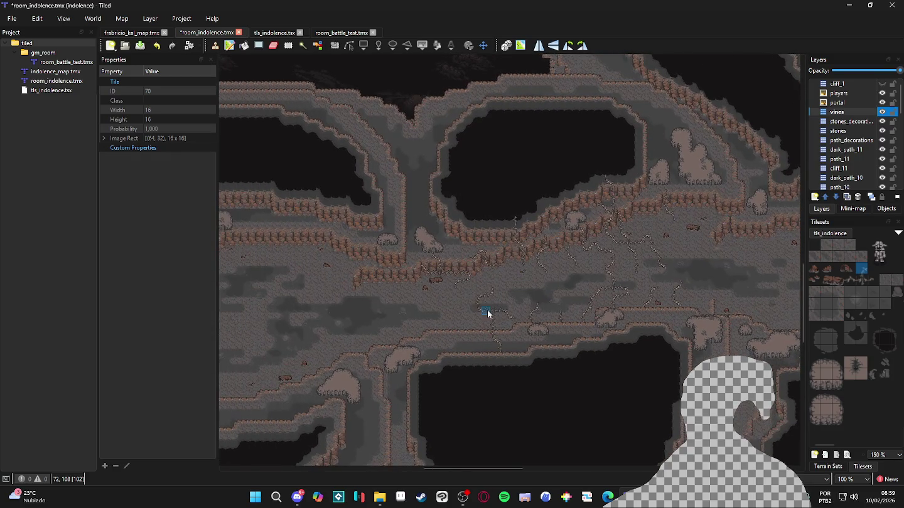
mouse_move(431, 323)
left_mouse_down()
mouse_move(525, 329)
mouse_move(430, 290)
mouse_move(585, 276)
left_mouse_up()
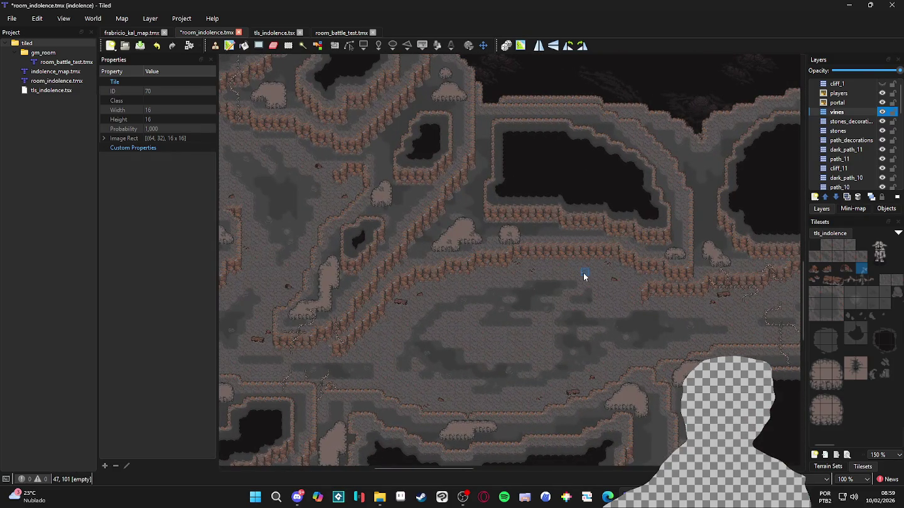
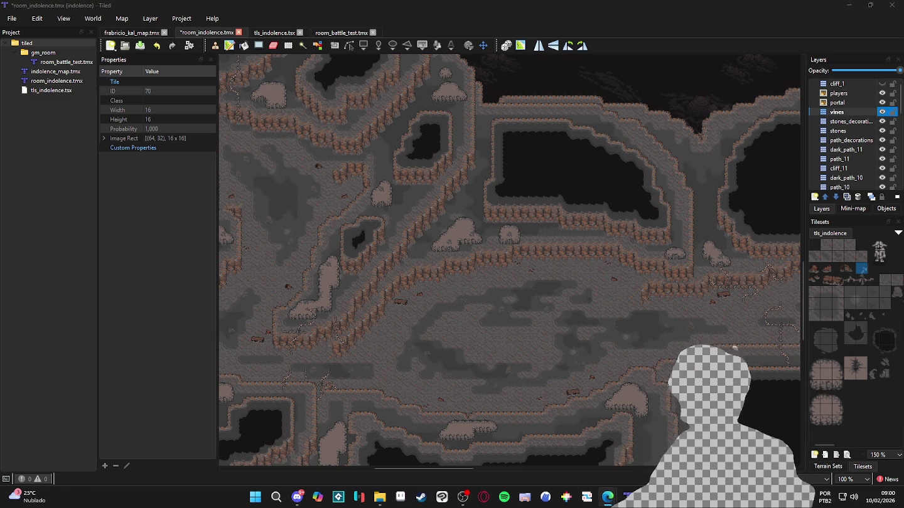
Sample a vine tile and paint the first vine pieces on the eastern cave floor.
left_click_drag(605, 262, 351, 144)
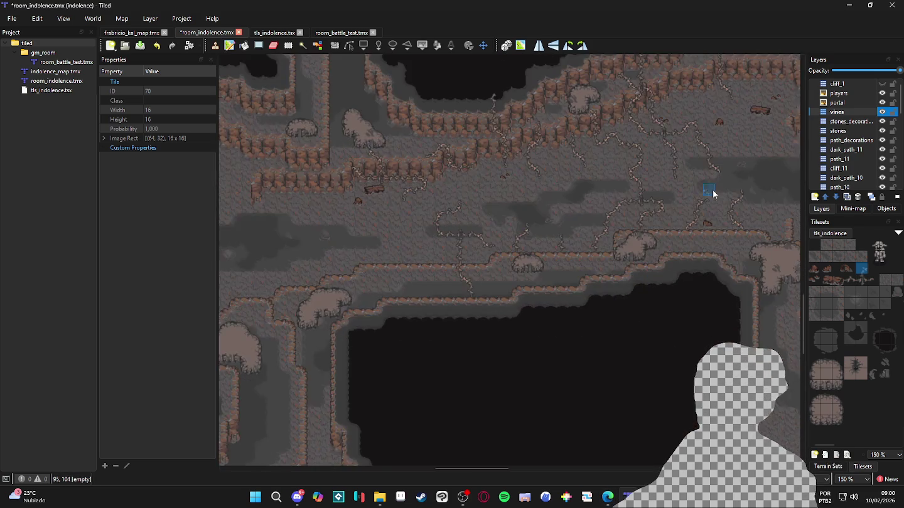
left_click_drag(706, 191, 440, 252)
left_click_drag(656, 246, 557, 232)
scroll(557, 233, "up", 1)
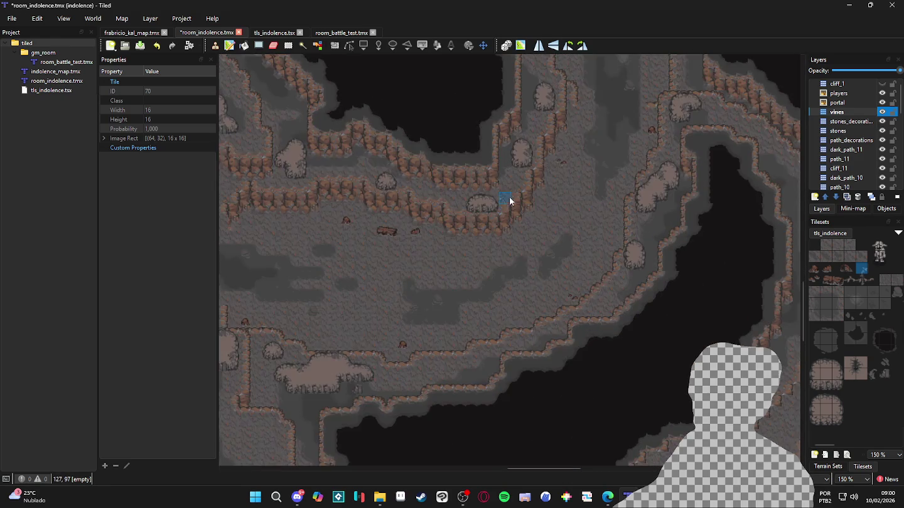
scroll(508, 196, "up", 3)
right_click(496, 257)
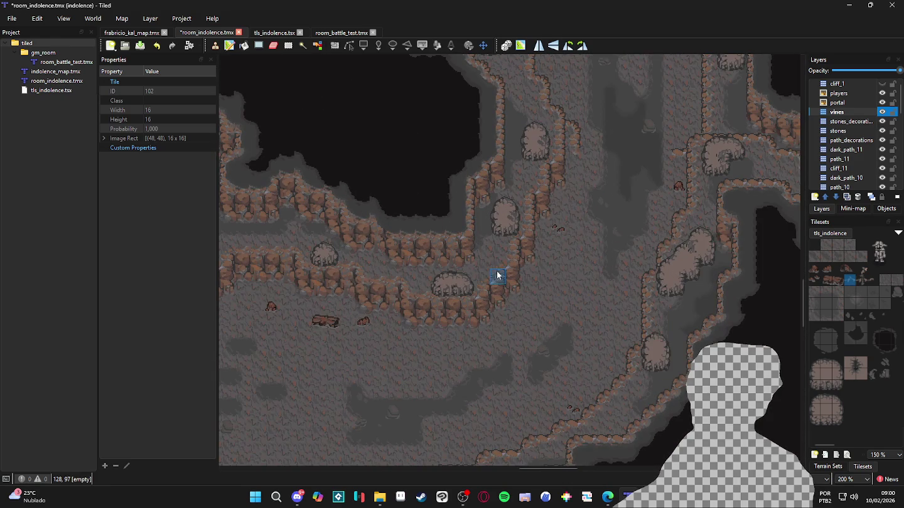
scroll(525, 267, "up", 2)
left_click(861, 268)
left_click(510, 261)
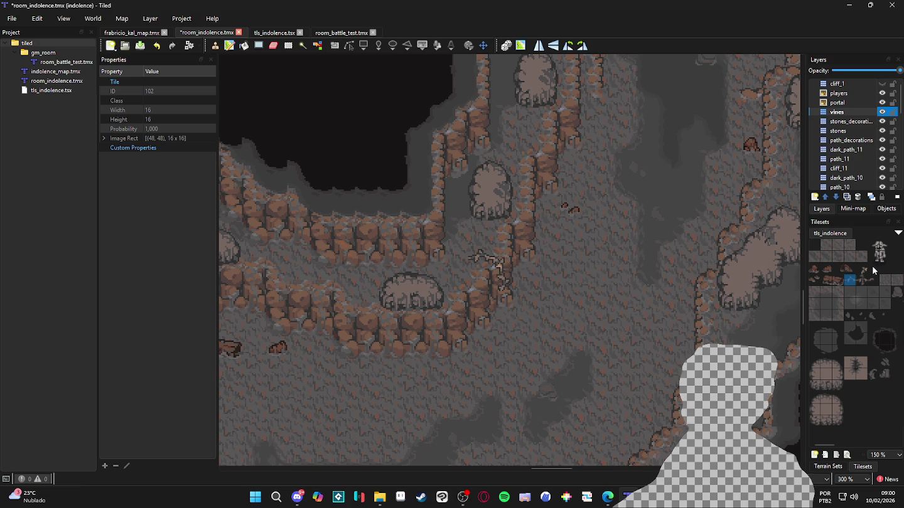
Rotate the vine stamp horizontally and paint vine tiles in cells 129,98, 127,96, 127,95 and 130,98.
left_click_drag(861, 269, 872, 280)
key("z")
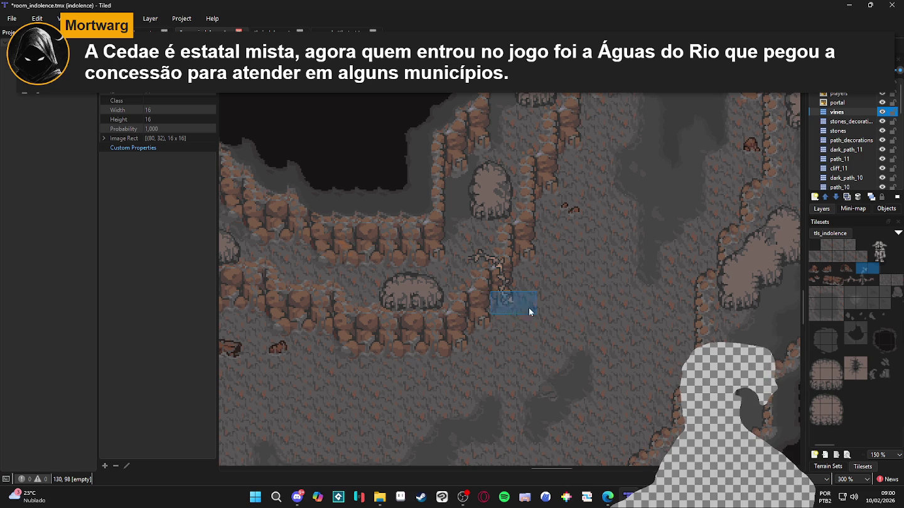
left_click(860, 271)
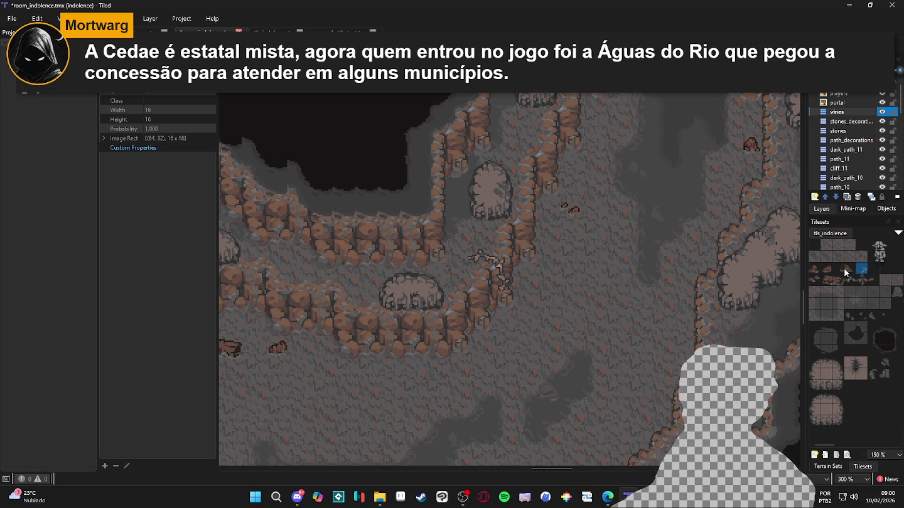
left_click(510, 308)
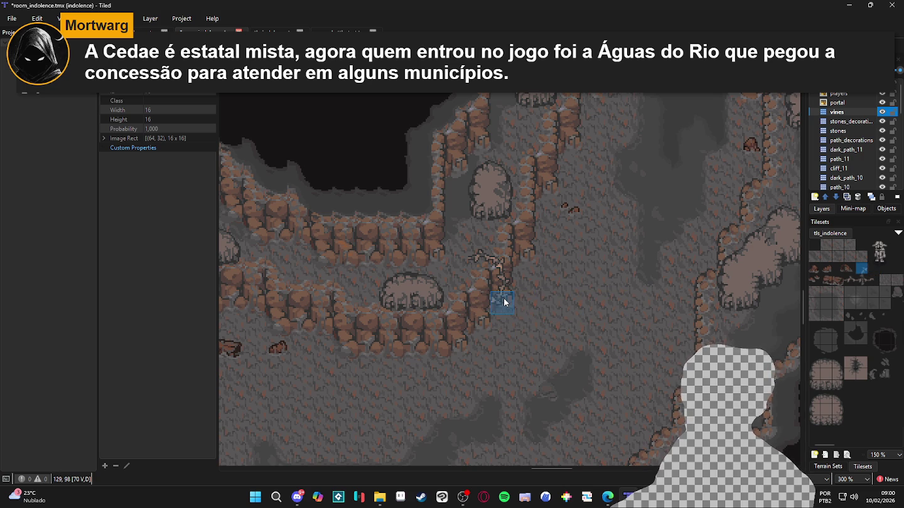
left_click(467, 254)
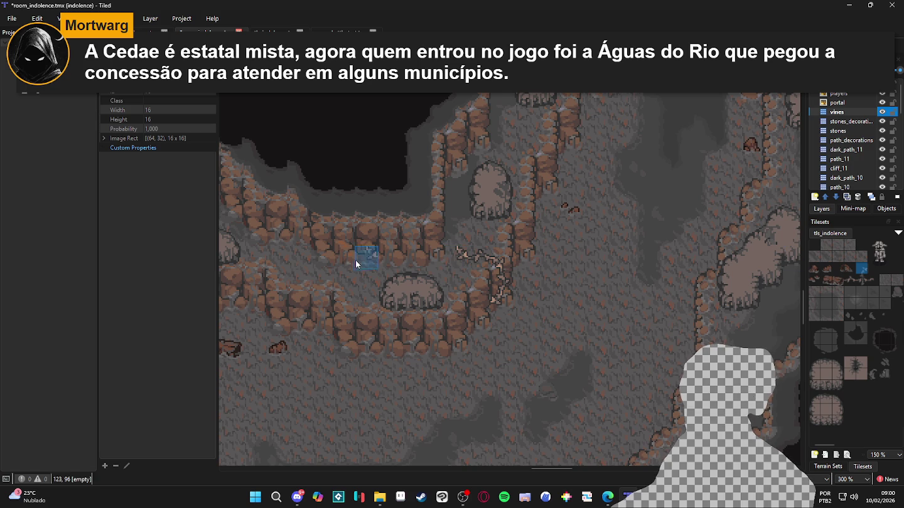
left_click(456, 237)
left_click(872, 280)
left_click(530, 305)
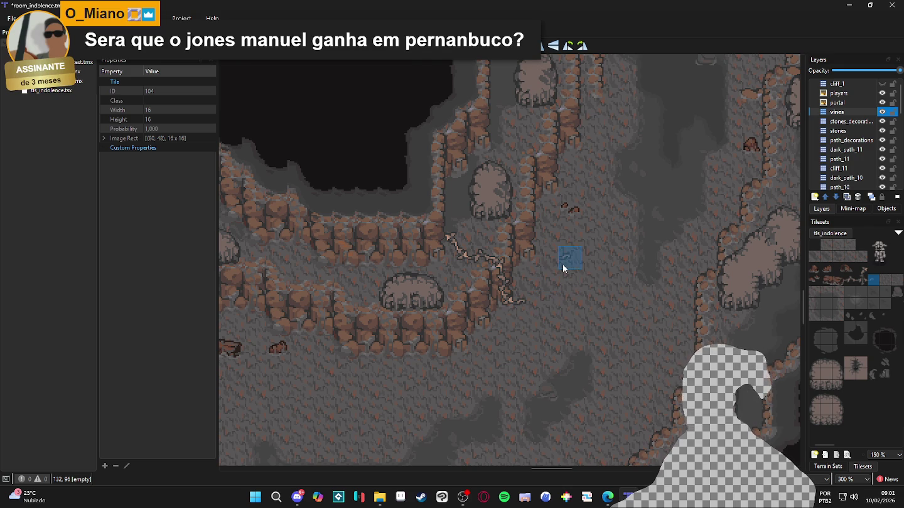
Paint a run of vine tiles along the floor, alternating between vine tile variants.
scroll(563, 265, "down", 1)
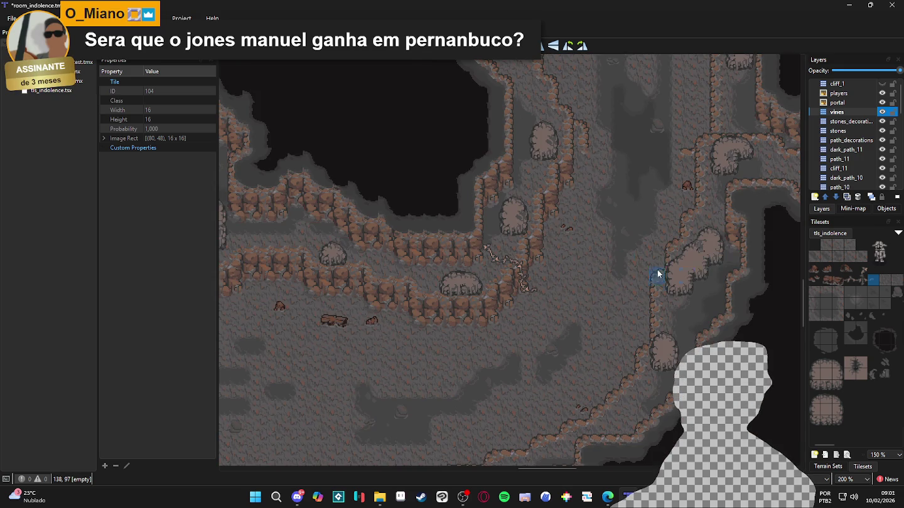
scroll(571, 246, "left", 2)
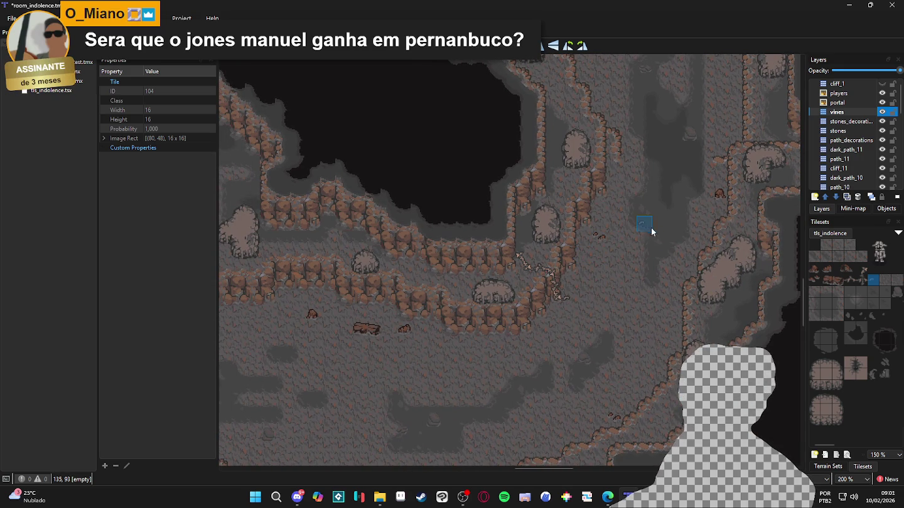
left_click_drag(844, 279, 859, 280)
scroll(525, 290, "up", 2)
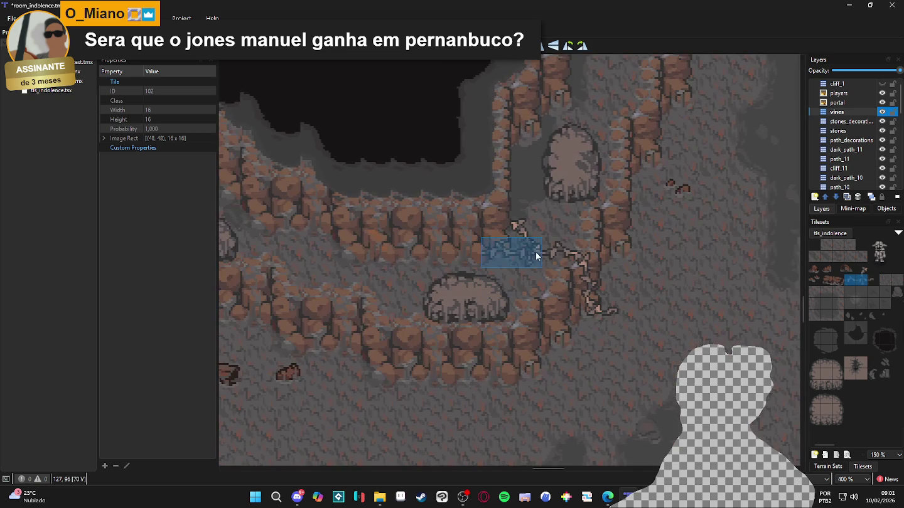
left_click(862, 280)
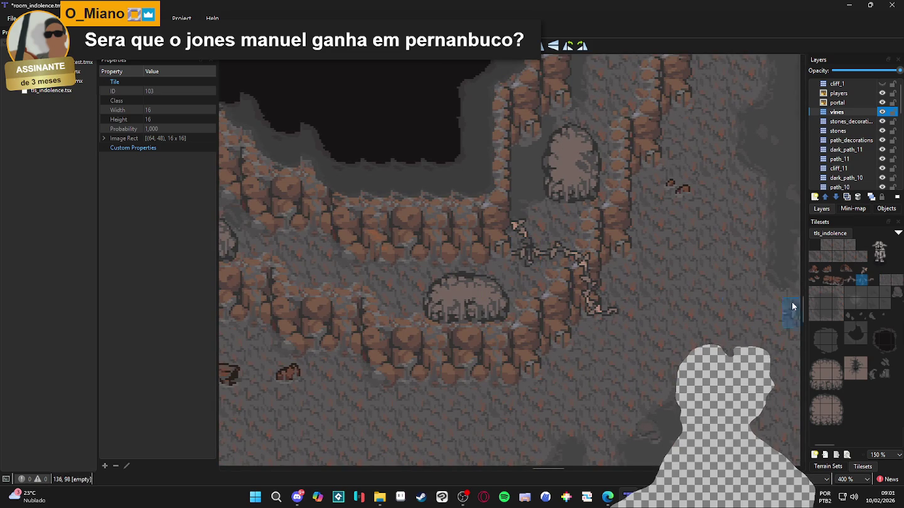
left_click(873, 280)
left_click_drag(517, 264, 508, 255)
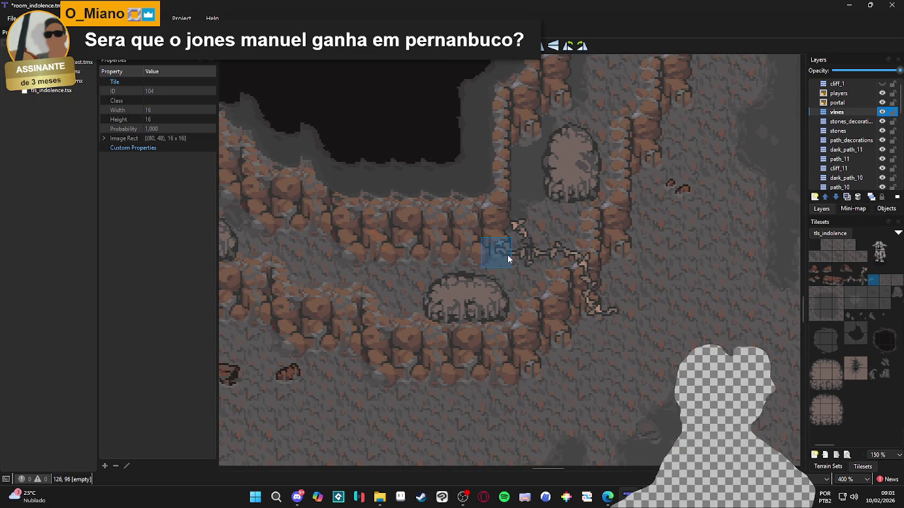
left_click(851, 280)
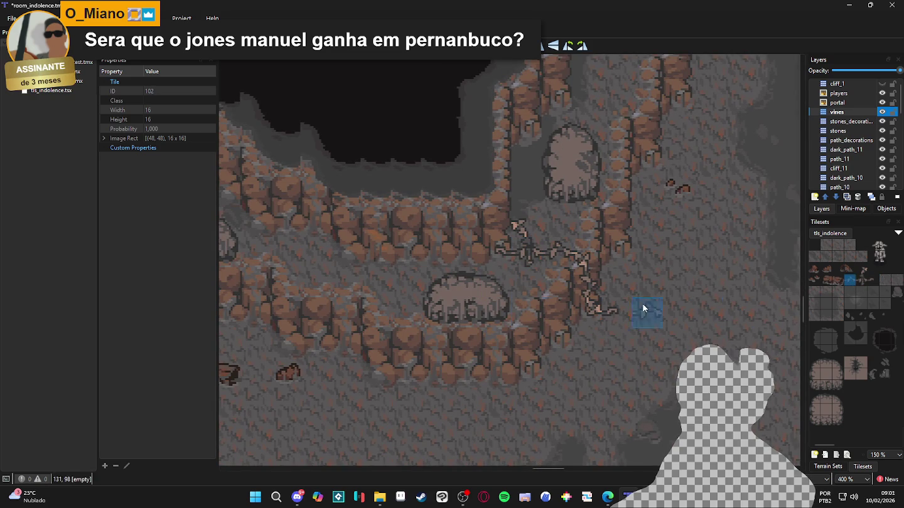
left_click(536, 280)
left_click(874, 280)
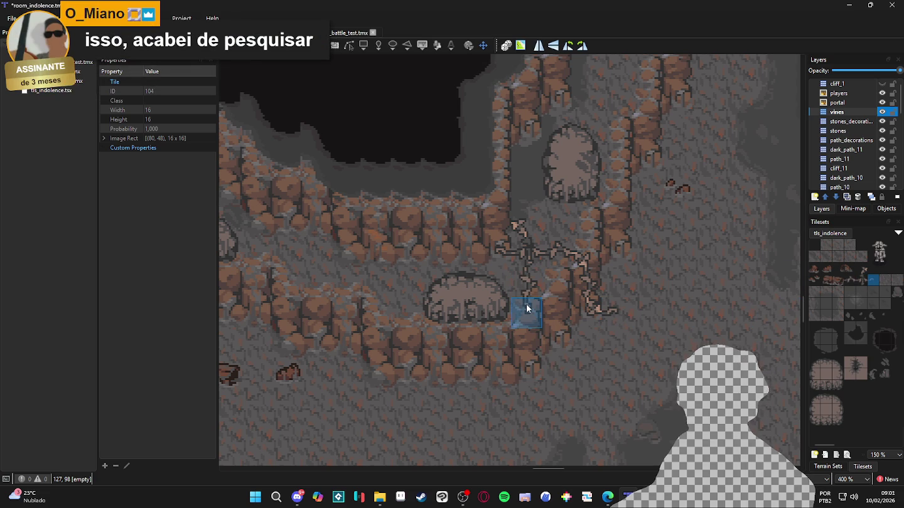
Paint two vine tiles below the boulder, extending the vine one tile downward.
scroll(529, 304, "up", 2)
scroll(530, 307, "down", 1)
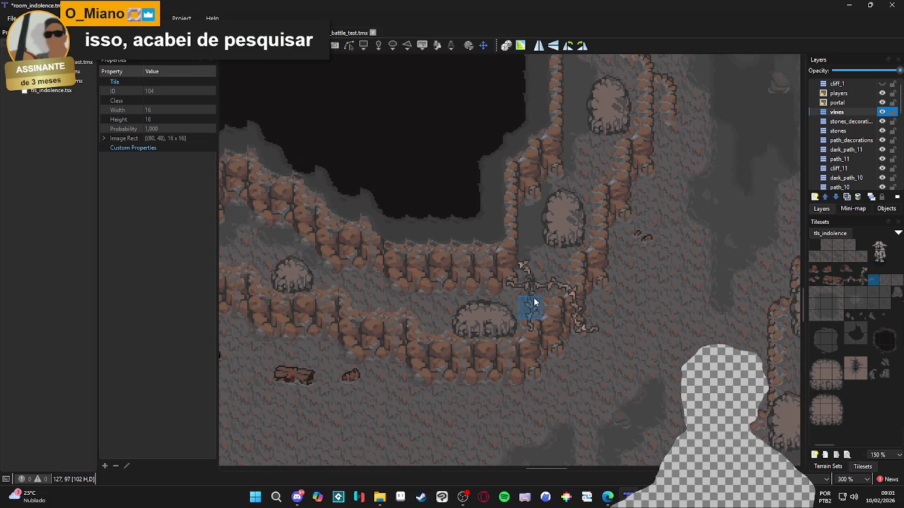
scroll(696, 248, "down", 1)
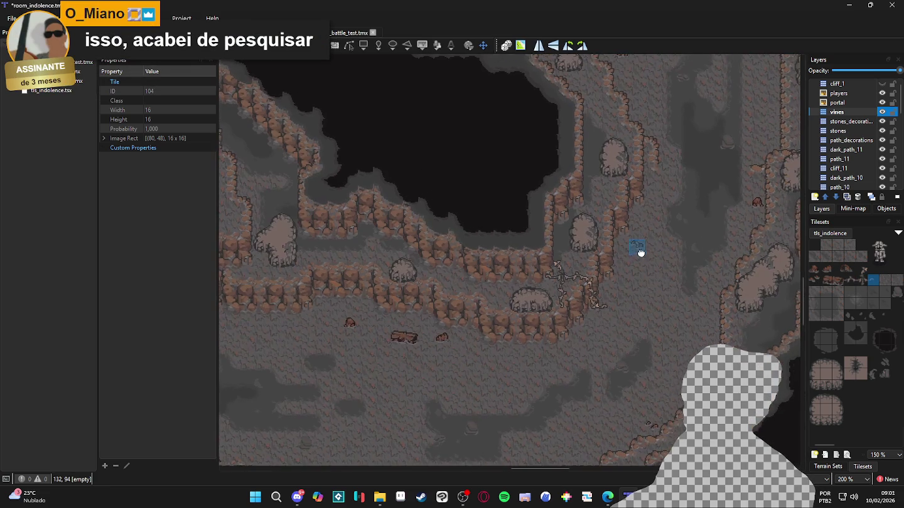
left_click_drag(604, 222, 603, 232)
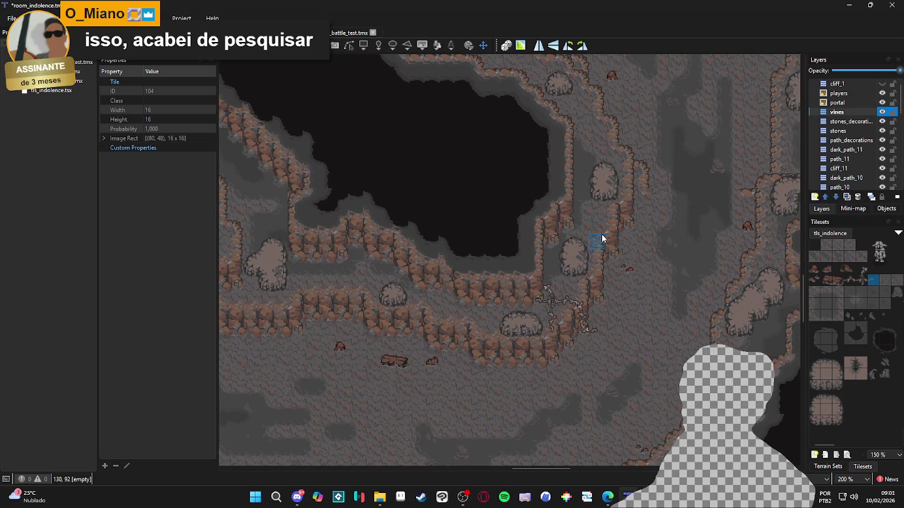
left_click_drag(503, 246, 529, 266)
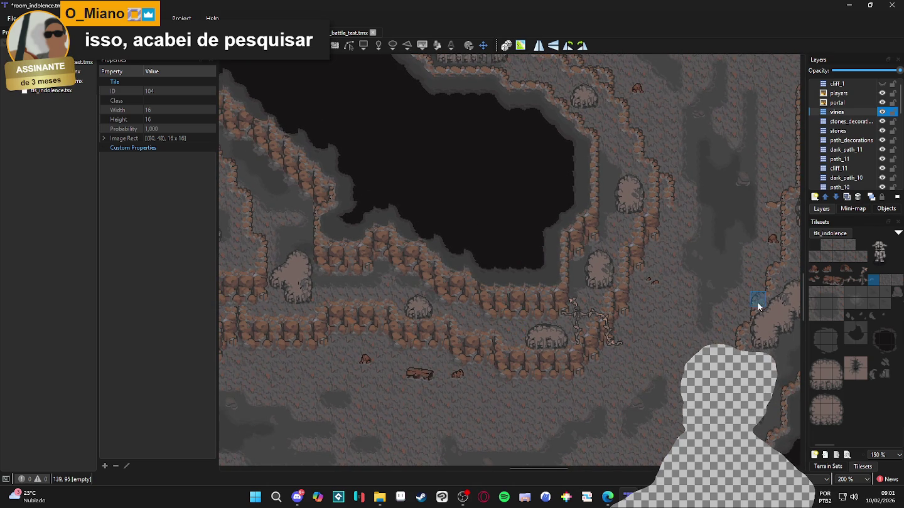
left_click(850, 280)
scroll(511, 309, "up", 1)
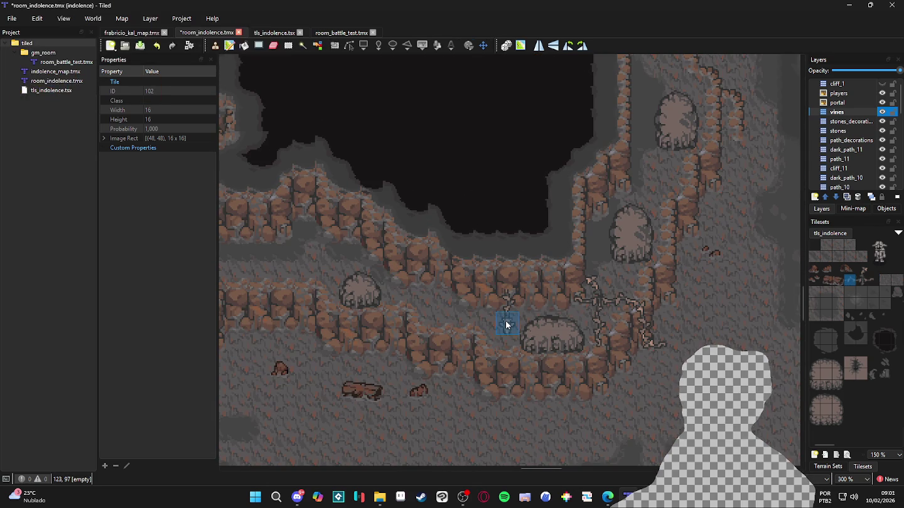
left_click(508, 323)
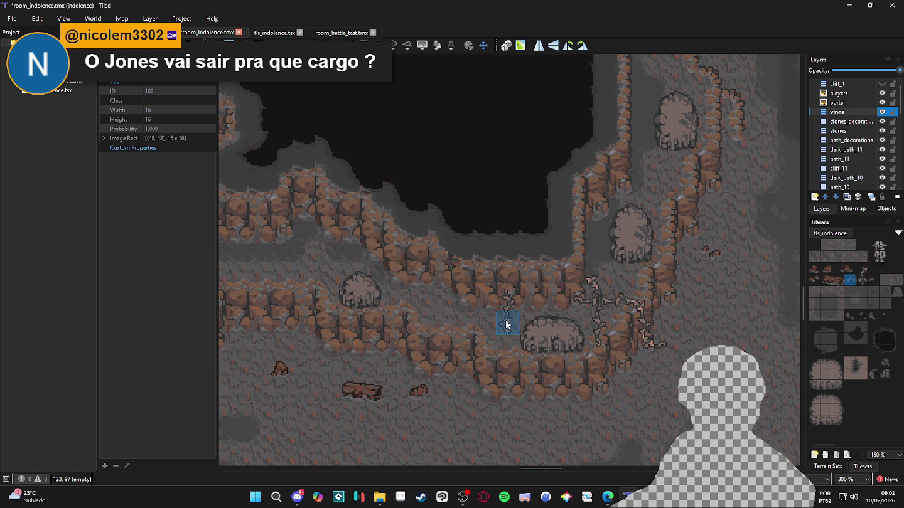
left_click(503, 353)
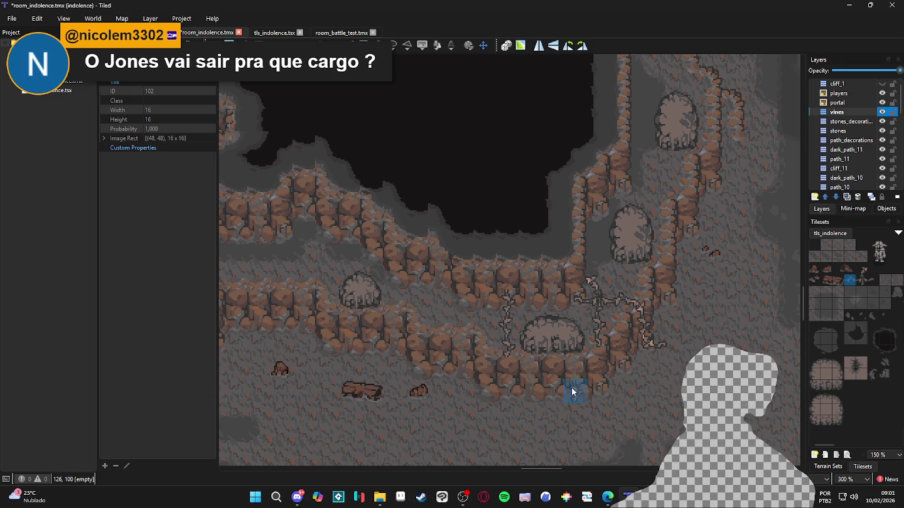
Extend the vine through cells 122,97, 122,96 and 123,96, then upward toward the cliff.
left_click(870, 282)
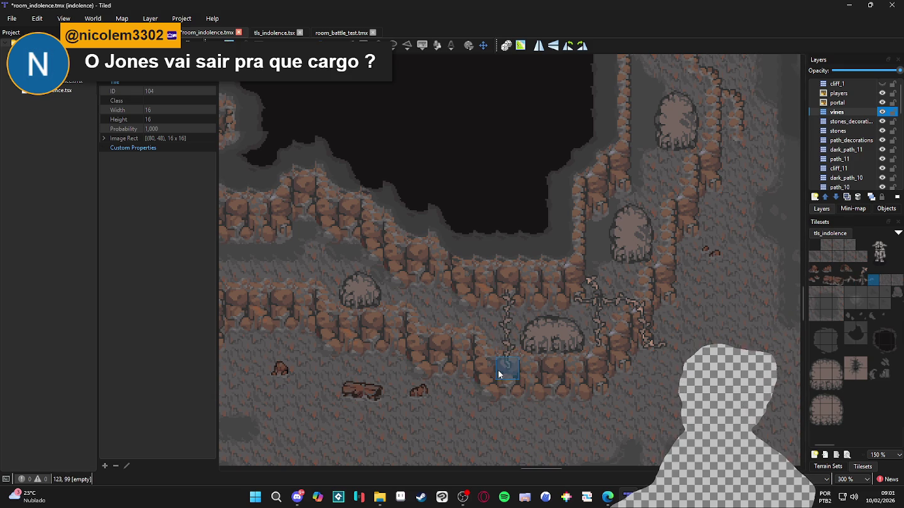
left_click(861, 270)
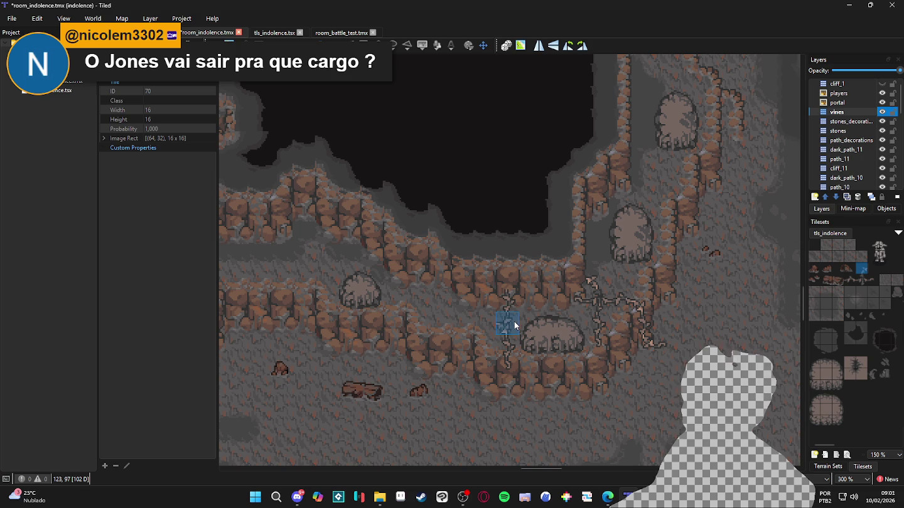
left_click(496, 317)
left_click(494, 305)
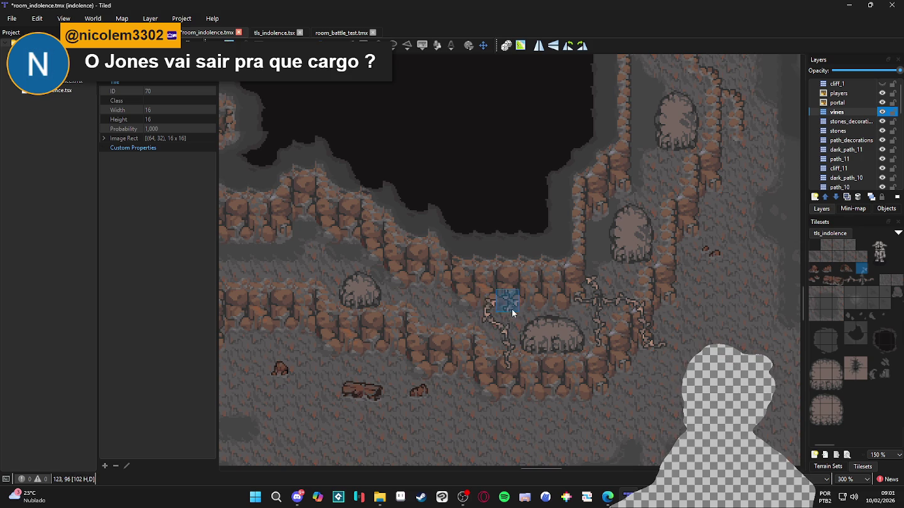
left_click(508, 299)
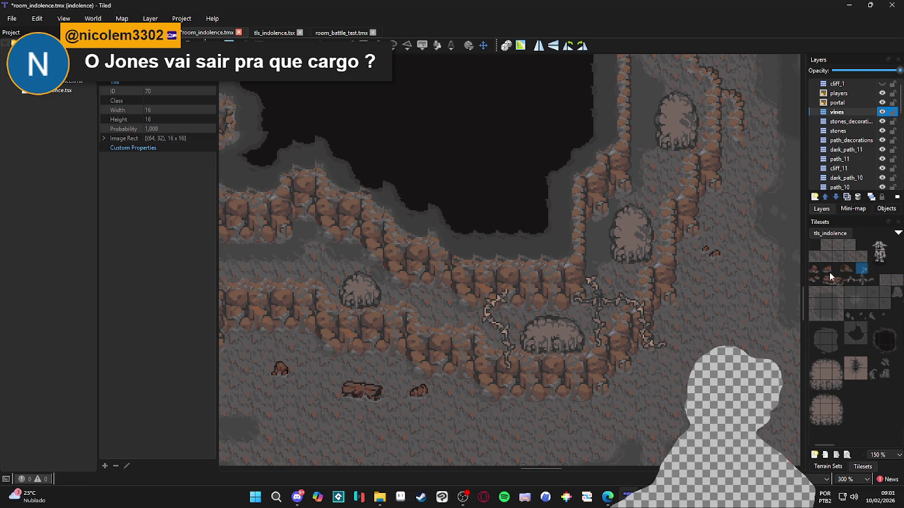
left_click(850, 279)
left_click(505, 279)
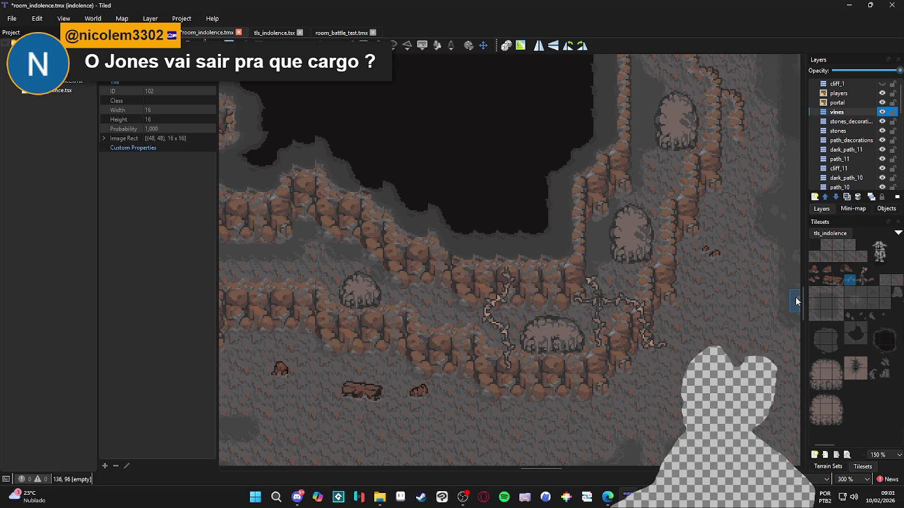
left_click(862, 269)
left_click(519, 252)
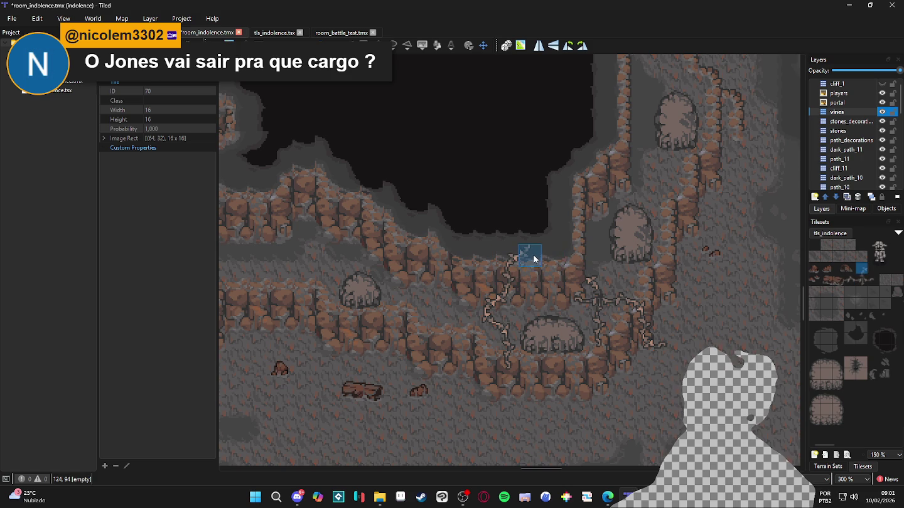
Stamp a single vine tile at the top of the vine near the cliff top.
left_click_drag(882, 282, 874, 283)
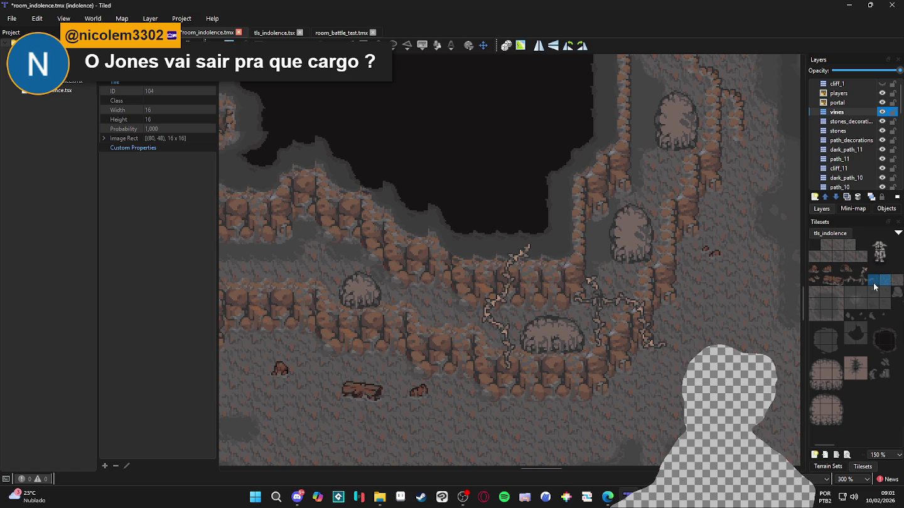
left_click(871, 283)
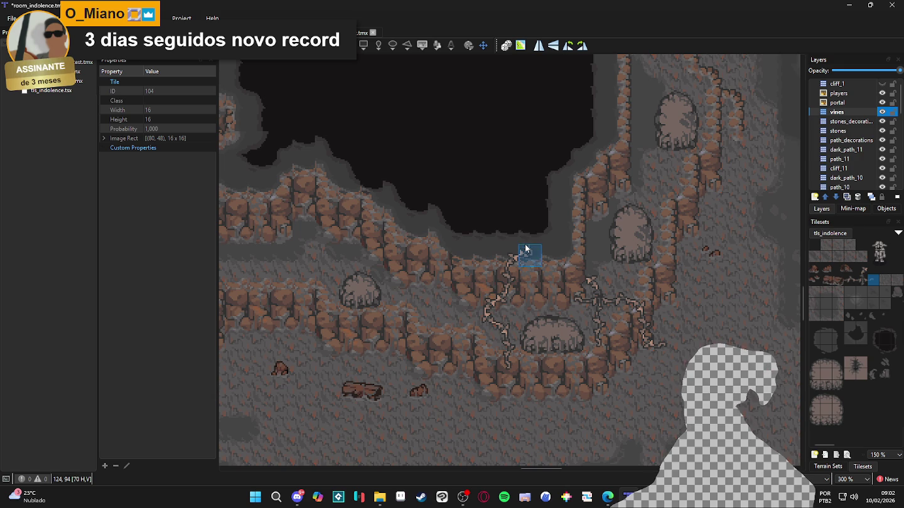
left_click(525, 236)
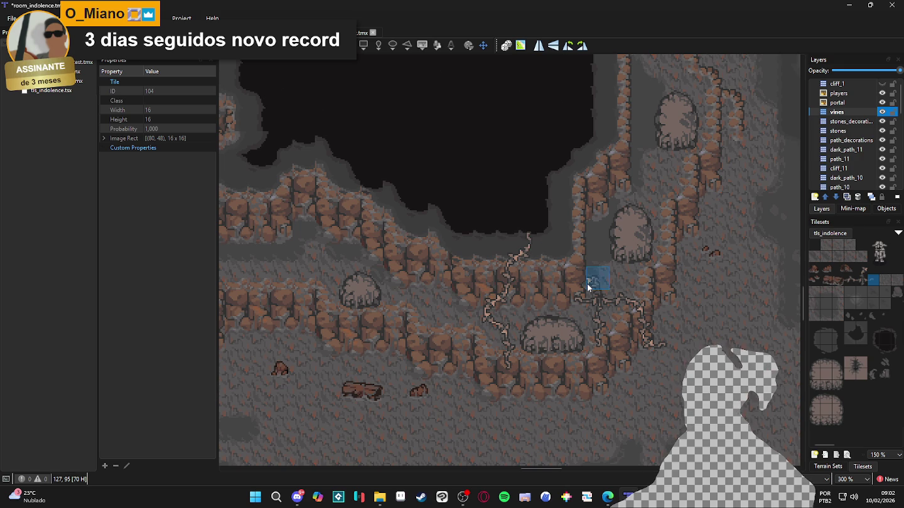
scroll(587, 283, "down", 1)
mouse_move(623, 270)
left_mouse_down()
mouse_move(528, 302)
mouse_move(541, 233)
left_mouse_up()
scroll(541, 233, "right", 2)
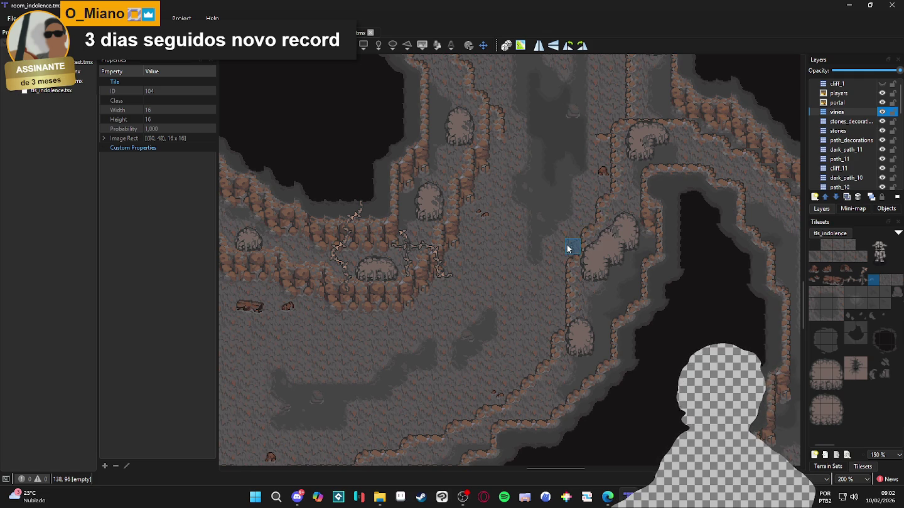
Paint a straight vine run leftward along the right floor row and bend its end downward.
scroll(561, 274, "up", 1)
left_click(849, 279)
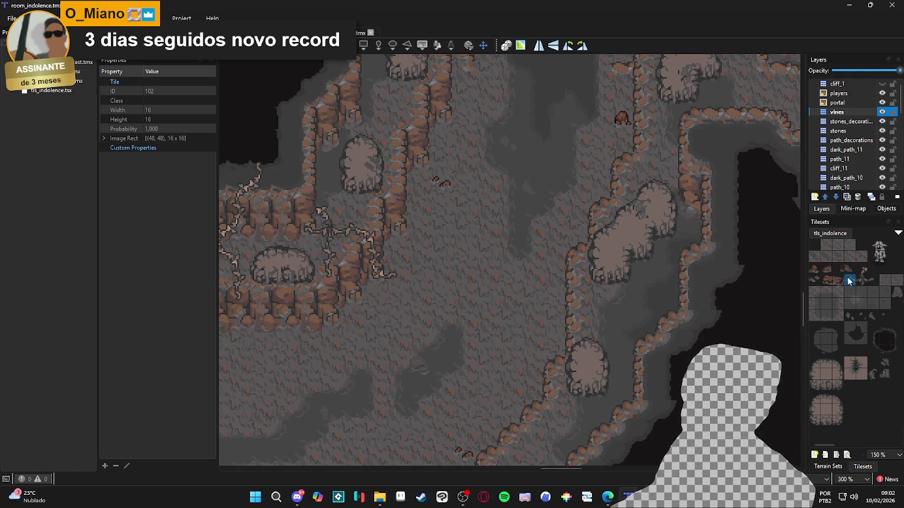
left_click(673, 302)
left_click_drag(648, 303, 598, 303)
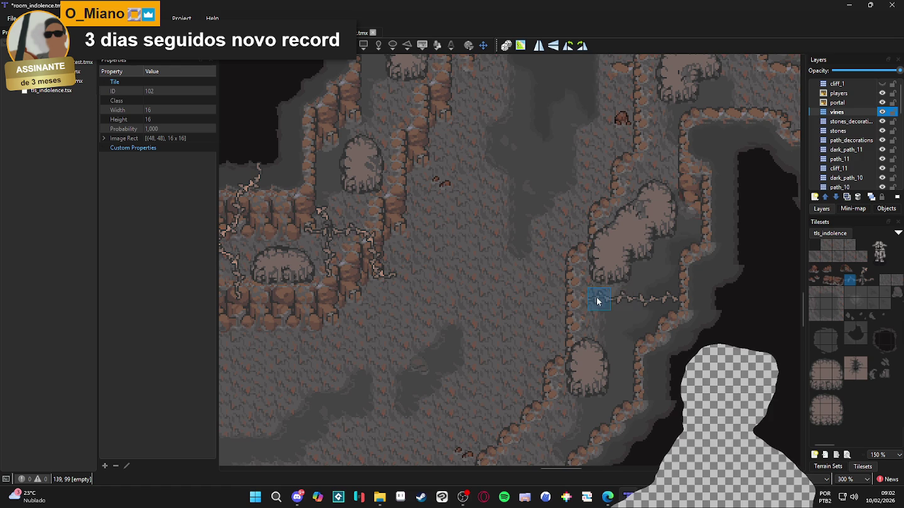
left_click(861, 269)
left_click(618, 303)
left_click(621, 317)
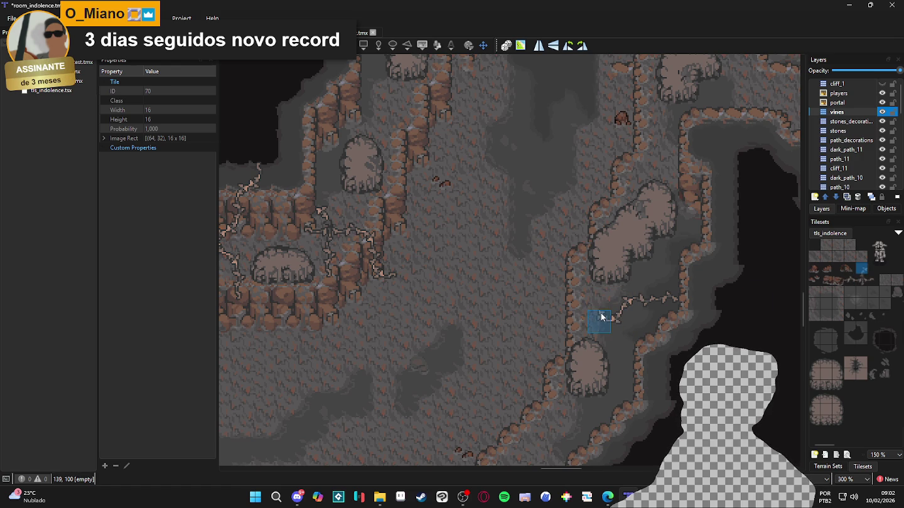
Add a branch piece and extend the vine down two cells, alternating tiles 102 and 70.
left_click(853, 279)
left_click(595, 300)
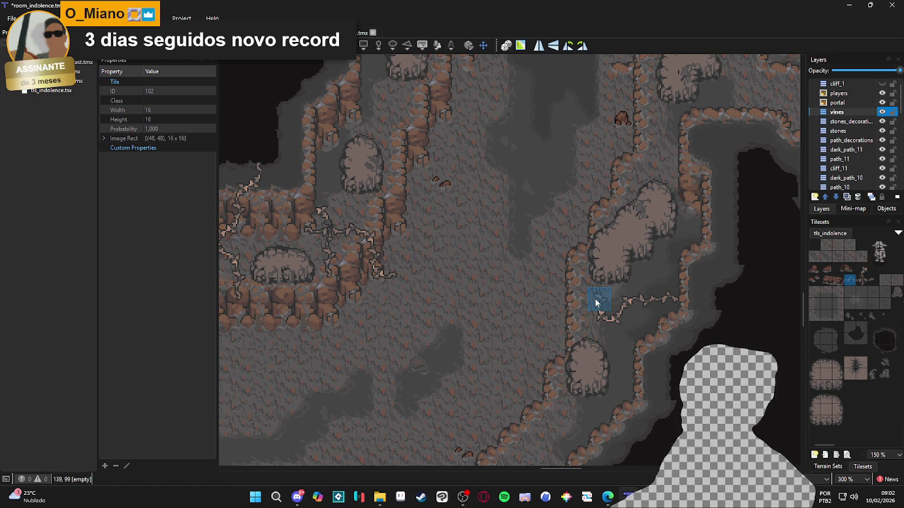
left_click(861, 269)
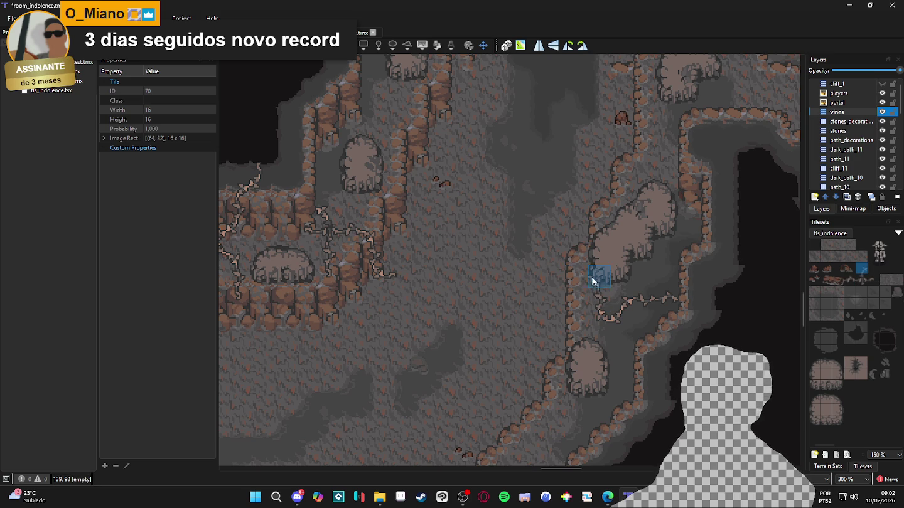
left_click(850, 279)
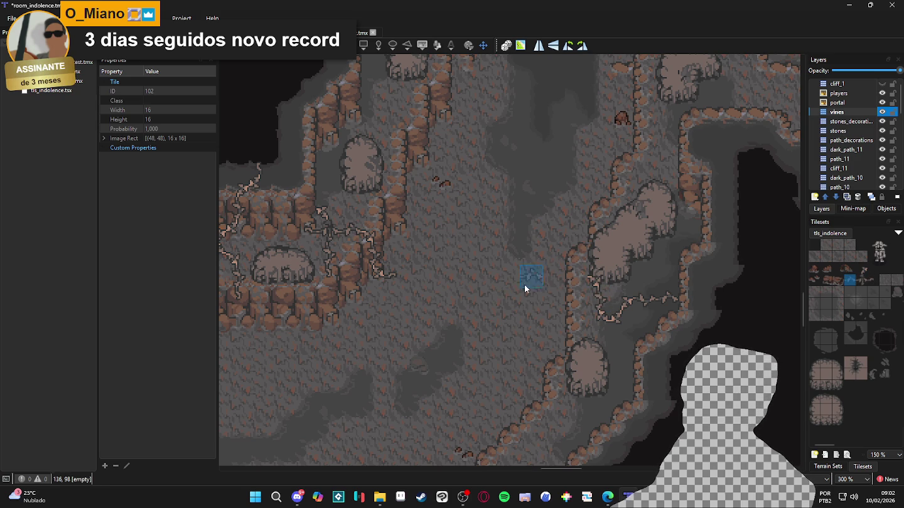
left_click(862, 269)
left_click(562, 274)
left_click(854, 284)
left_click(555, 303)
left_click(861, 269)
left_click(872, 279)
Save room_indolence.tmx with Ctrl+S.
scroll(534, 298, "down", 1)
left_click_drag(586, 309, 561, 317)
scroll(561, 317, "up", 3)
scroll(561, 316, "left", 2)
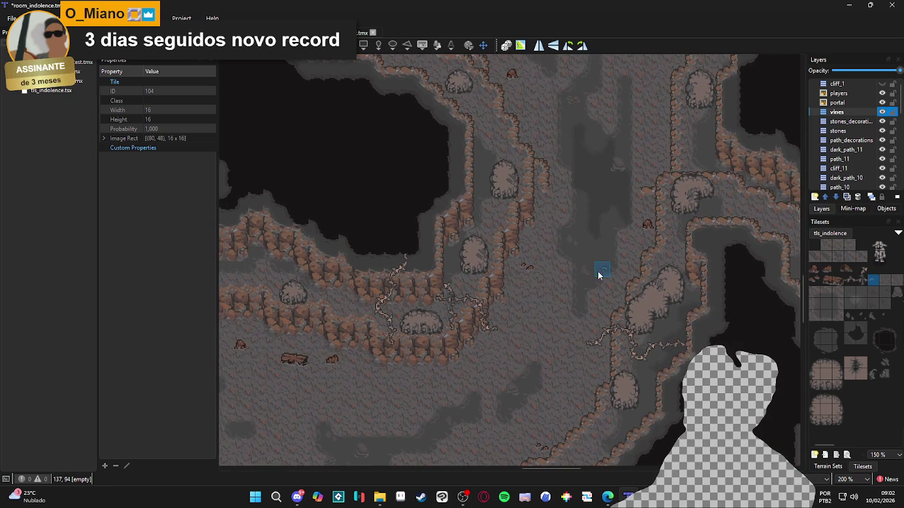
key("ctrl+s")
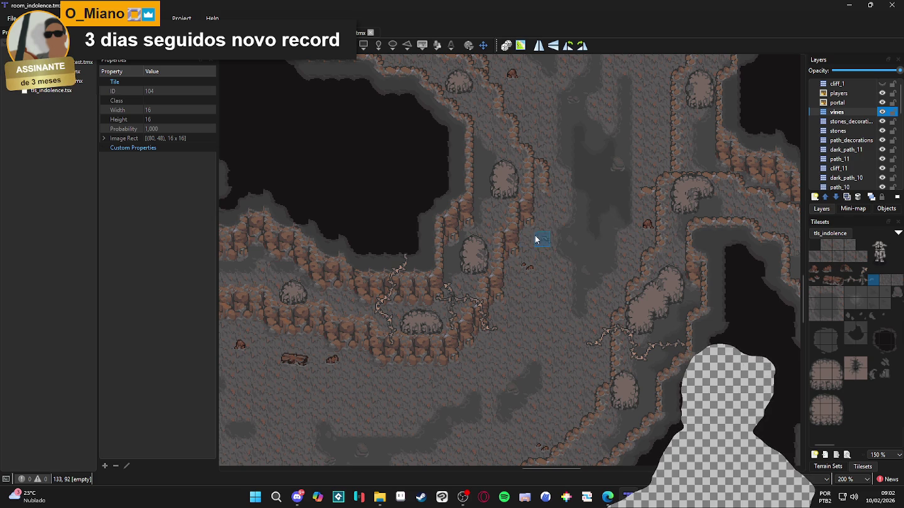
Pan and zoom over the map to review the vines and return to the central cliffs.
scroll(512, 247, "down", 1)
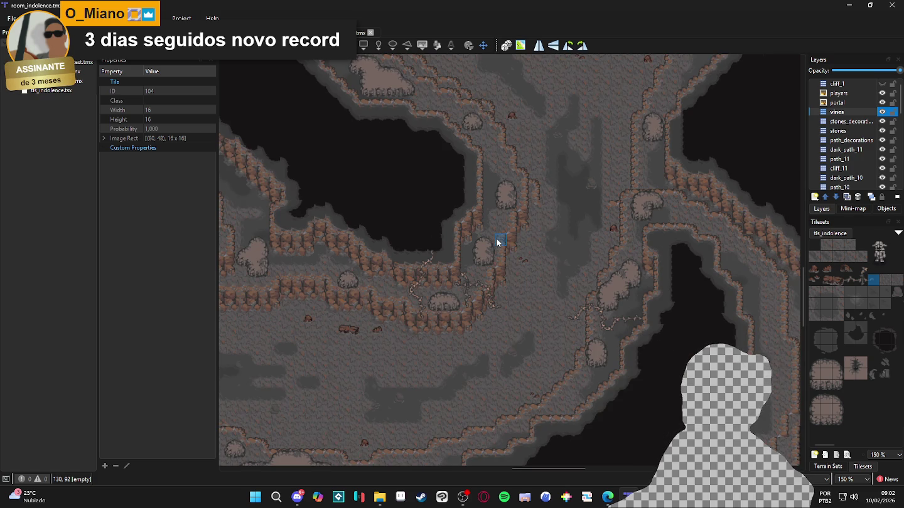
scroll(496, 241, "up", 1)
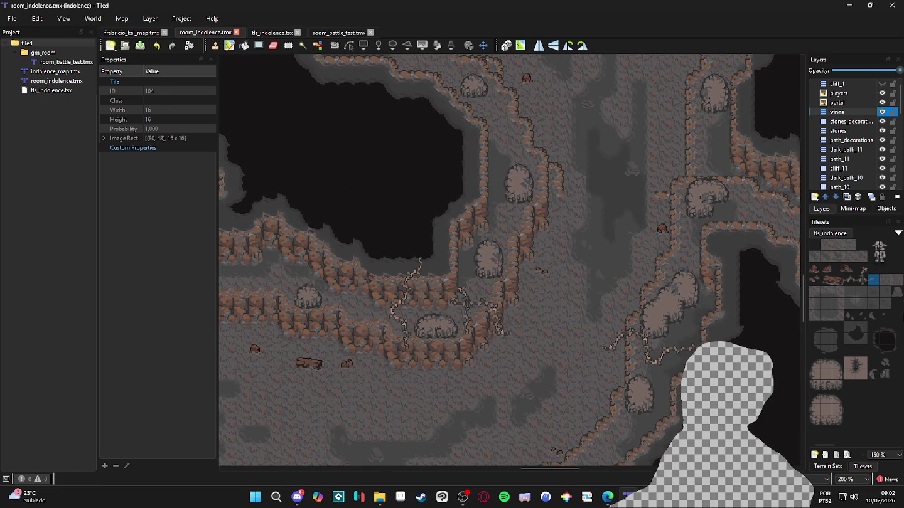
scroll(590, 288, "down", 1)
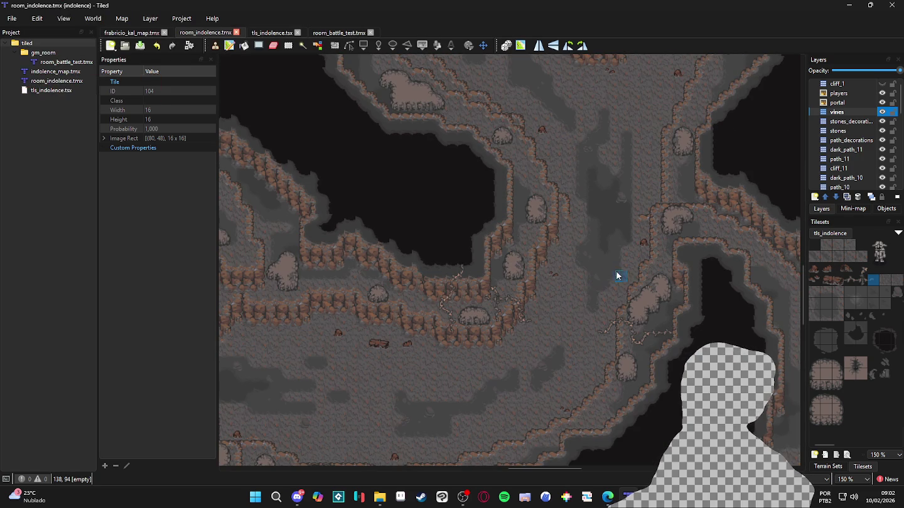
mouse_move(612, 262)
left_mouse_down()
mouse_move(519, 252)
mouse_move(614, 238)
left_mouse_up()
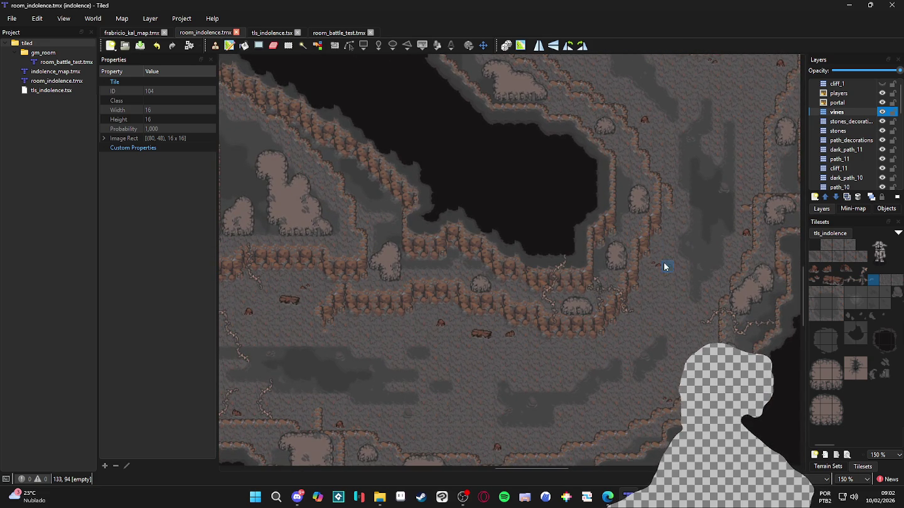
scroll(686, 264, "up", 1)
left_click_drag(686, 264, 505, 262)
scroll(548, 277, "up", 1)
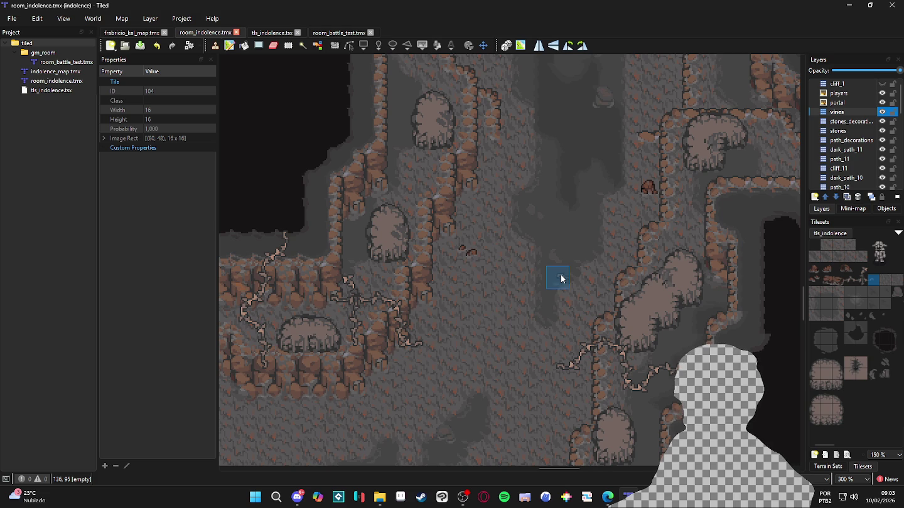
scroll(564, 273, "down", 1)
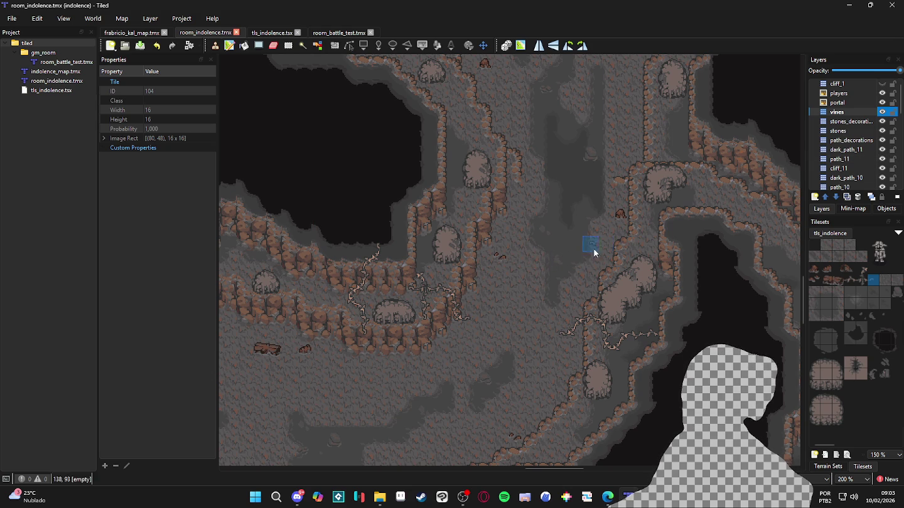
Start a vine branch on the cliff above the plateau with alternating straight and bending pieces.
left_click(847, 281)
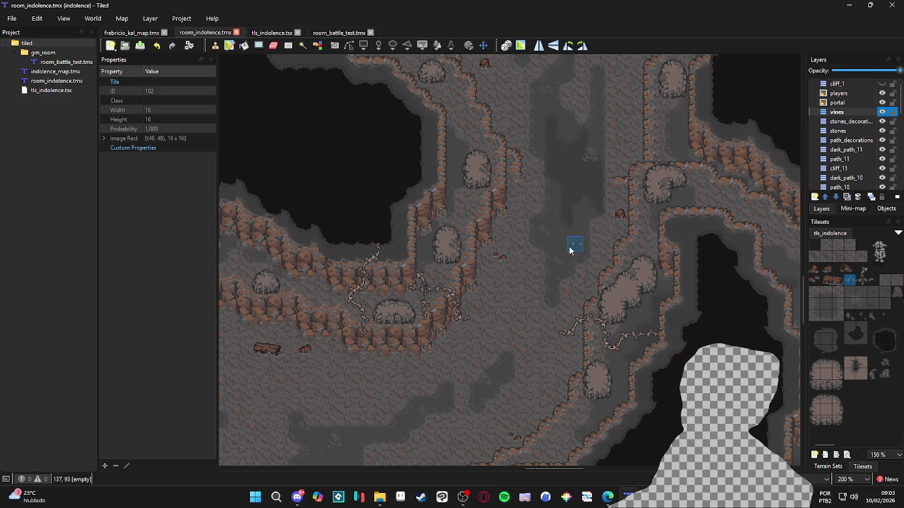
left_click(451, 215)
left_click(463, 216)
left_click(862, 268)
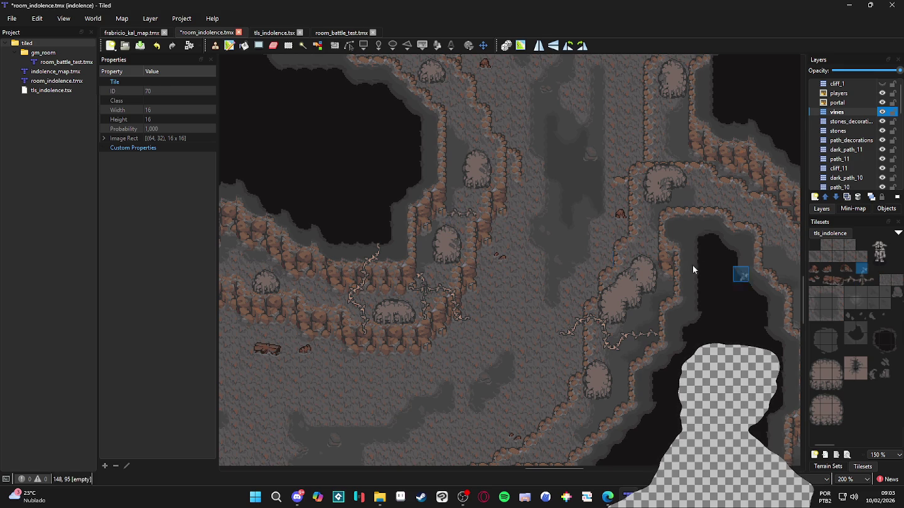
left_click(481, 220)
left_click(851, 280)
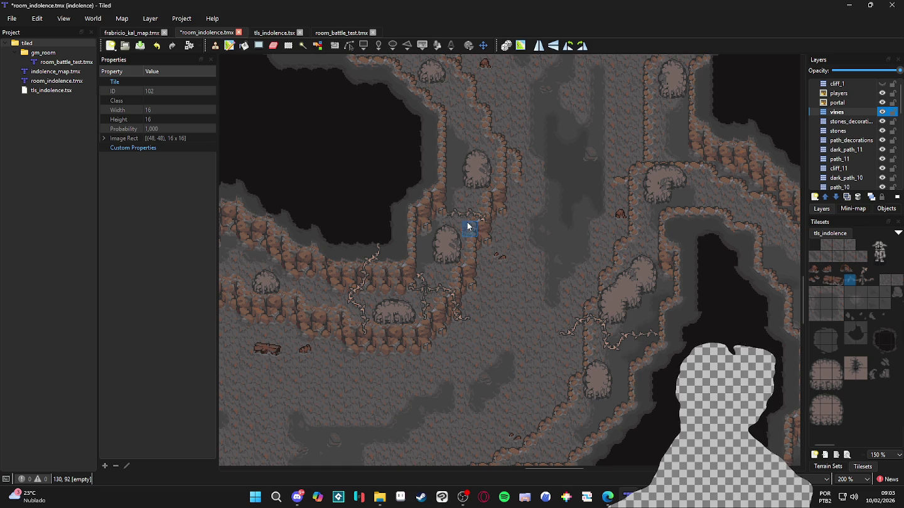
left_click(482, 232)
left_click(862, 268)
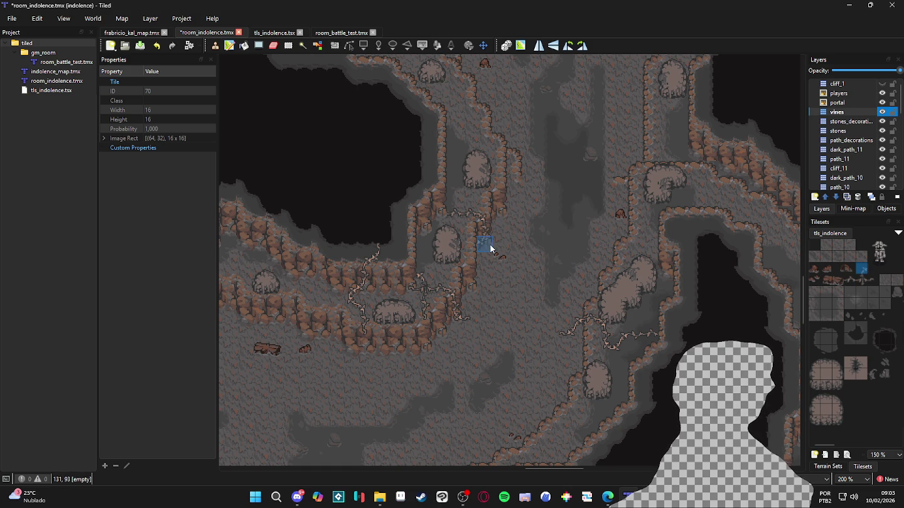
Stamp more vine pieces along the branch, fill an empty floor cell, and save the map.
left_click(853, 277)
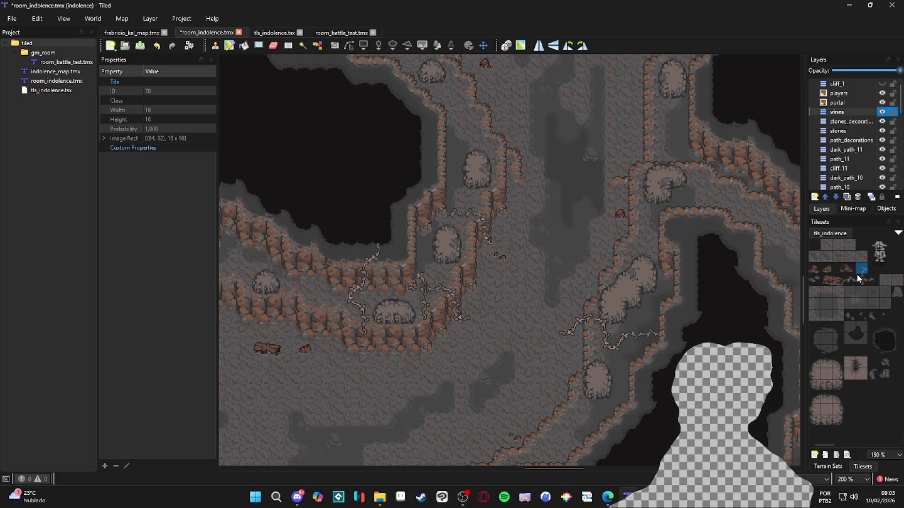
left_click(493, 241)
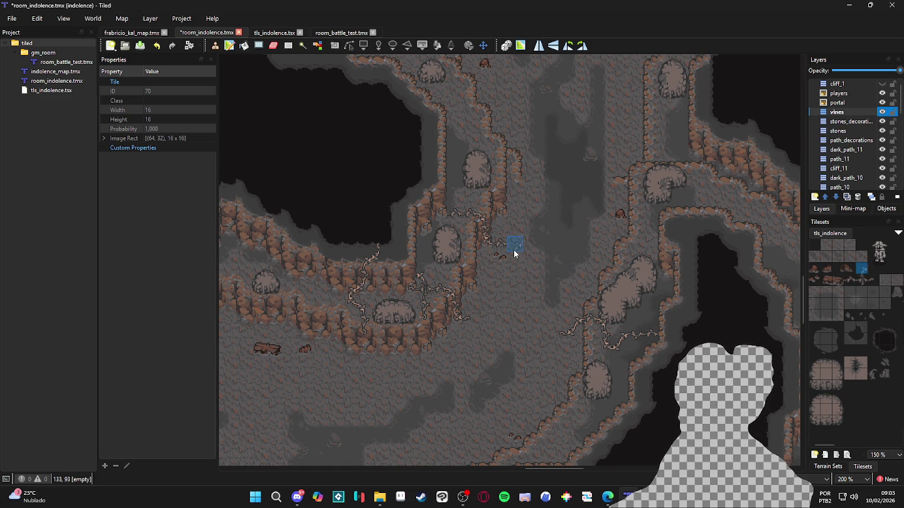
left_click(513, 249)
left_click(872, 283)
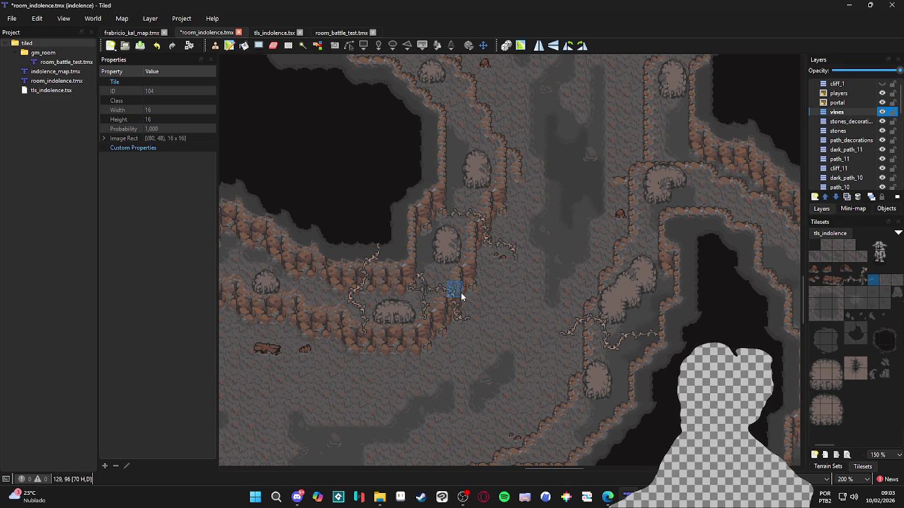
scroll(486, 290, "right", 1)
key("ctrl+s")
scroll(486, 290, "down", 2)
scroll(469, 299, "up", 1)
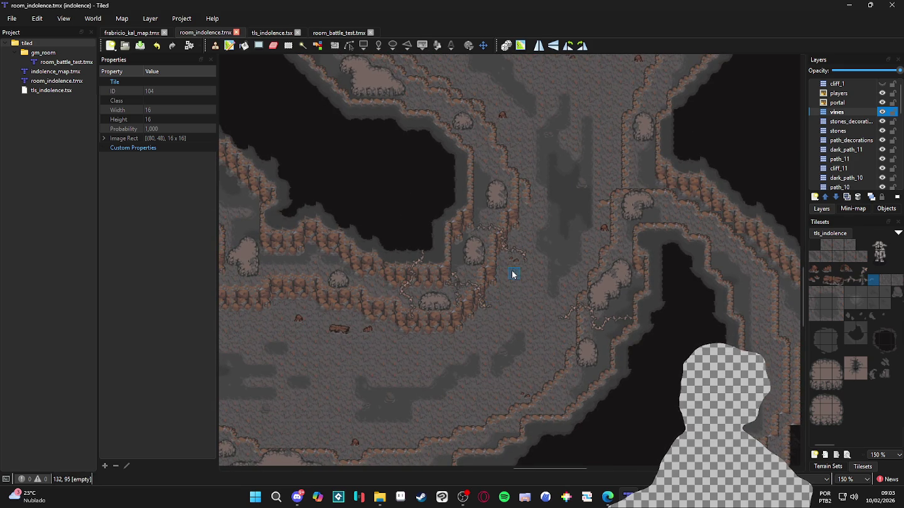
scroll(480, 232, "up", 3)
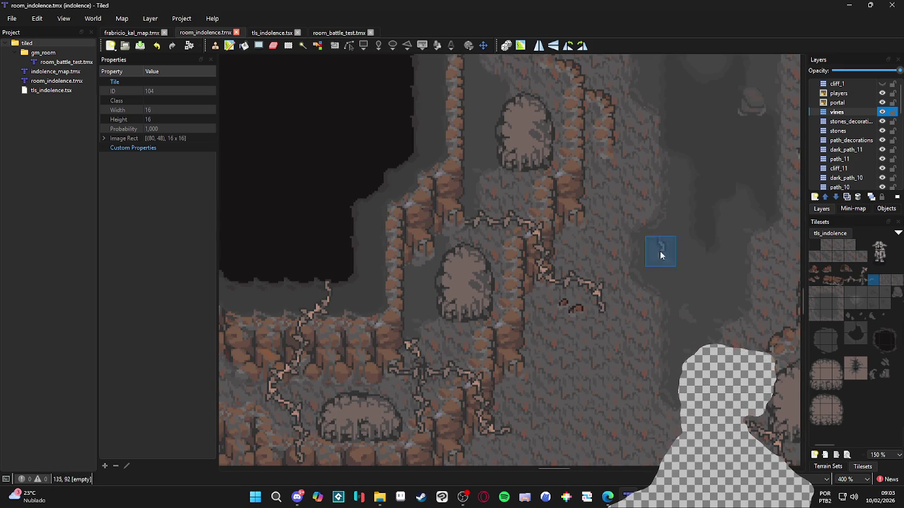
right_click(537, 253)
right_click(477, 224)
left_click(471, 221)
scroll(544, 183, "down", 1)
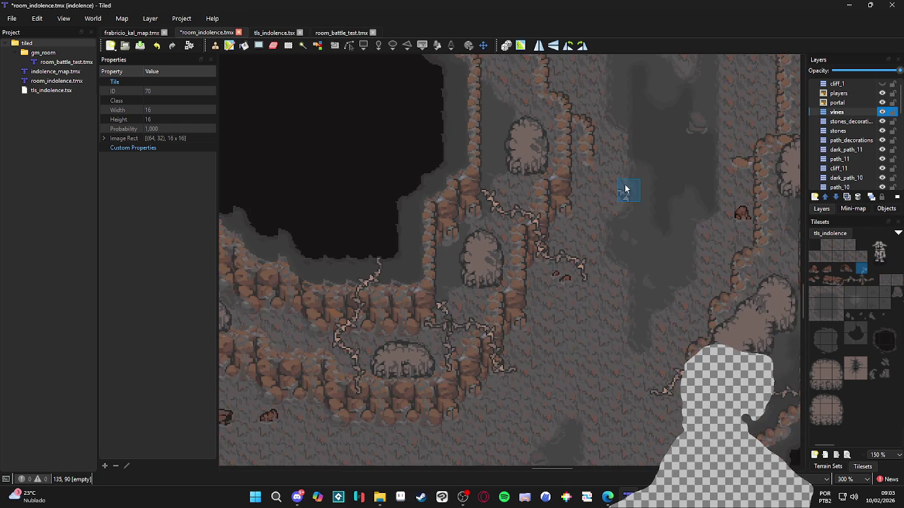
scroll(624, 189, "down", 1)
key("ctrl+s")
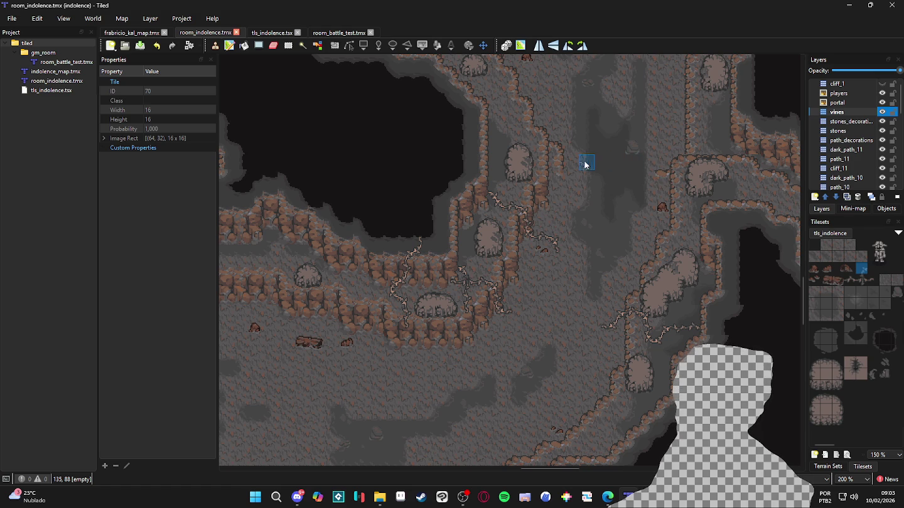
left_click_drag(586, 163, 555, 206)
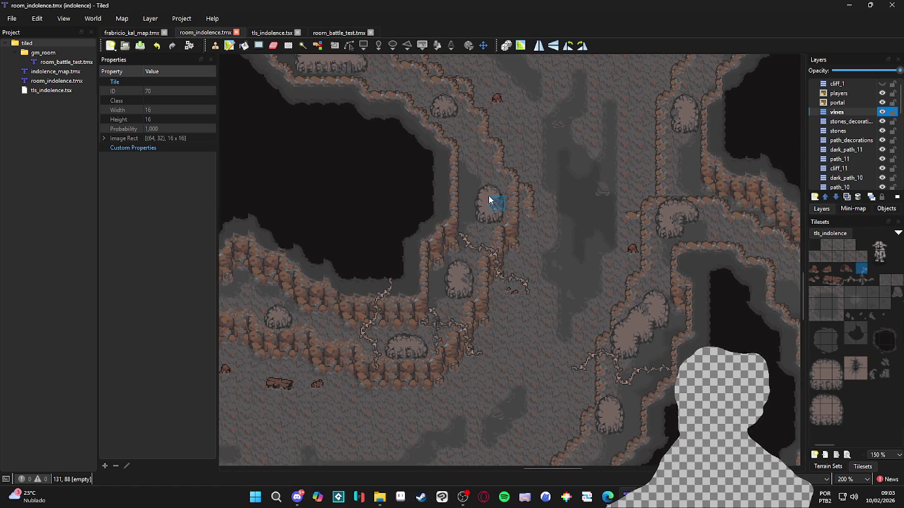
scroll(625, 172, "down", 1)
scroll(656, 186, "down", 2)
scroll(680, 187, "right", 3)
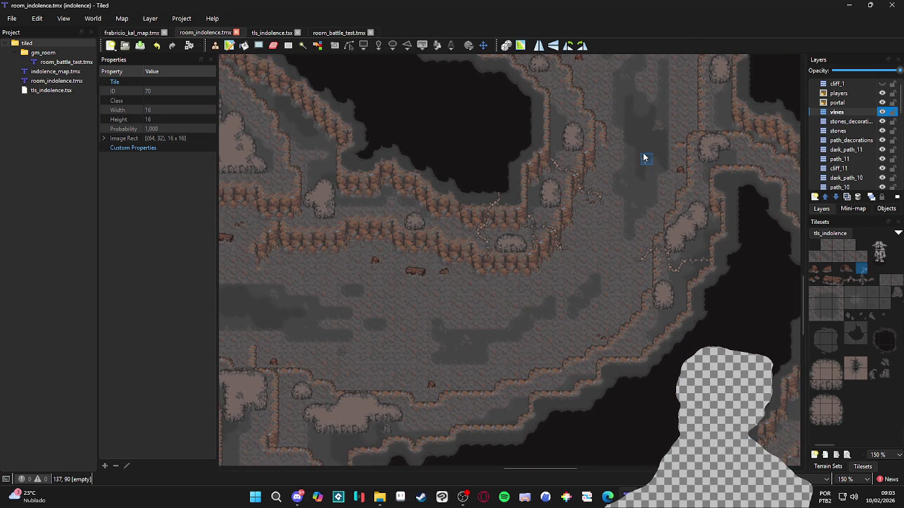
scroll(644, 158, "up", 3)
scroll(644, 157, "right", 2)
scroll(624, 131, "down", 2)
scroll(473, 386, "up", 2)
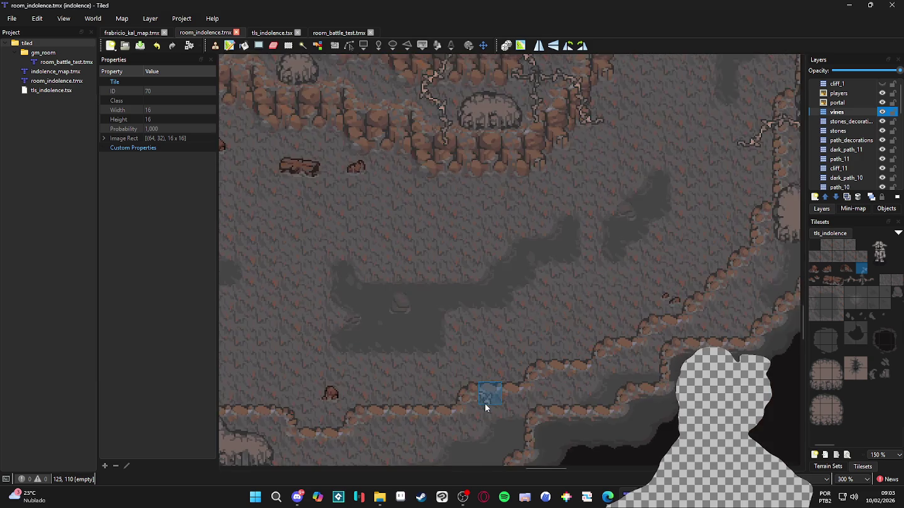
Paint a vine upward from the lower cliff ledge with tiles 102 and 70, then save.
left_click(851, 282)
left_click(476, 385)
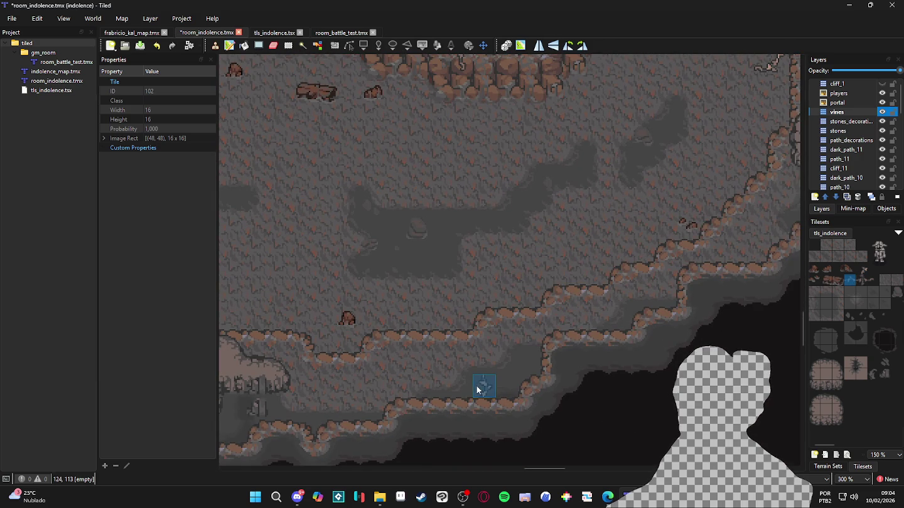
left_click(862, 270)
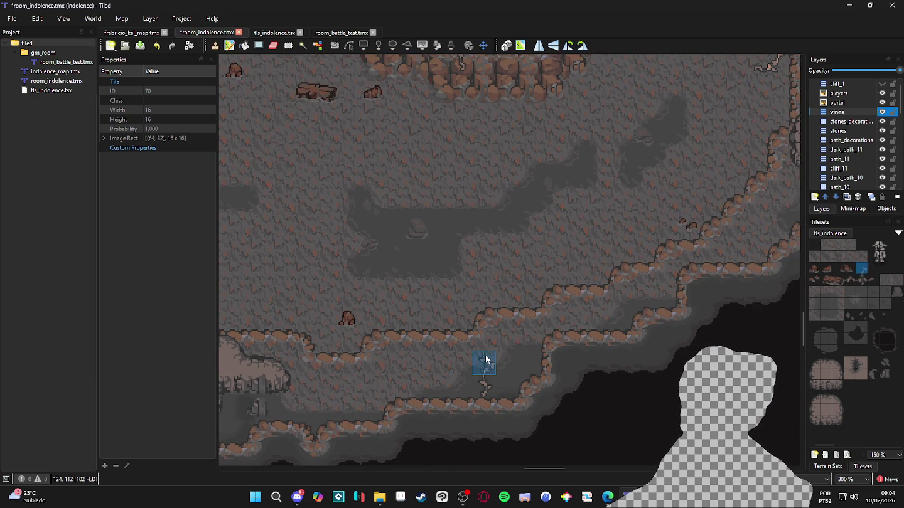
left_click(508, 360)
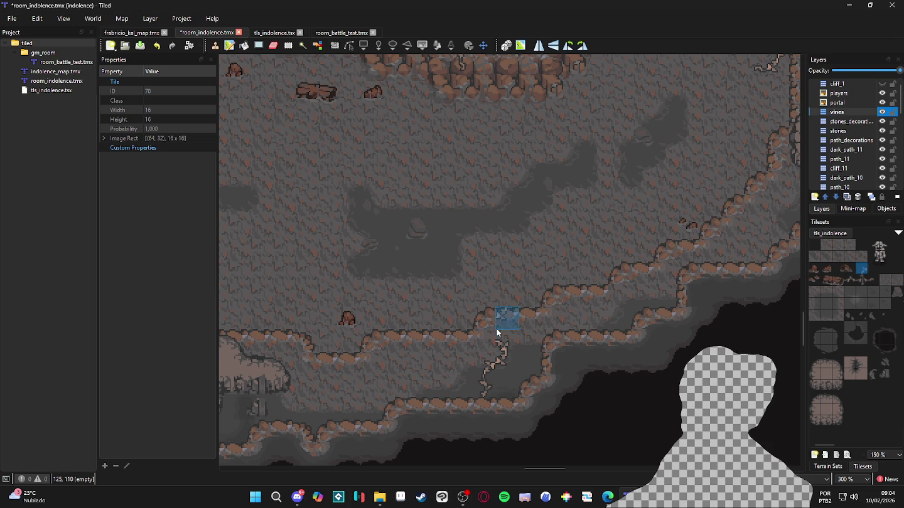
left_click(850, 280)
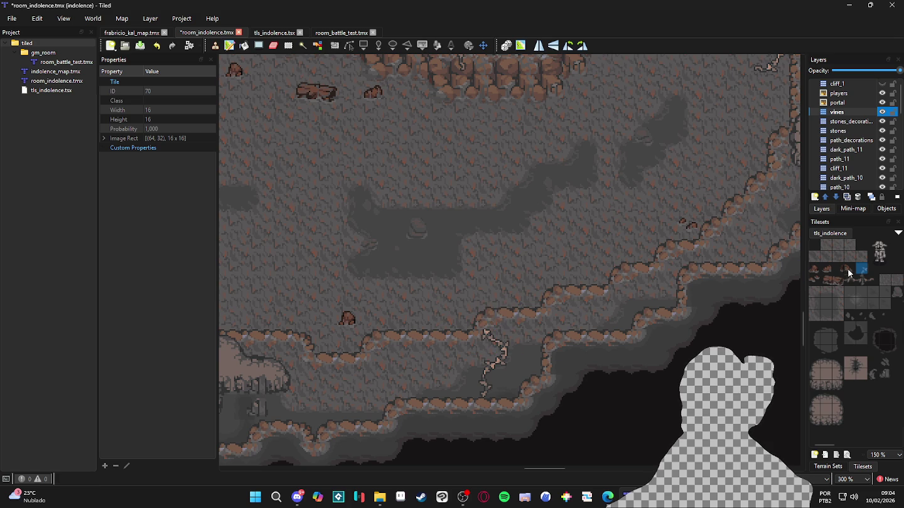
left_click(487, 319)
right_click(502, 342)
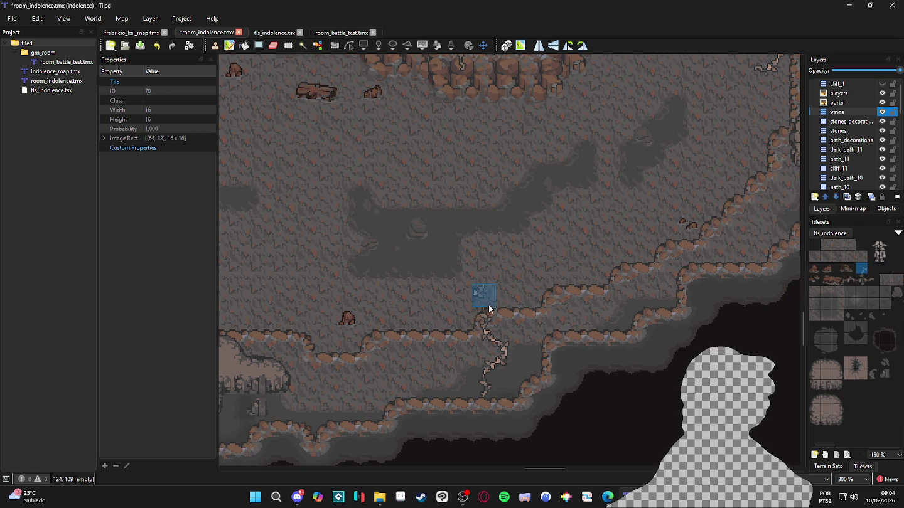
left_click(491, 304)
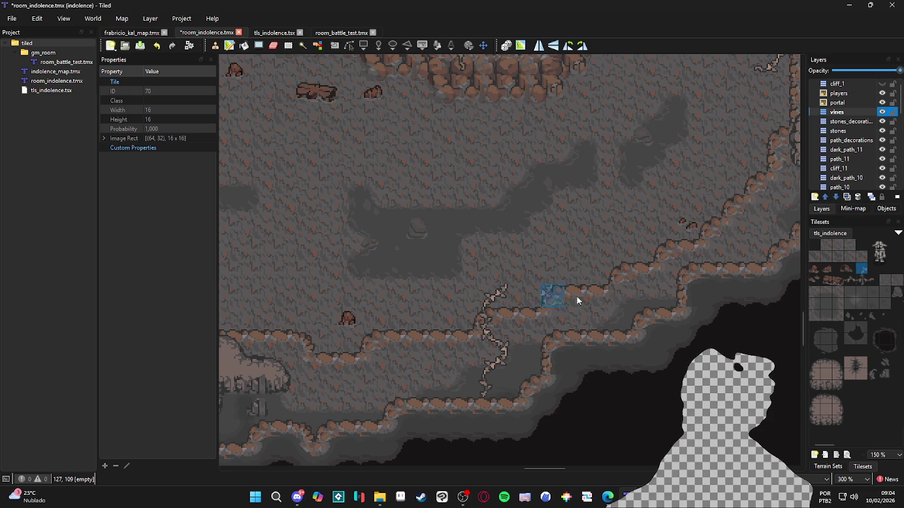
right_click(460, 65)
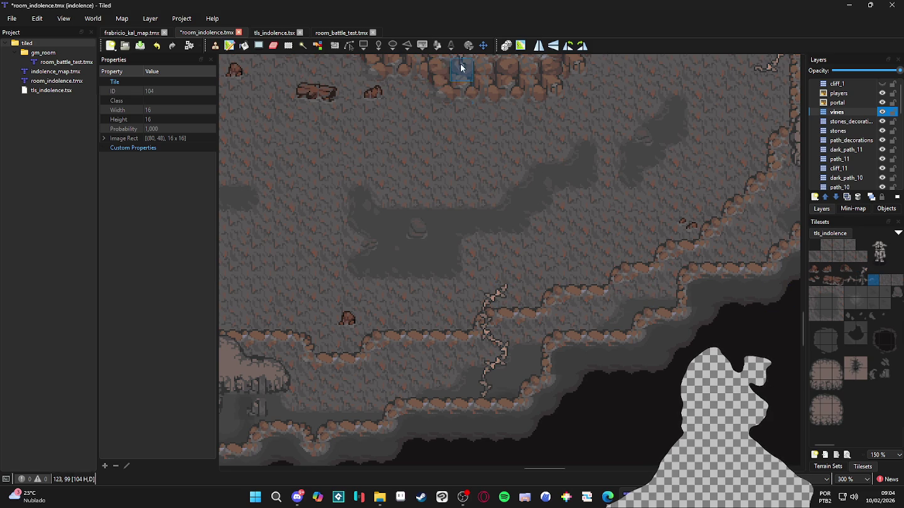
scroll(548, 317, "right", 2)
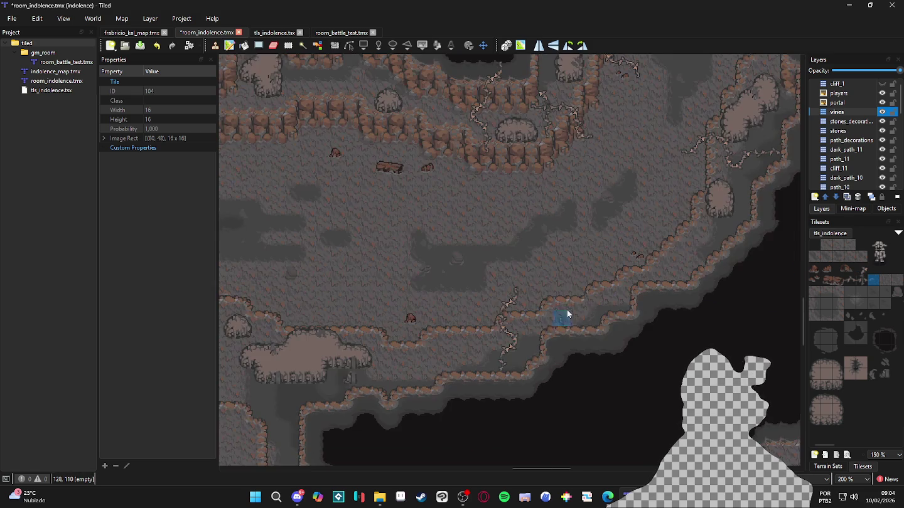
scroll(540, 282, "up", 1)
key("ctrl+s")
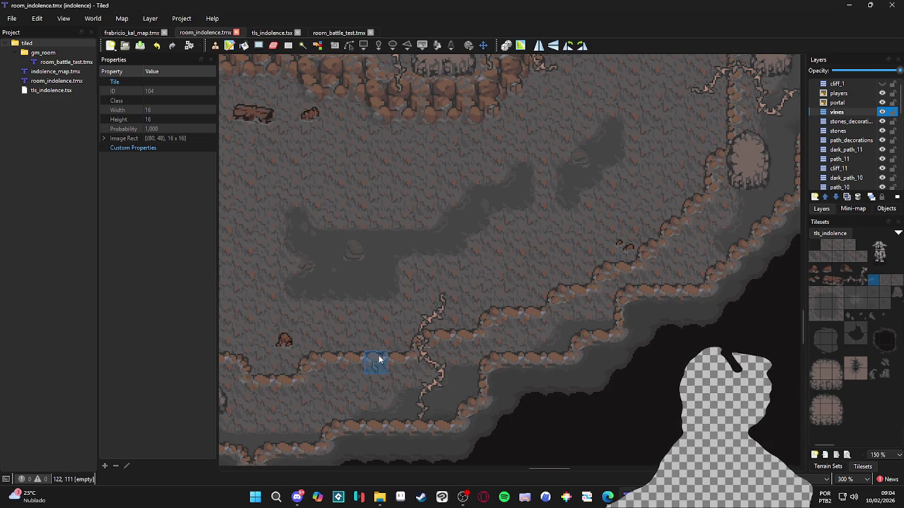
Paint a second vine branch near the right ledge, sampling tiles 70 and 102 from the map.
right_click(513, 311)
left_click(511, 300)
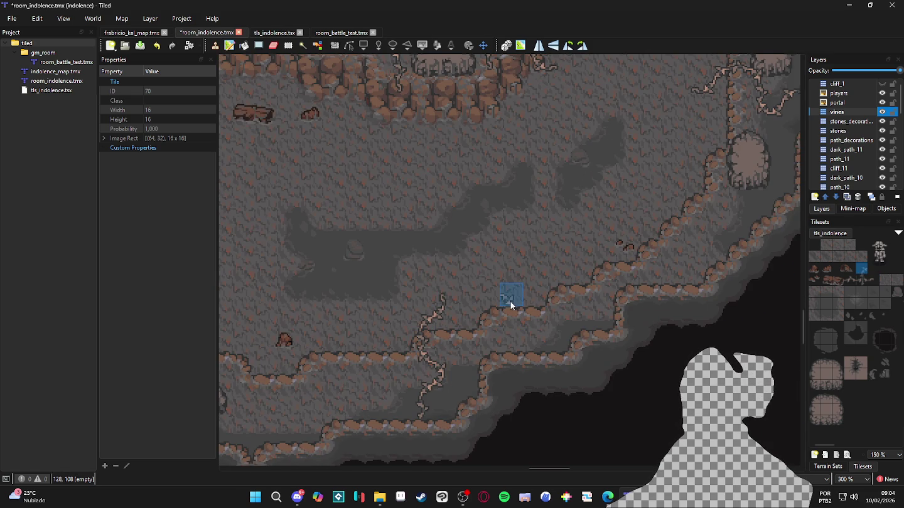
left_click(550, 297)
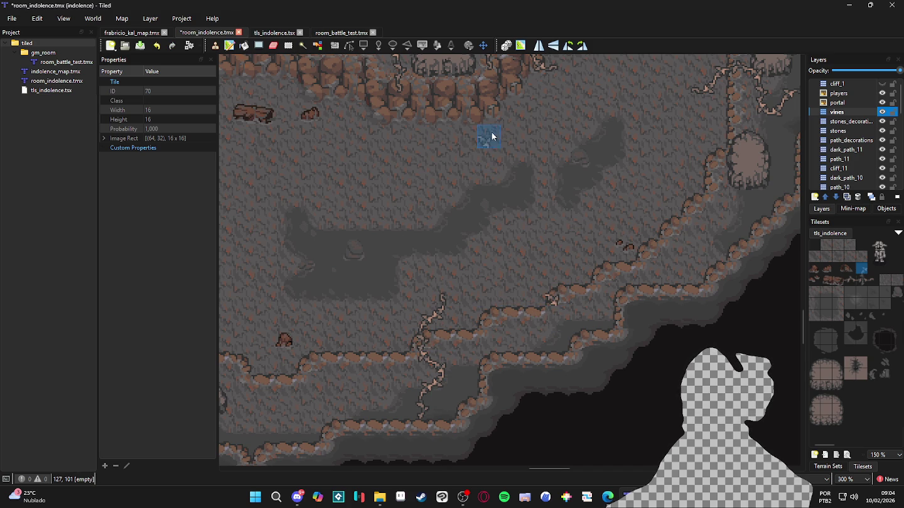
right_click(375, 69)
left_click(558, 321)
right_click(548, 305)
left_click(552, 340)
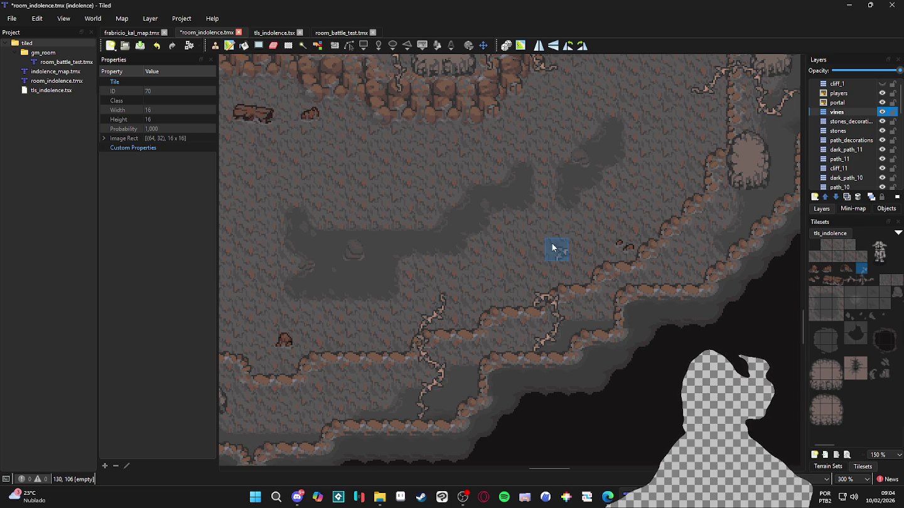
Save the map and zoom over to the central plateau.
scroll(547, 251, "down", 1, "ctrl")
key("ctrl+s")
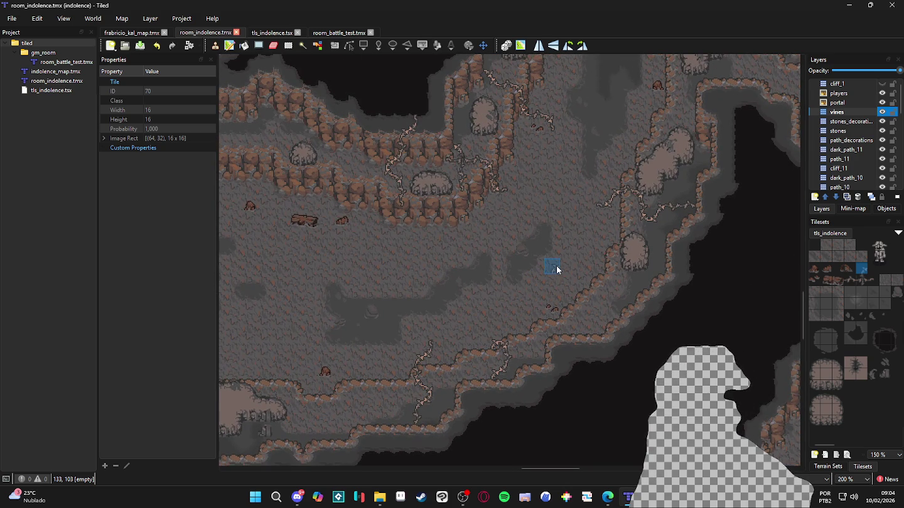
scroll(563, 232, "down", 1, "ctrl")
scroll(476, 310, "up", 3)
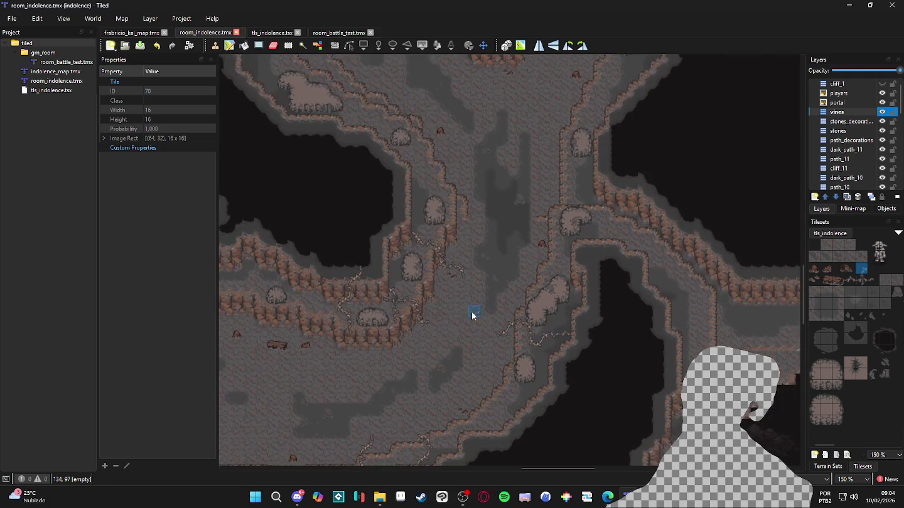
scroll(459, 302, "up", 1, "ctrl")
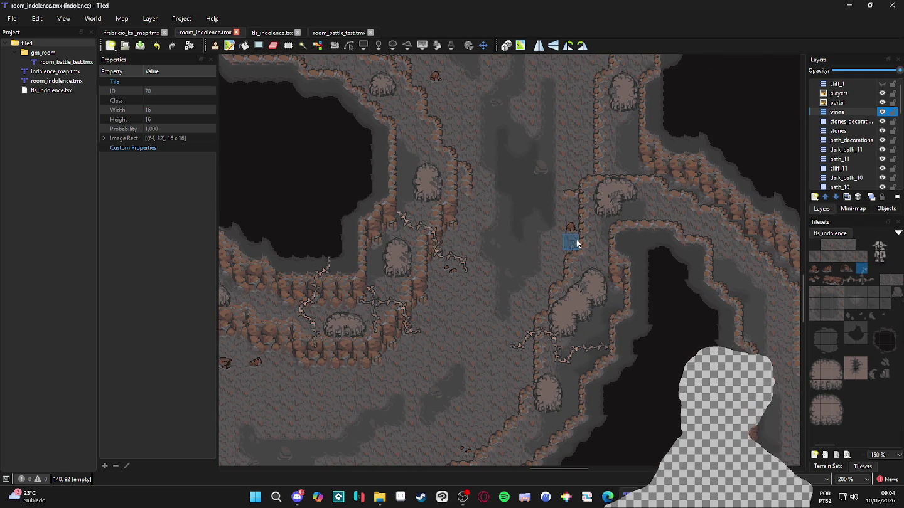
Stamp vine tiles 102 and 70 across the floor beside the central plateau.
left_click(542, 244)
scroll(551, 270, "up", 1)
right_click(558, 230)
left_click(572, 228)
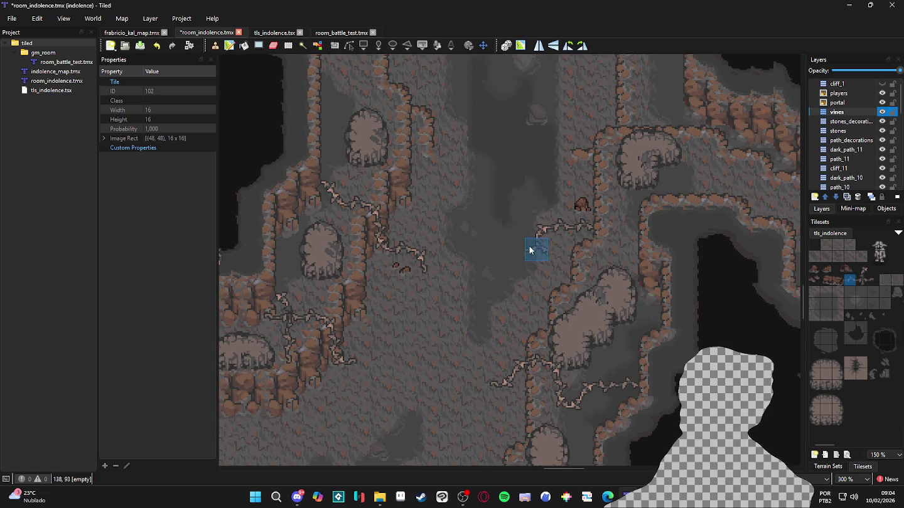
right_click(539, 252)
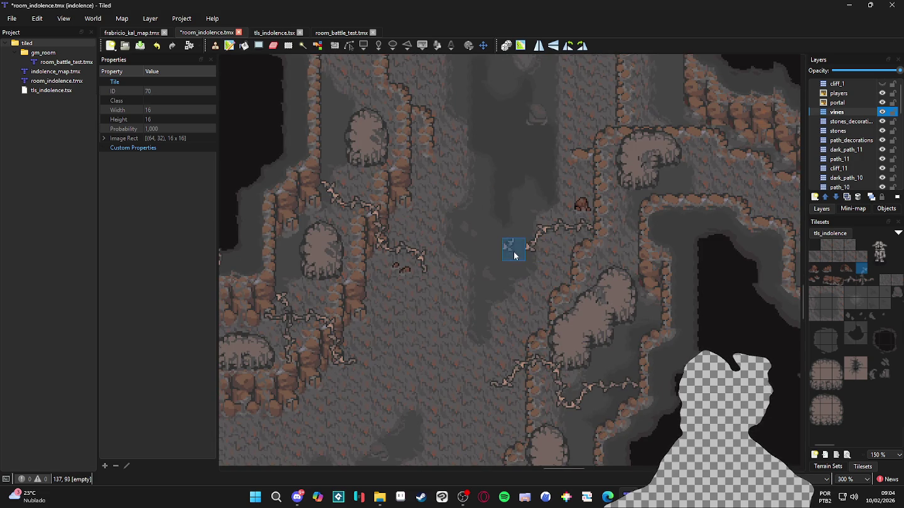
right_click(490, 254)
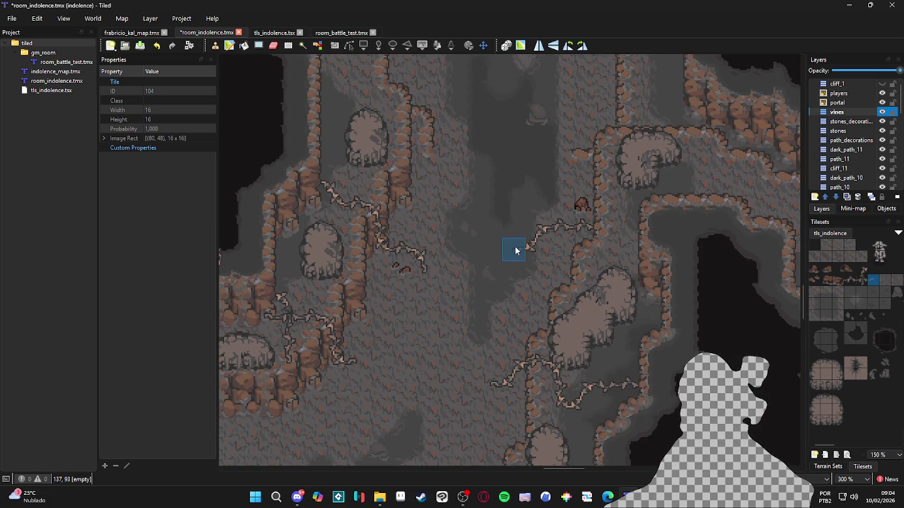
scroll(516, 250, "down", 2)
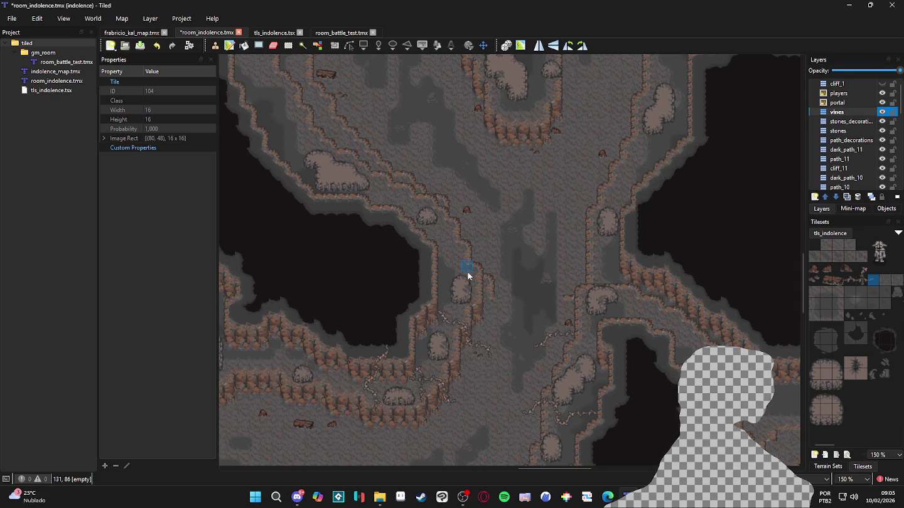
Pan and zoom the view to 150% to inspect the upper cave passages and vines.
scroll(522, 300, "up", 1)
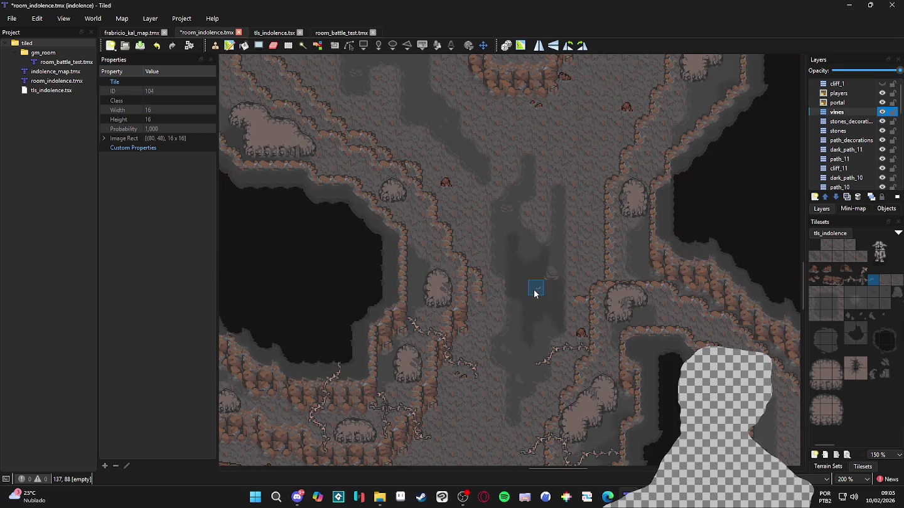
scroll(534, 293, "down", 2)
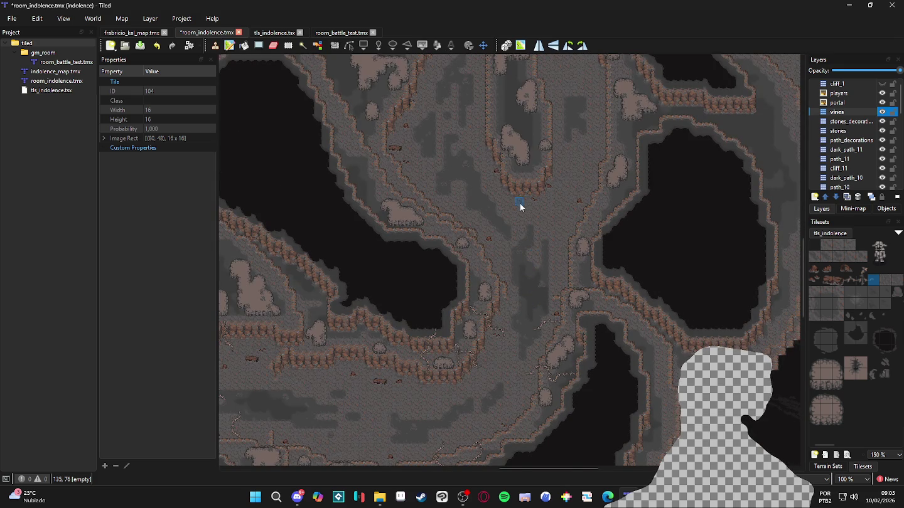
left_click_drag(520, 202, 543, 229)
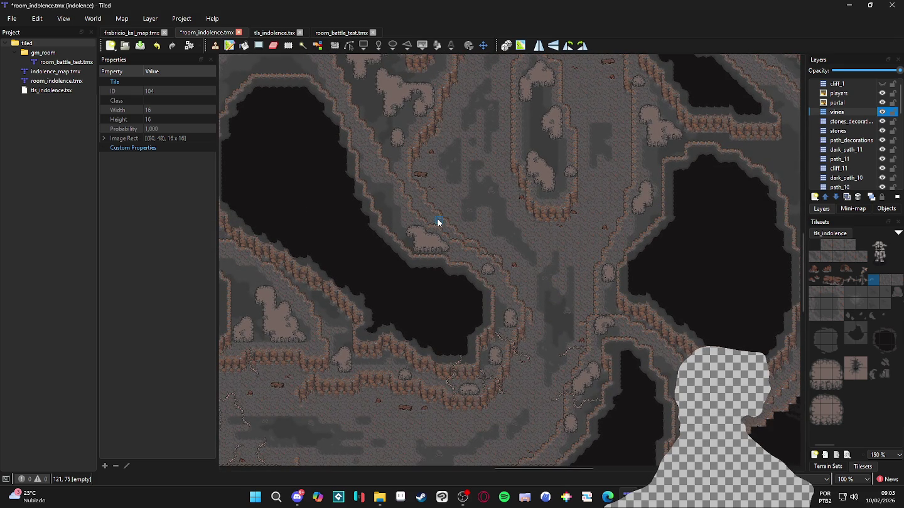
left_click_drag(461, 168, 475, 218)
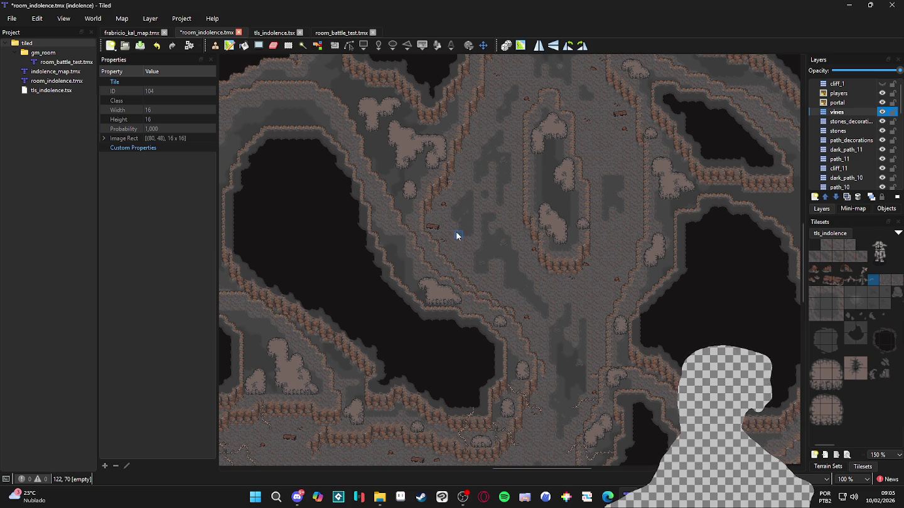
scroll(453, 236, "up", 1, "ctrl")
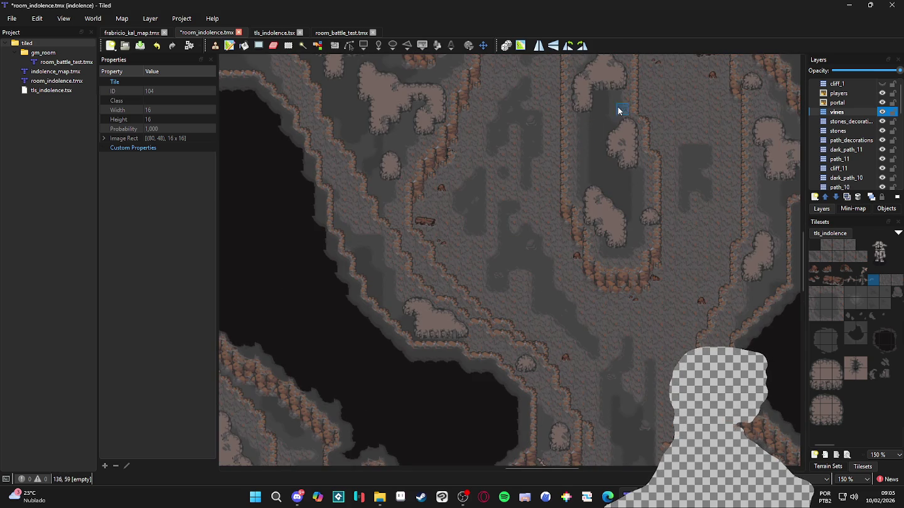
scroll(602, 188, "up", 4)
scroll(602, 189, "right", 3)
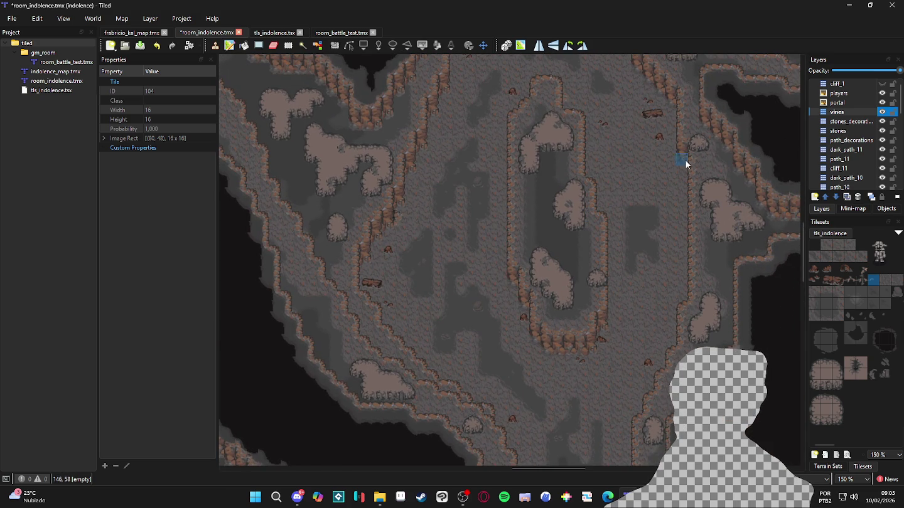
scroll(630, 292, "down", 1, "ctrl")
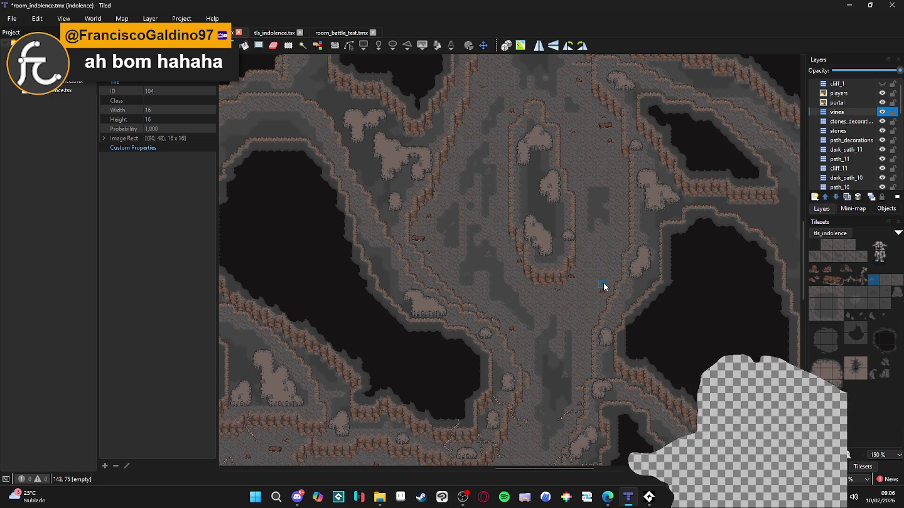
scroll(603, 287, "up", 1)
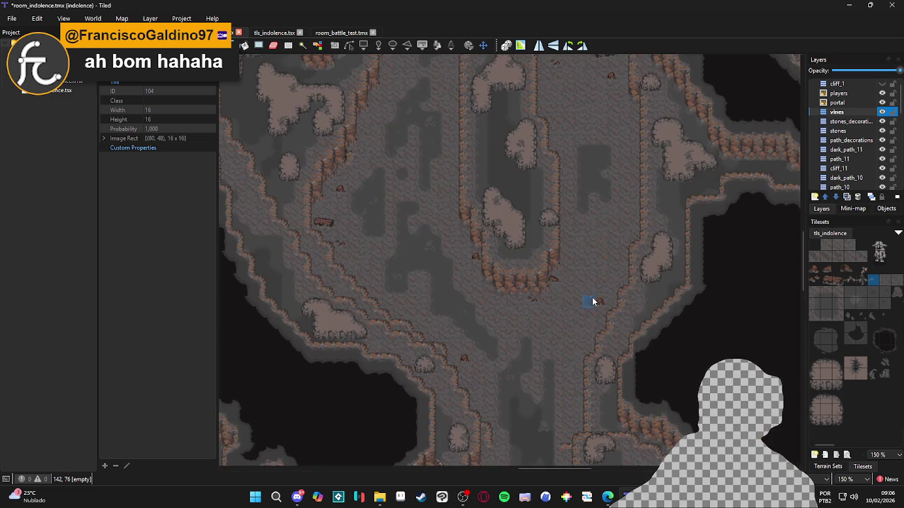
Paint straight vine tiles on the cave floor, adding one left of the existing vine.
left_click(850, 280)
scroll(379, 274, "up", 1)
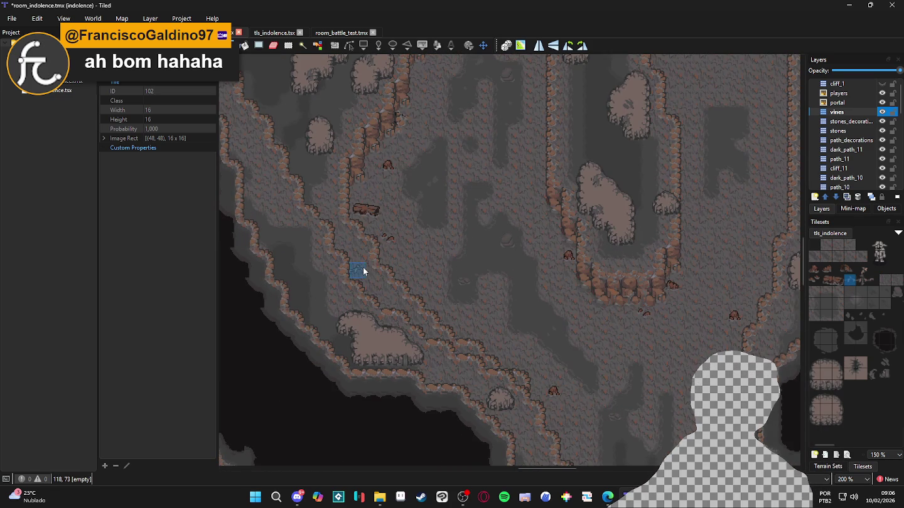
left_click_drag(372, 272, 388, 272)
left_click(861, 268)
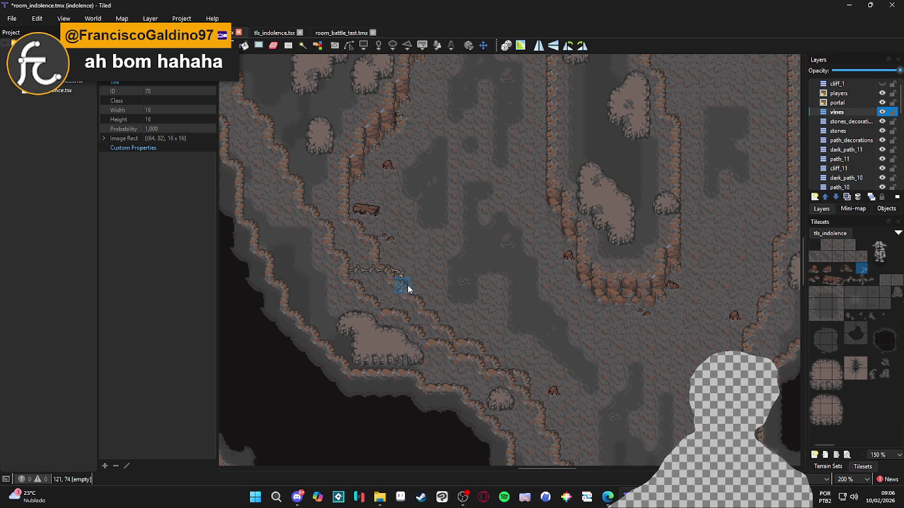
scroll(407, 283, "up", 1)
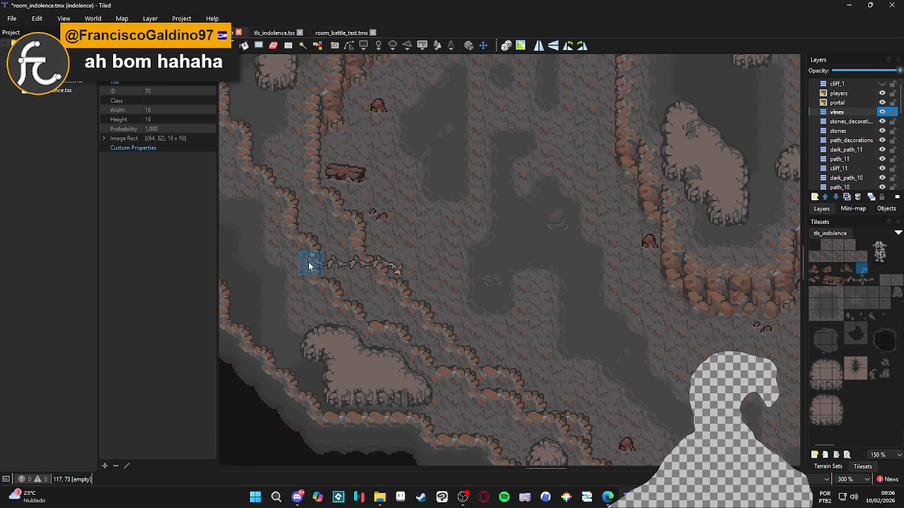
left_click_drag(303, 250, 494, 278)
left_click(850, 279)
left_click(474, 268)
Extend the vine further left with corner and straight tiles copied from the map.
scroll(502, 276, "up", 2)
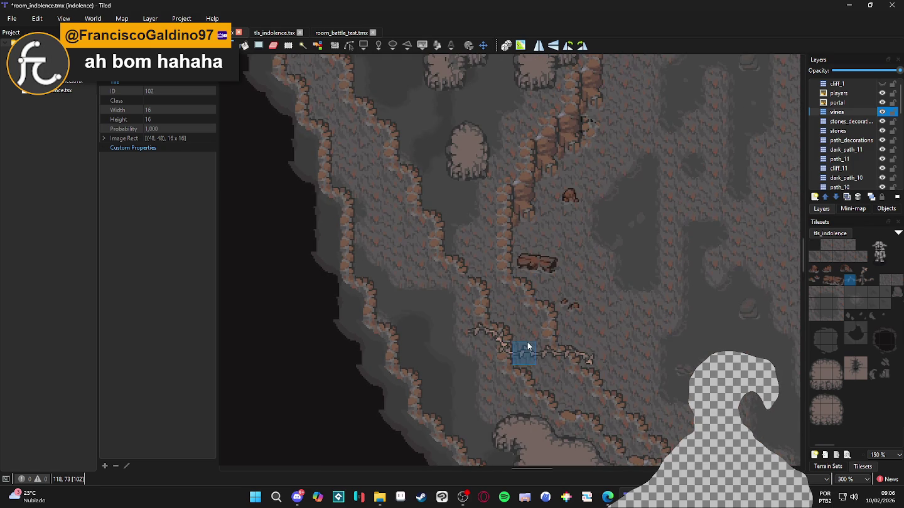
scroll(527, 341, "up", 1)
left_click(454, 334)
left_click(433, 335)
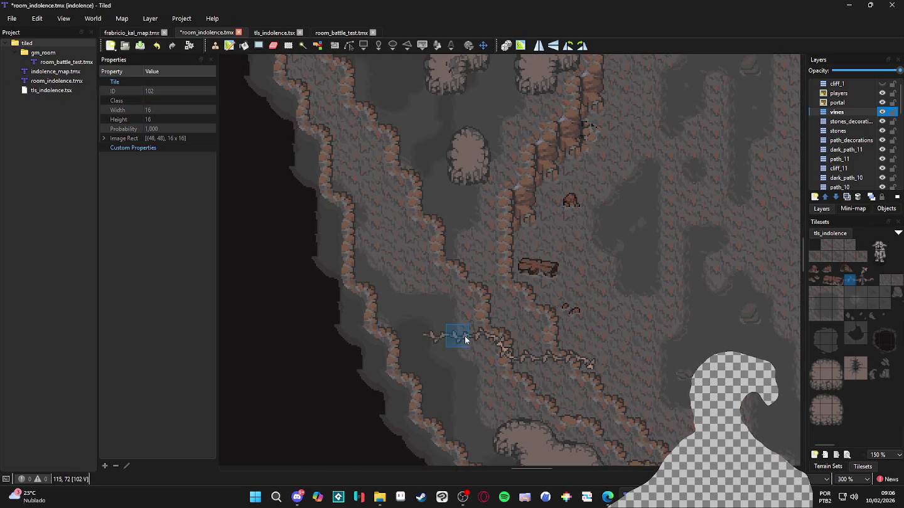
scroll(477, 327, "down", 2)
right_click(498, 281)
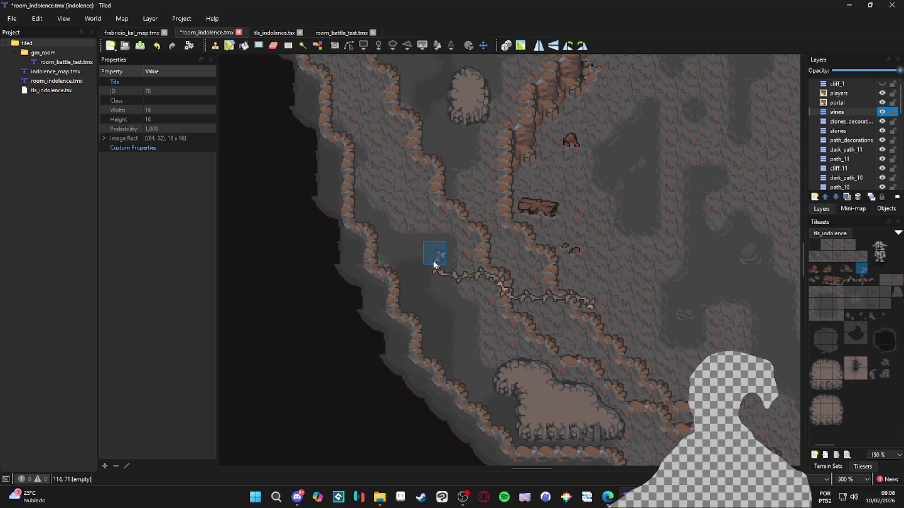
left_click(425, 261)
right_click(464, 276)
left_click(411, 260)
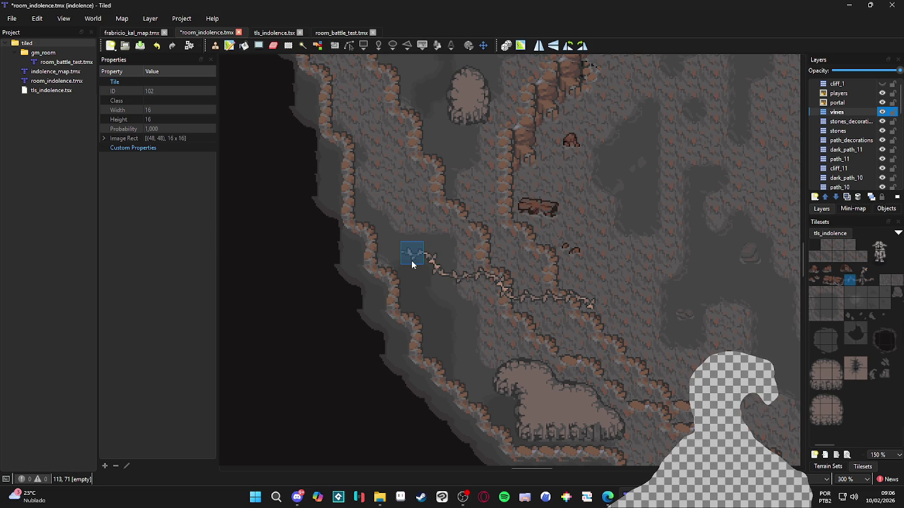
Try vine tiles 103 and 70, then copy the straight vine tile from the map.
scroll(487, 303, "right", 2)
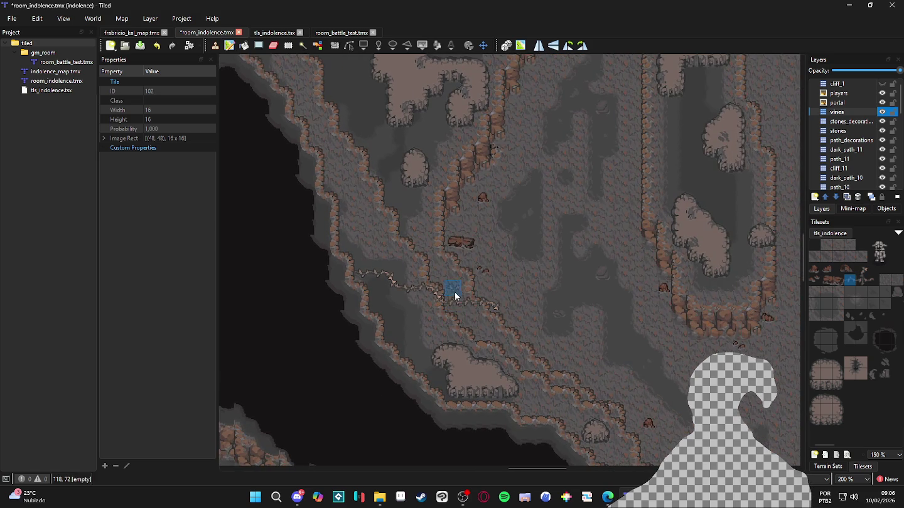
left_click(860, 280)
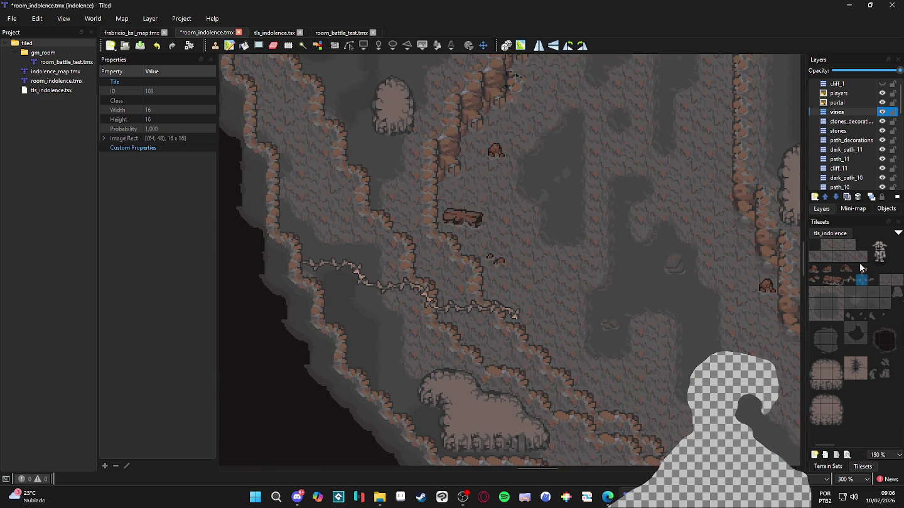
left_click(864, 269)
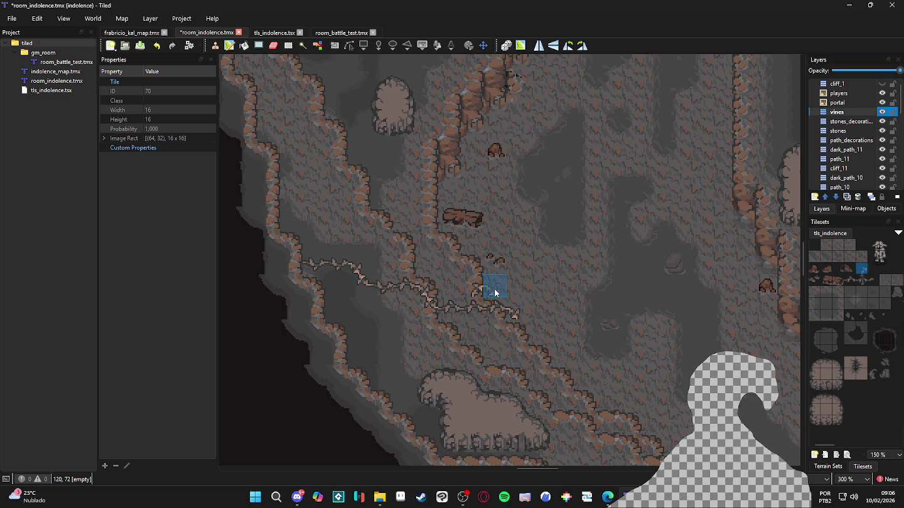
right_click(472, 305)
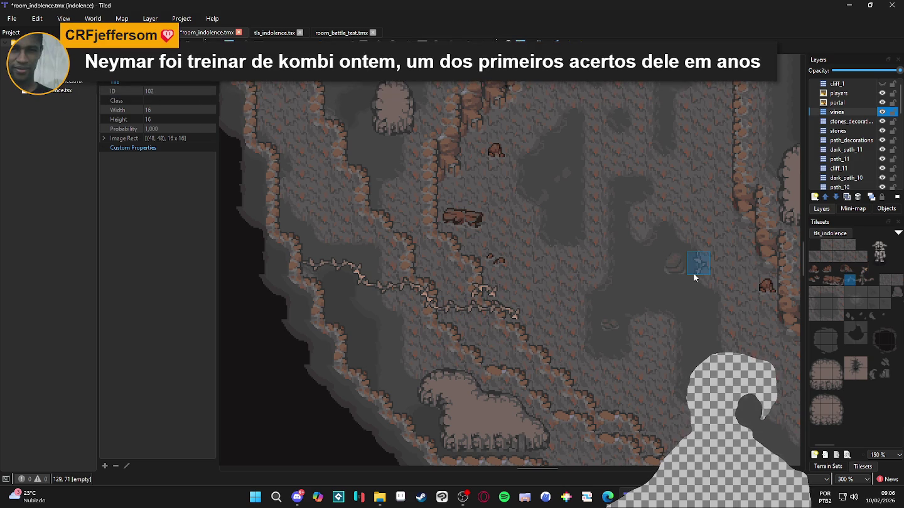
scroll(644, 308, "down", 2)
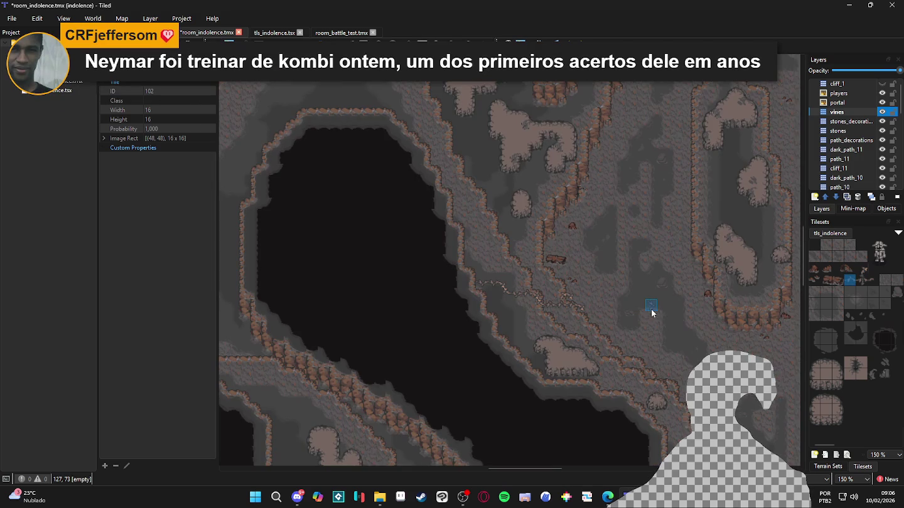
Save the room_indolence map with Ctrl+S.
scroll(612, 275, "right", 1)
key("ctrl+s")
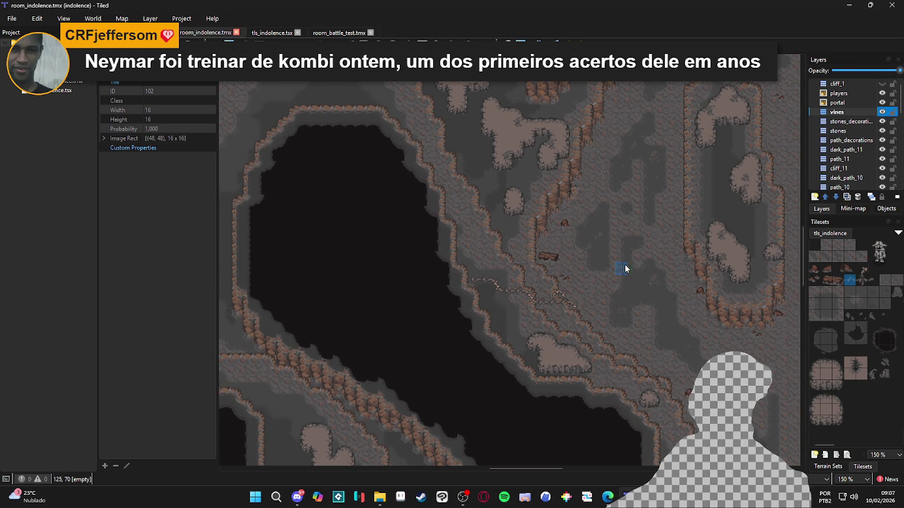
scroll(612, 282, "right", 1)
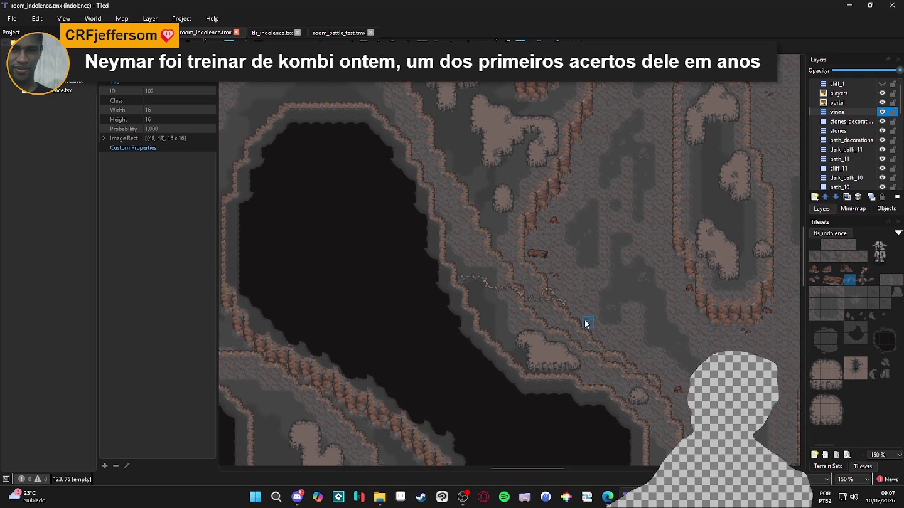
scroll(582, 318, "up", 1)
scroll(530, 290, "up", 2)
scroll(559, 273, "up", 1)
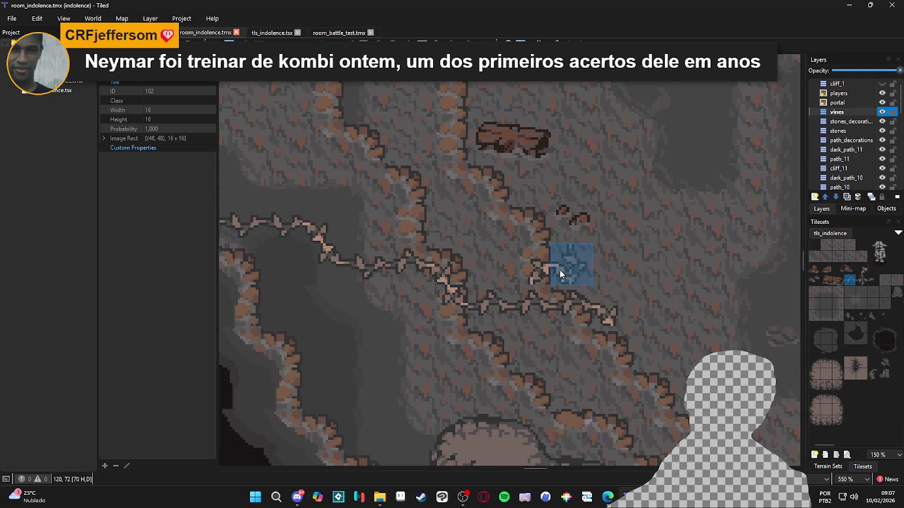
Add a vine branch turning upward toward the plateau with corner and straight tiles, then save.
left_click(561, 274)
left_click(861, 268)
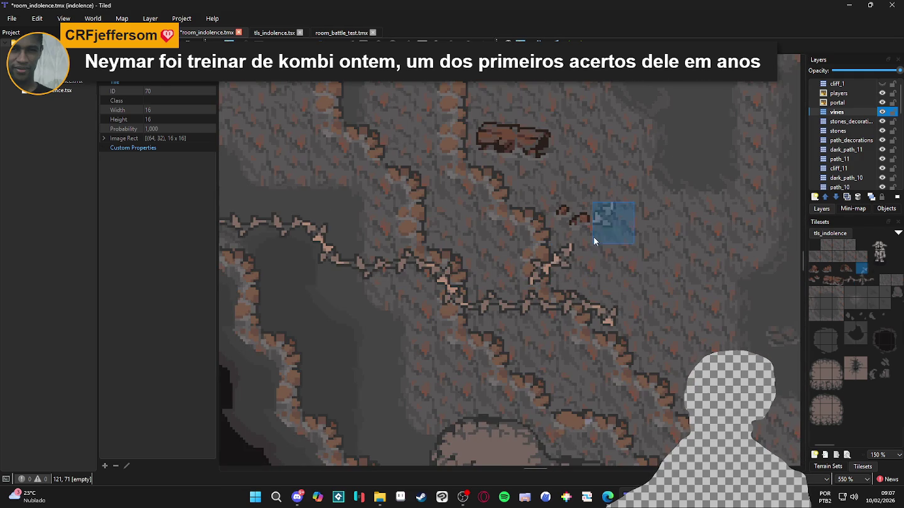
left_click(589, 236)
left_click(849, 278)
left_click(615, 226)
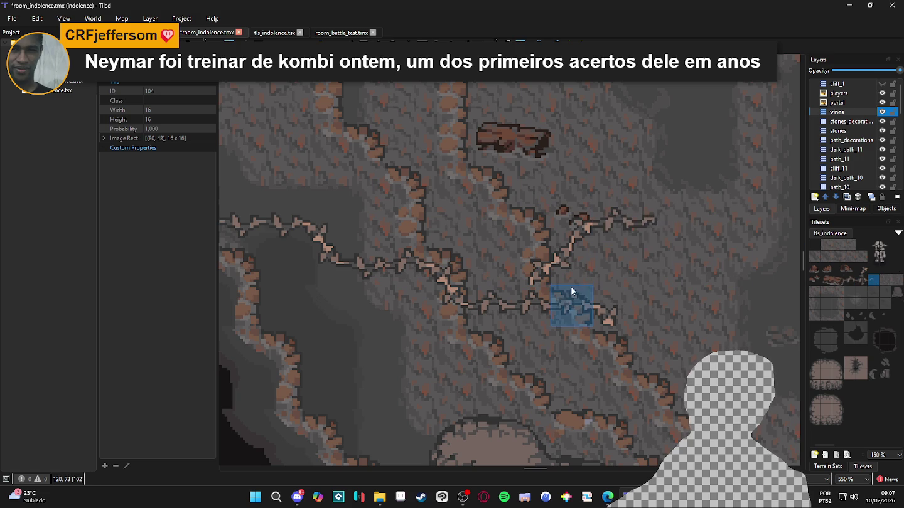
scroll(658, 326, "down", 2)
key("ctrl+s")
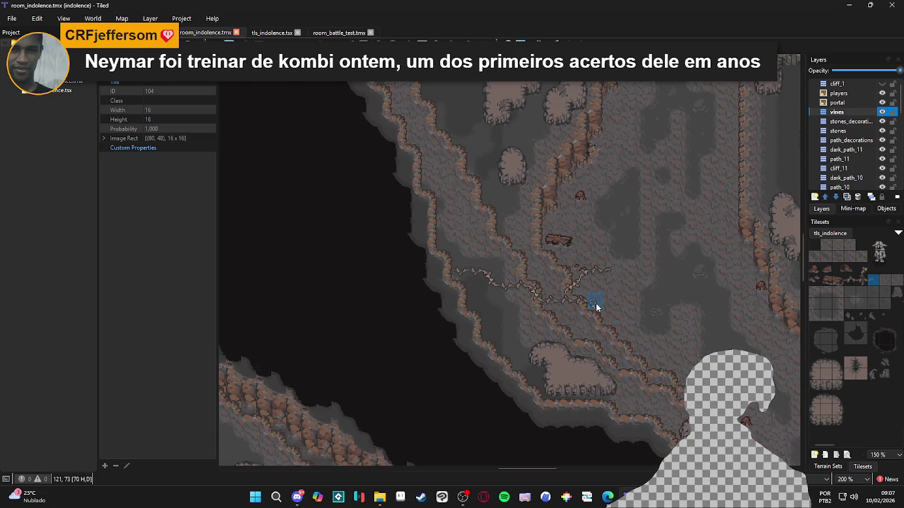
Extend the vine's left end toward the western cliff with a corner and straight tile.
scroll(463, 273, "up", 1)
left_click(861, 269)
left_click(456, 271)
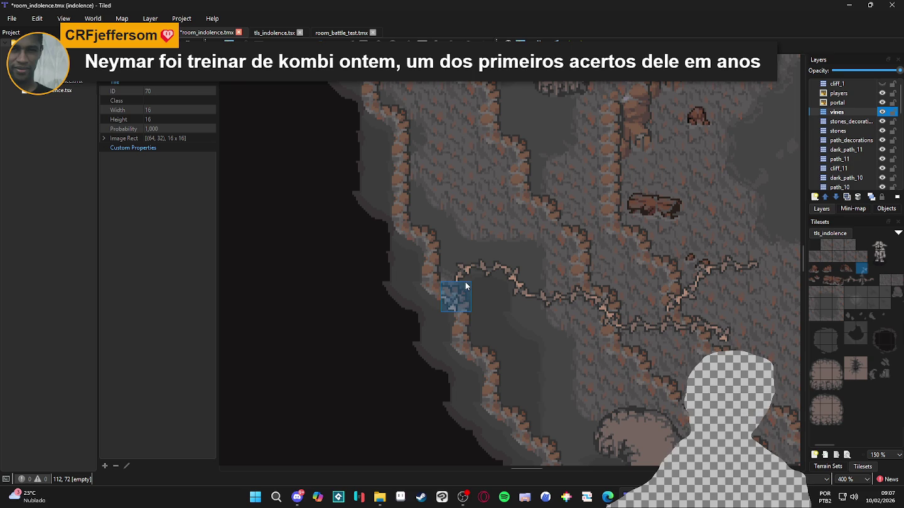
left_click(850, 280)
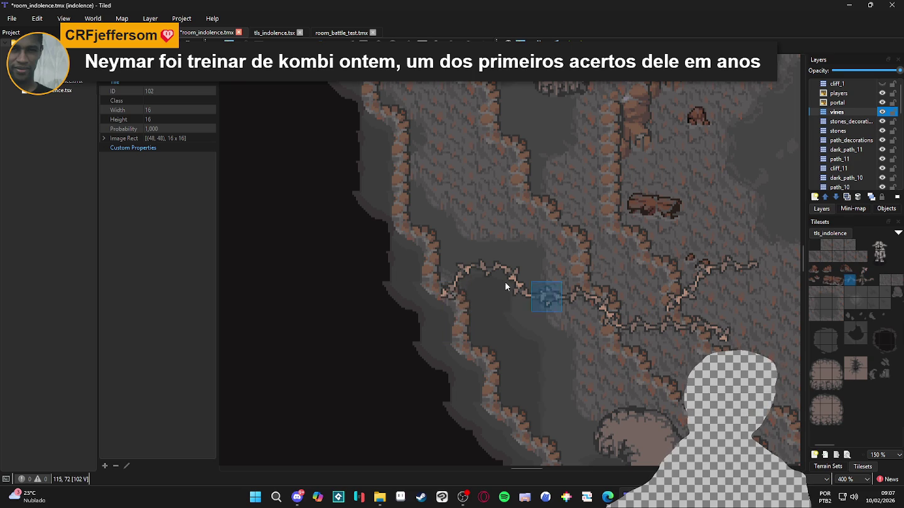
left_click(437, 295)
Stamp vine tile 103 onto the vine and switch over to File Explorer.
left_click(862, 270)
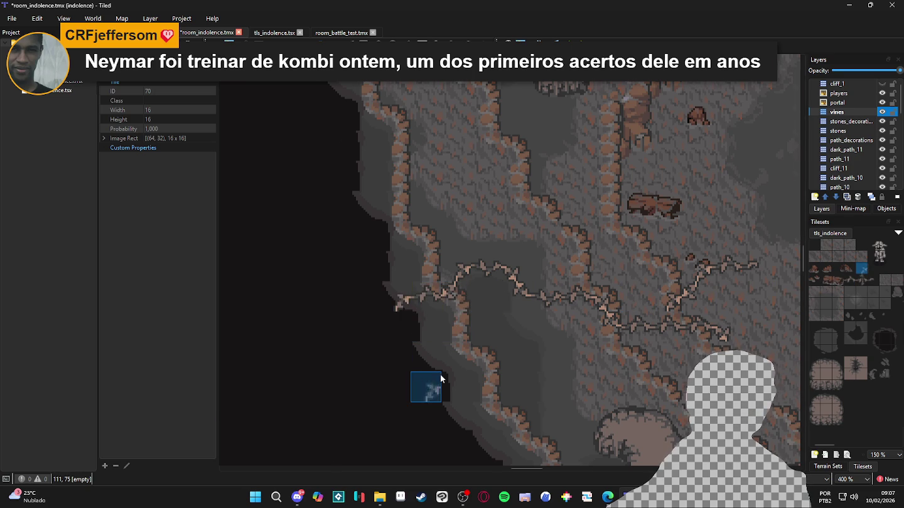
scroll(439, 374, "down", 2)
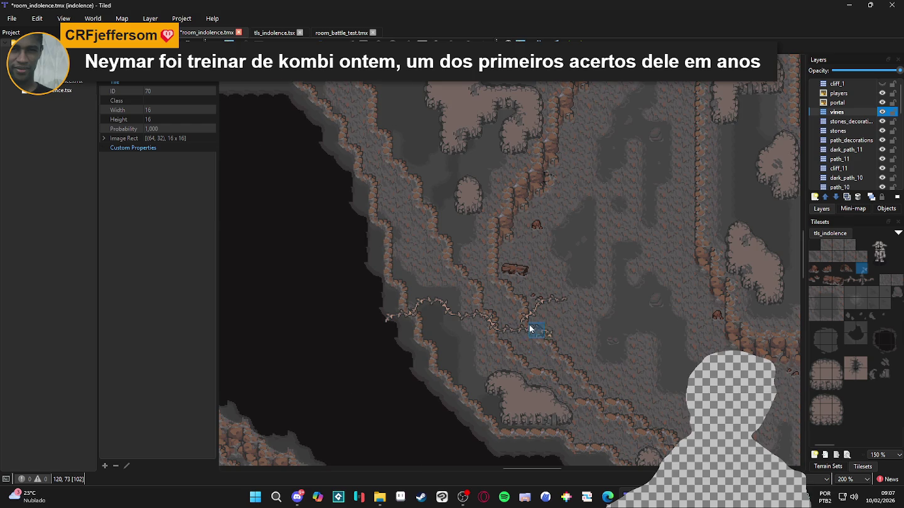
scroll(536, 329, "up", 2)
left_click(862, 279)
left_click(512, 322)
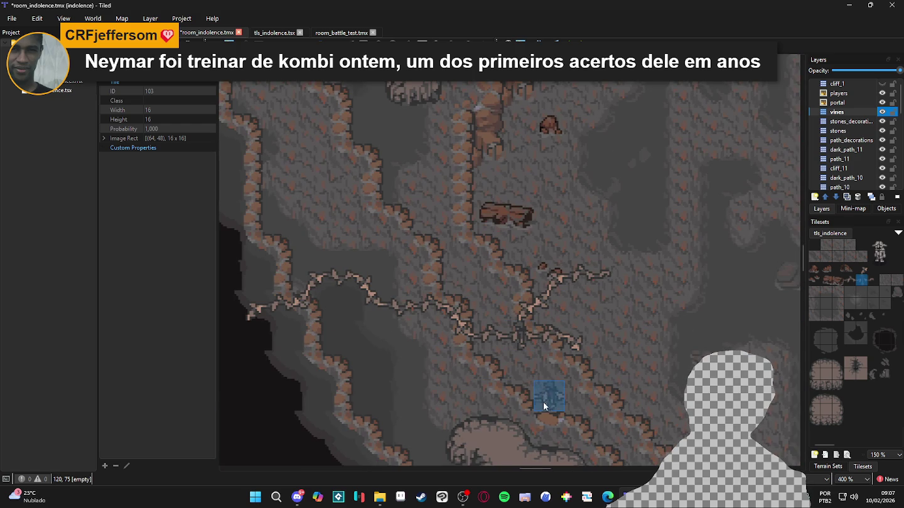
left_click(400, 497)
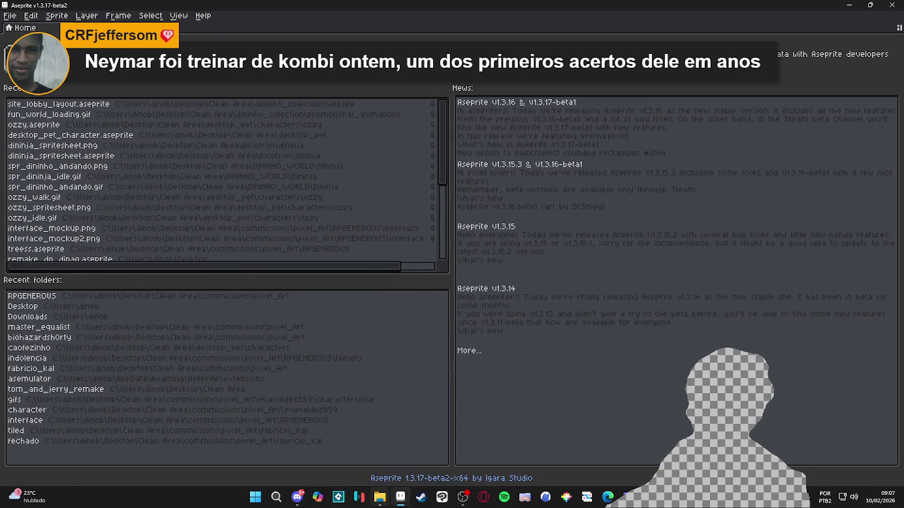
left_click(379, 497)
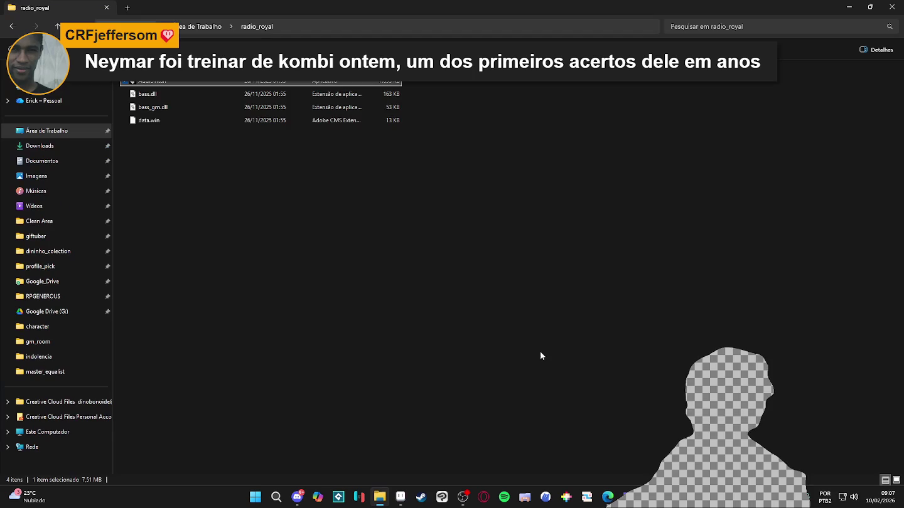
Browse RPGENEROUS > tilesets > indolencia and drag spr_indolence_tileset toward Aseprite.
left_click(61, 296)
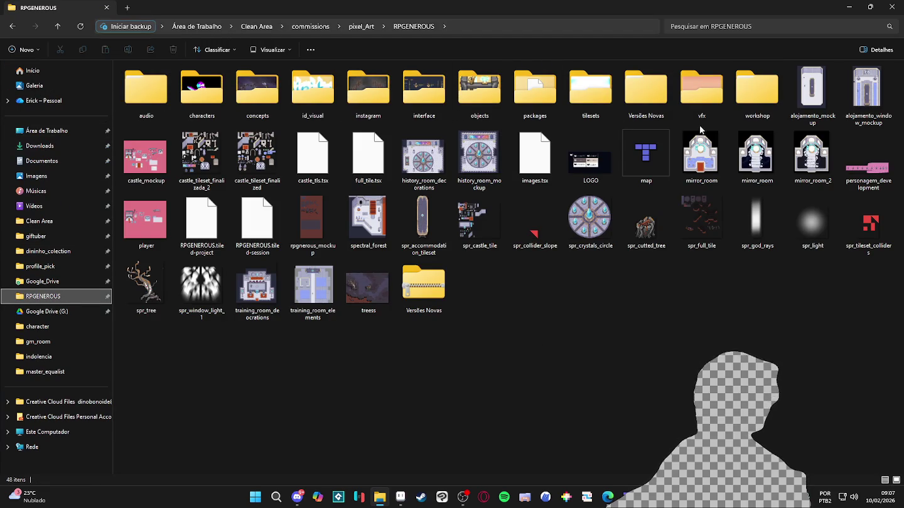
double_click(590, 91)
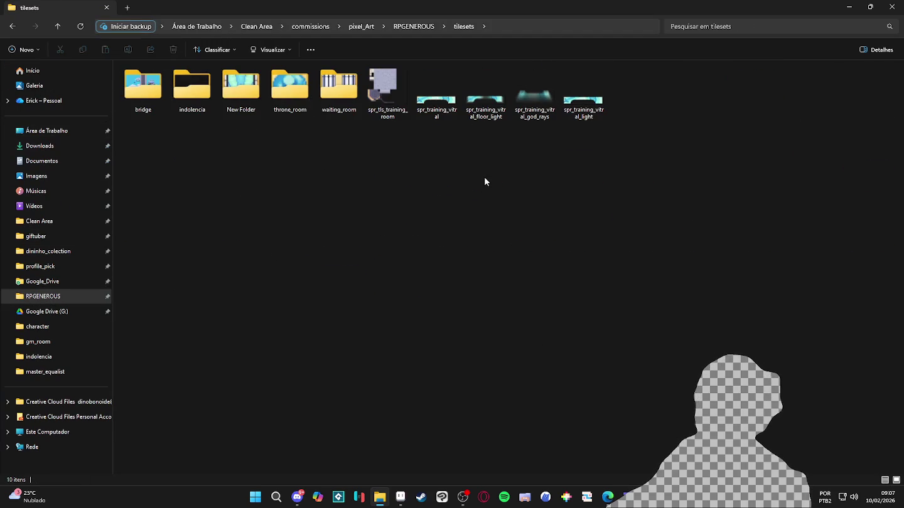
left_click(14, 27)
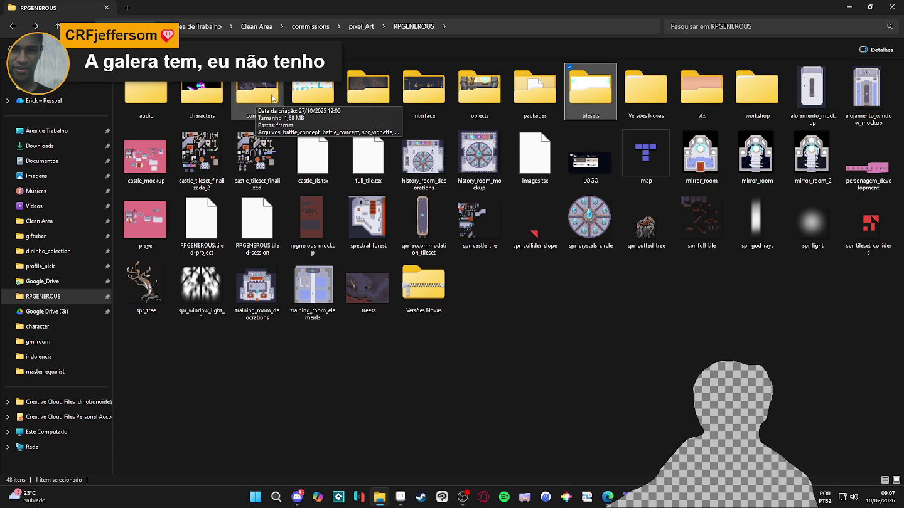
double_click(587, 103)
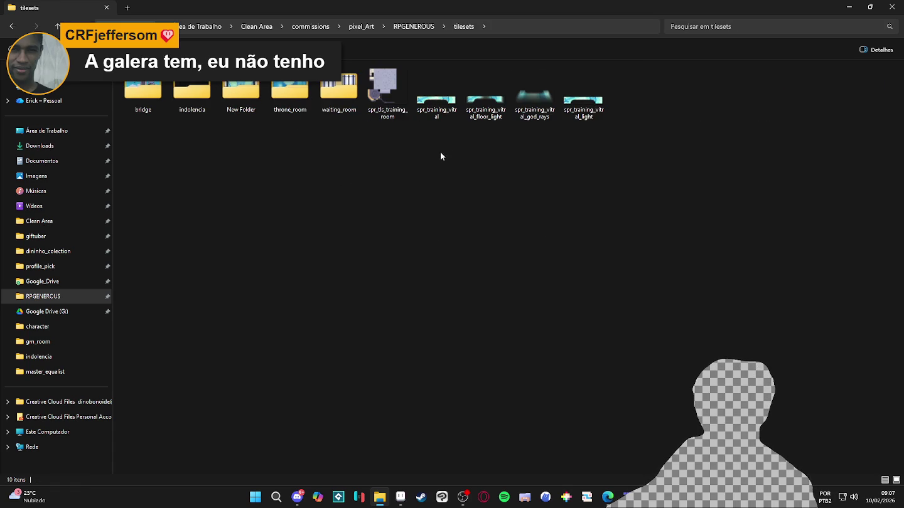
double_click(192, 91)
left_click(463, 108)
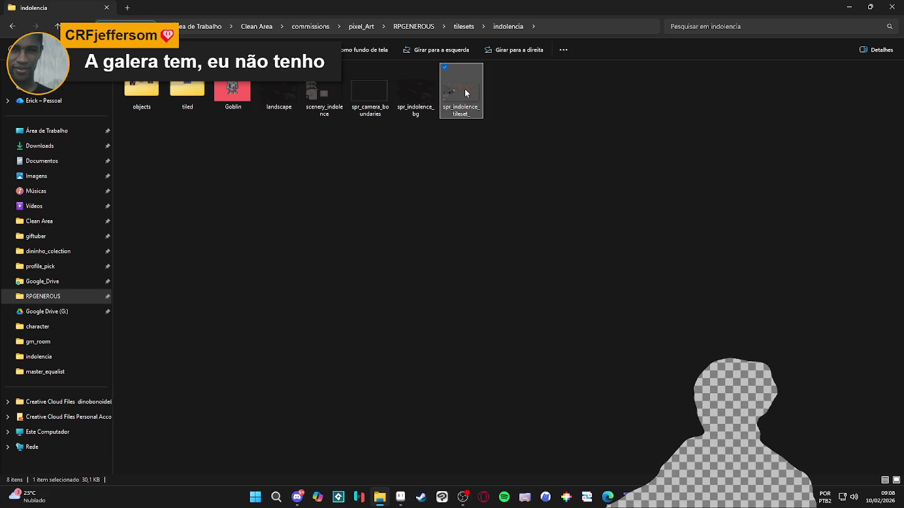
mouse_move(465, 93)
left_mouse_down()
mouse_move(463, 417)
mouse_move(400, 497)
mouse_move(430, 172)
left_mouse_up()
Open the tileset image in Aseprite and shift the goblin's tile block to the right.
left_click_drag(419, 37, 439, 188)
scroll(439, 189, "up", 2)
scroll(558, 176, "up", 3)
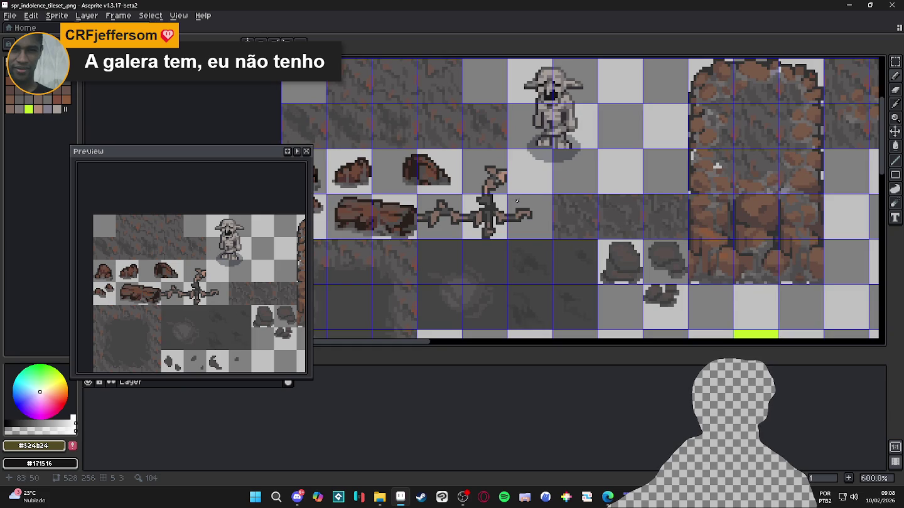
key("m")
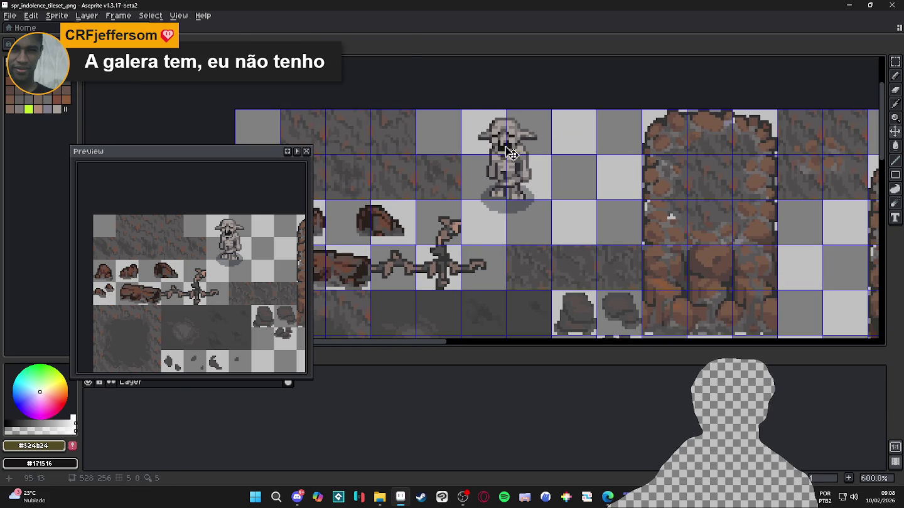
left_click_drag(479, 124, 525, 216)
key("Right")
key("Right")
key("ctrl+d")
Copy-paste the branching vine tile one tile right and one tile up.
scroll(591, 240, "left", 2)
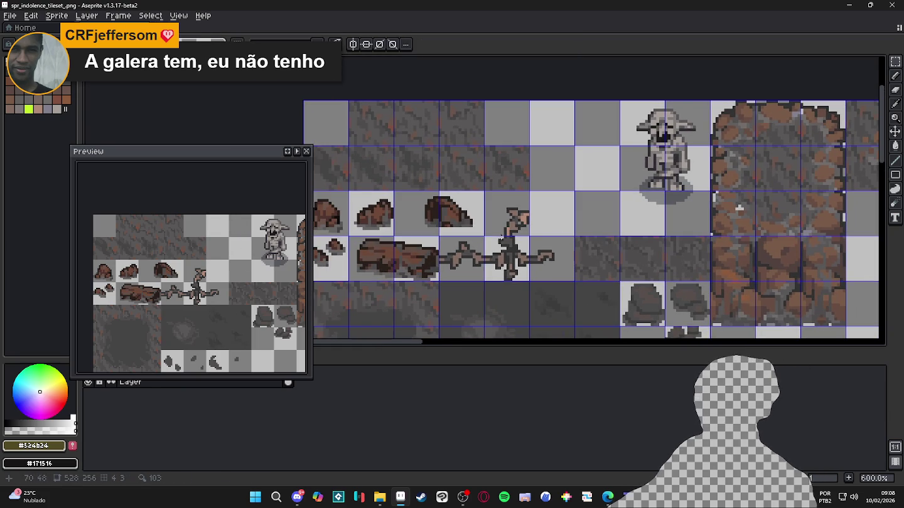
left_click(515, 256)
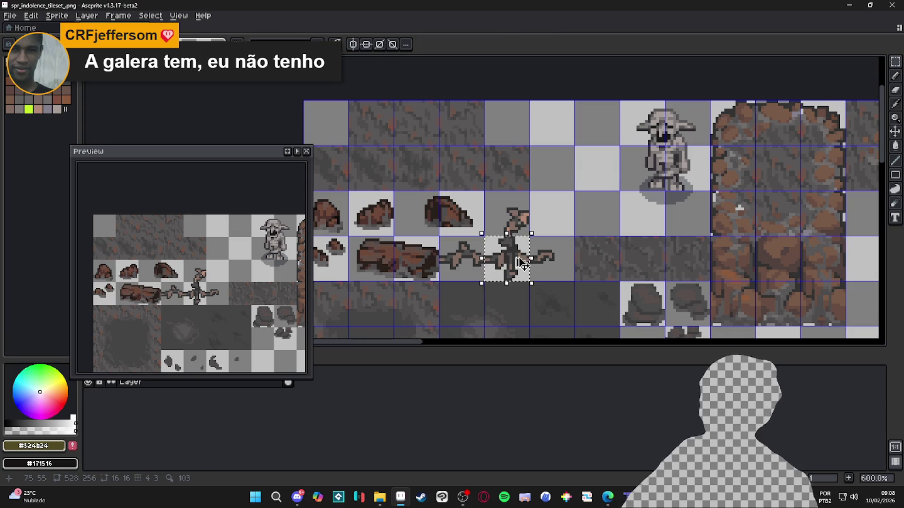
key("ctrl+c")
key("ctrl+v")
key("Right")
key("Up")
key("Return")
Retouch the pasted vine with the pencil using its mid-grey and dark outline colours.
scroll(533, 249, "up", 3)
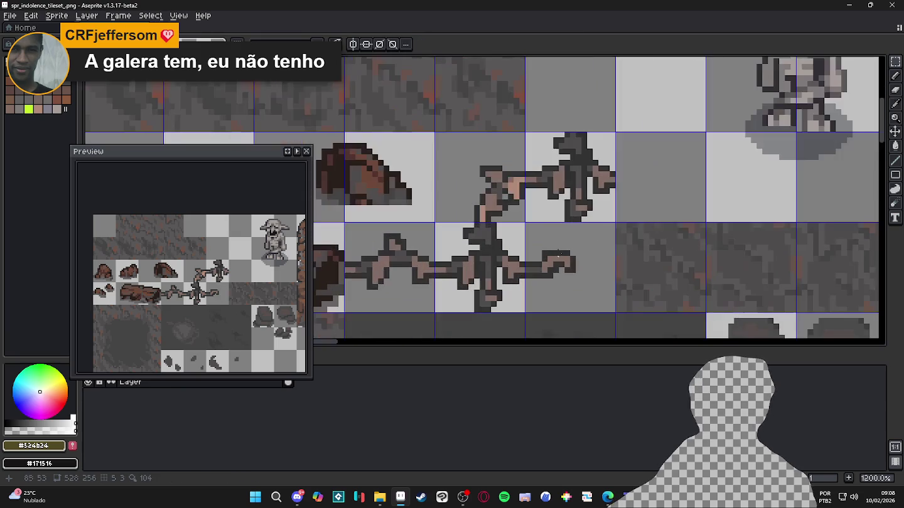
key("b")
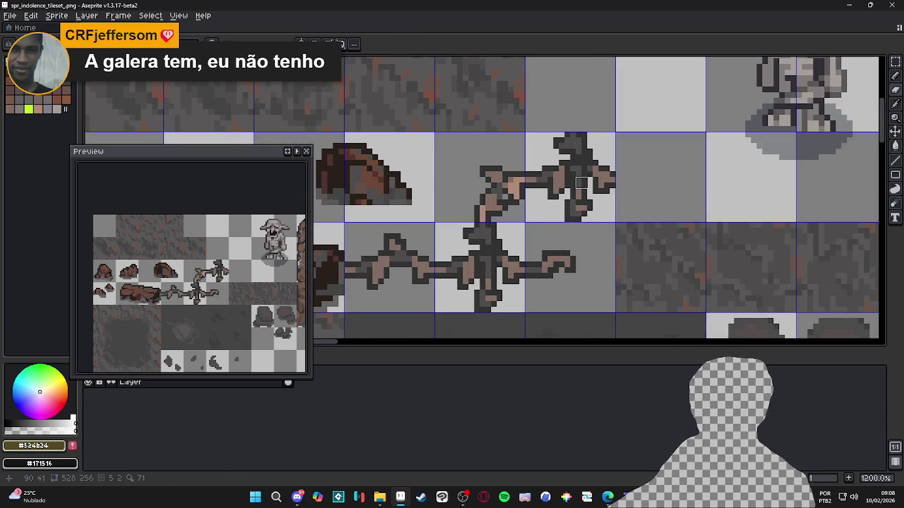
mouse_move(573, 181)
left_mouse_down()
mouse_move(586, 211)
mouse_move(567, 216)
left_mouse_up()
scroll(586, 171, "up", 1)
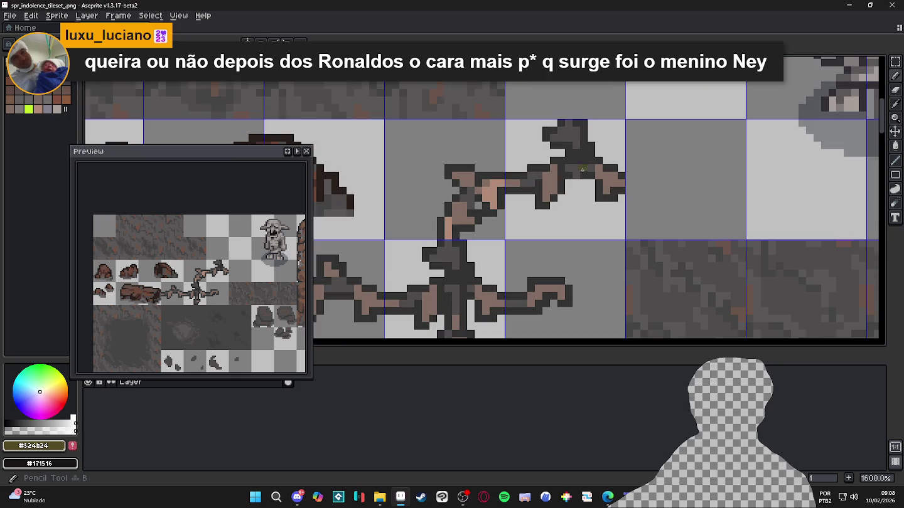
left_click(559, 170, "alt")
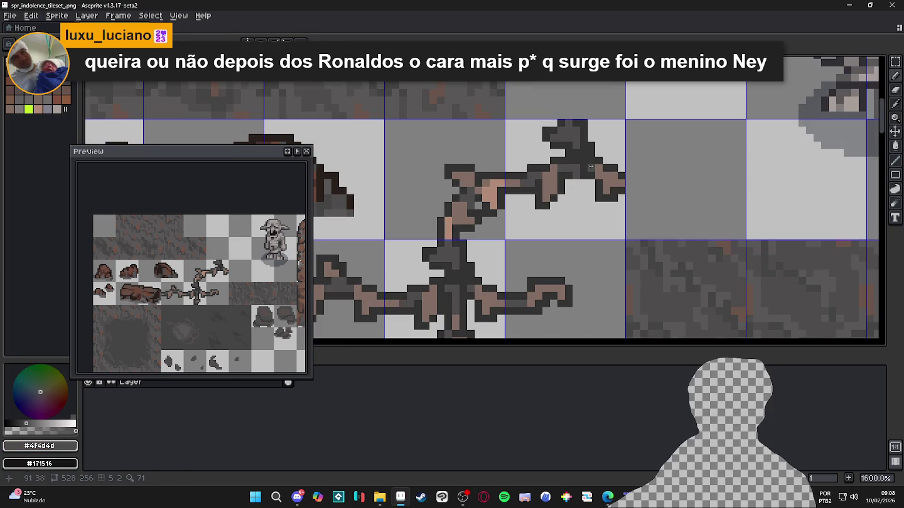
left_click(574, 169, "alt")
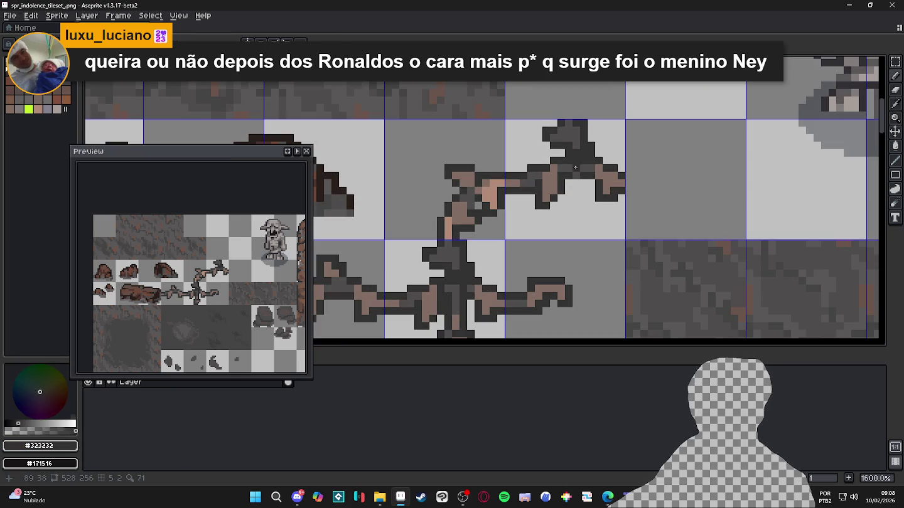
left_click(579, 161, "alt")
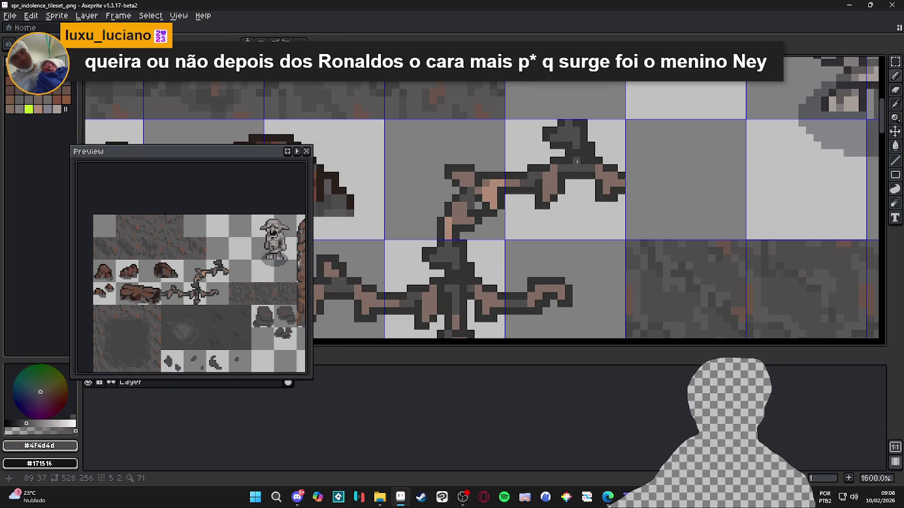
scroll(585, 158, "down", 3)
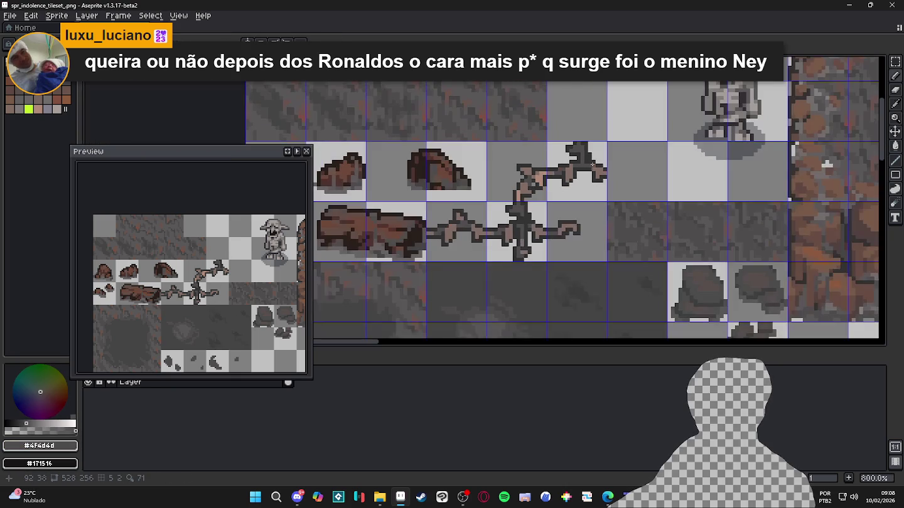
scroll(586, 168, "up", 3)
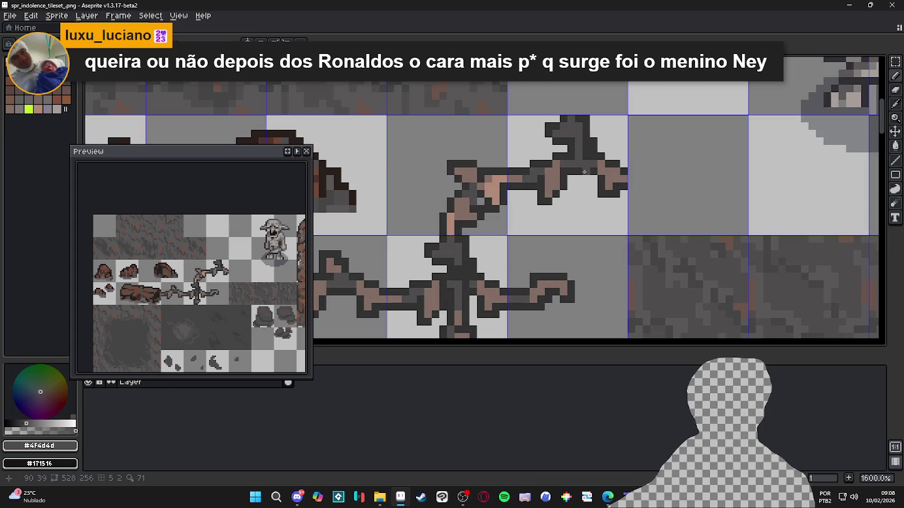
left_click(580, 153, "alt")
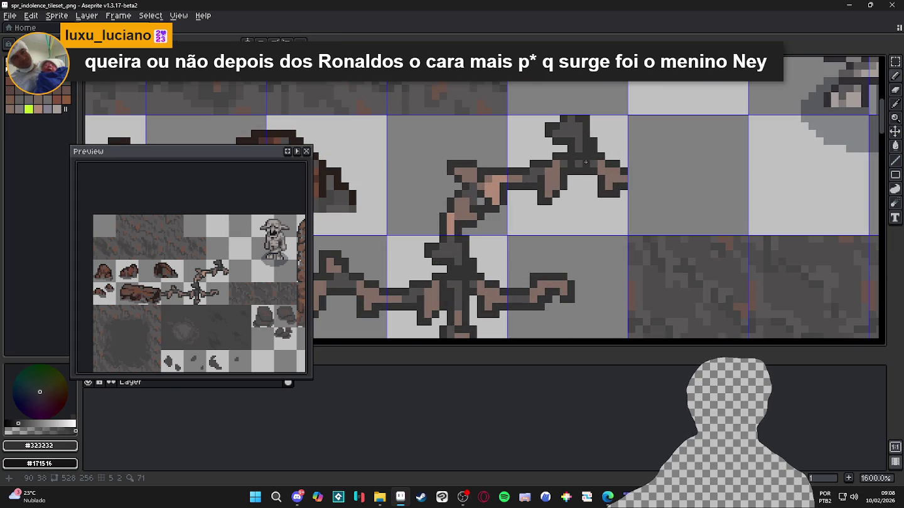
scroll(586, 162, "down", 4)
Save the tileset and marquee-select one rock cliff tile.
key("ctrl+s")
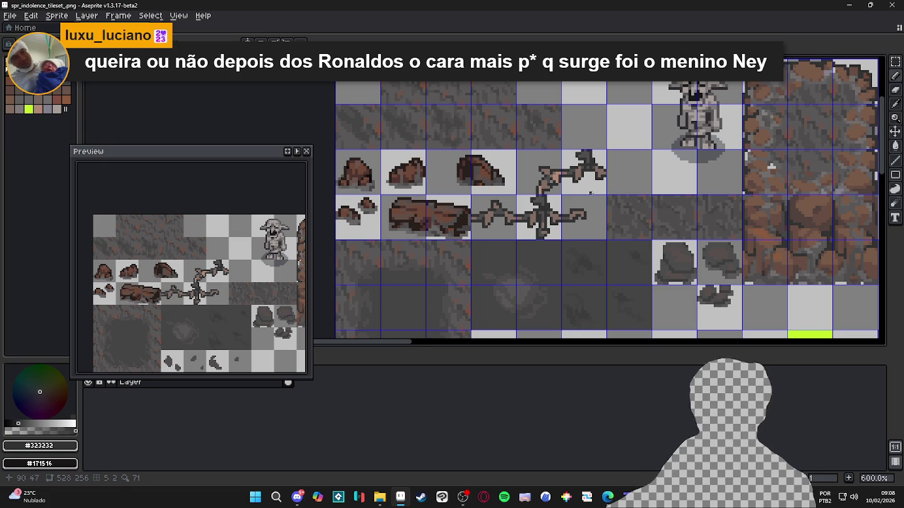
scroll(570, 187, "up", 3)
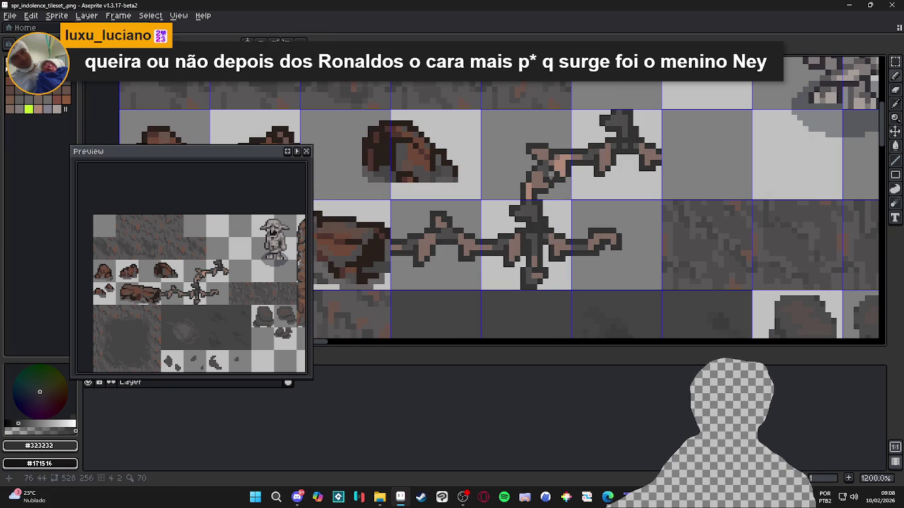
scroll(573, 190, "down", 1)
key("ctrl+s")
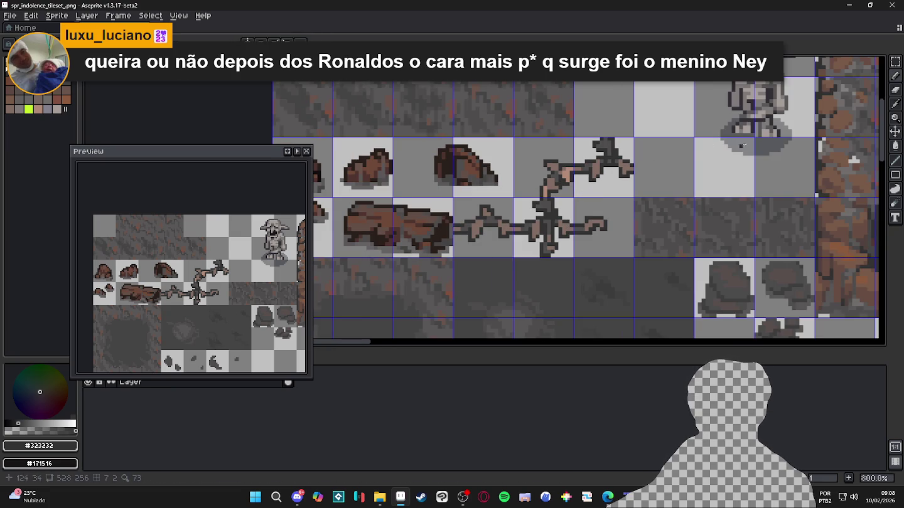
scroll(617, 167, "down", 1)
scroll(636, 196, "right", 5)
key("m")
left_click_drag(580, 194, 588, 196)
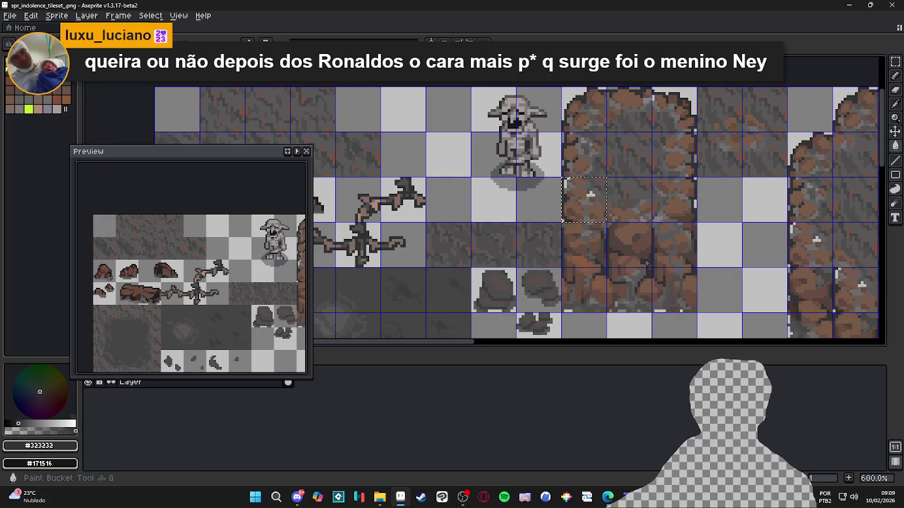
Try painting the cliff tile's white highlights dark grey, undo it, deselect, and save.
scroll(587, 196, "up", 2)
left_click(535, 125, "alt")
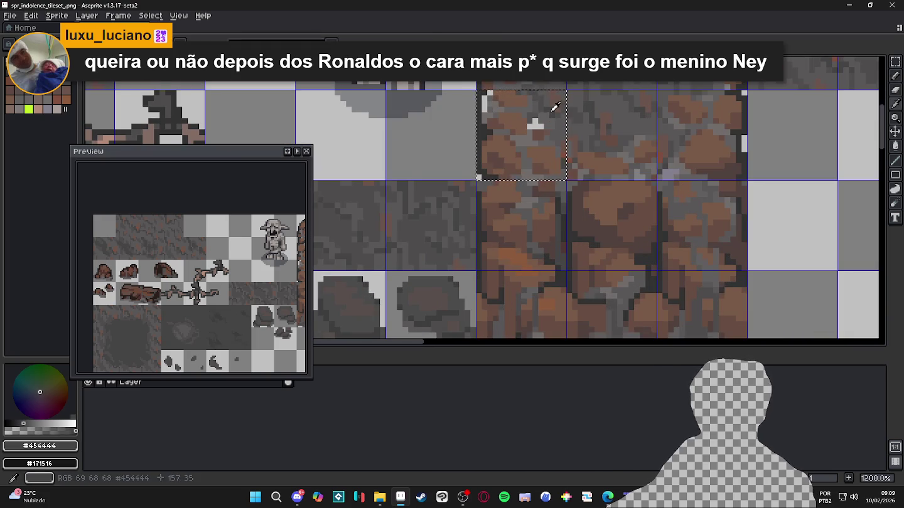
left_click_drag(530, 120, 540, 126)
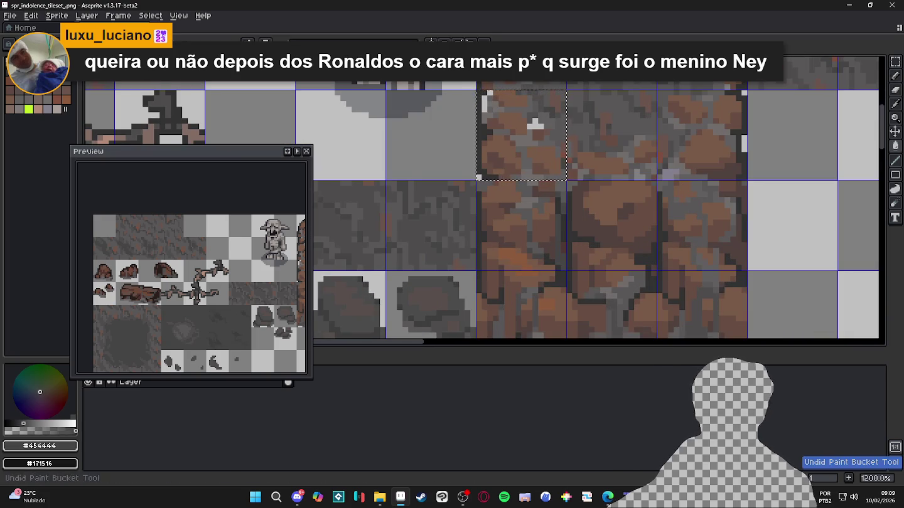
key("ctrl+z")
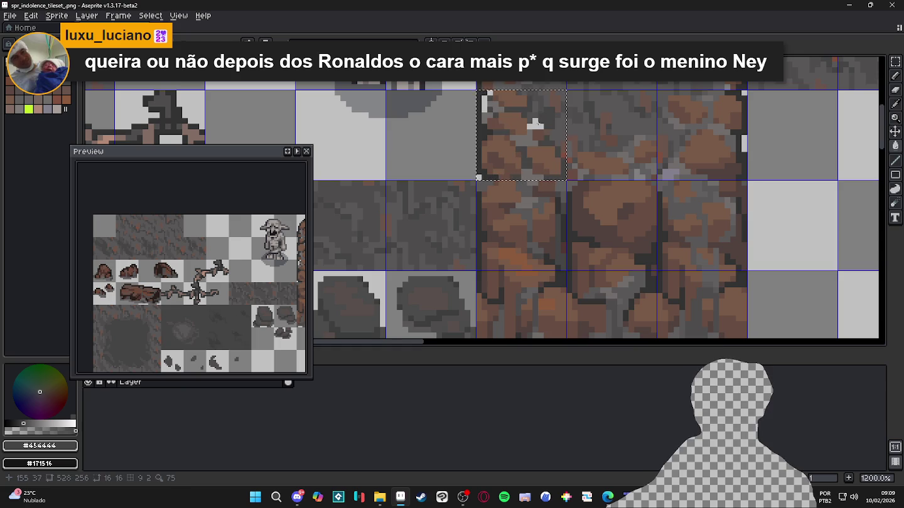
scroll(536, 125, "down", 2)
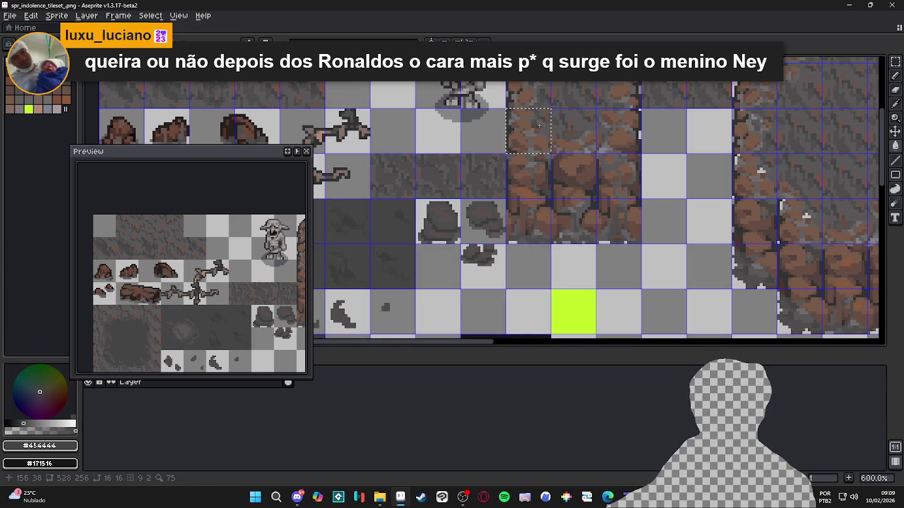
scroll(504, 129, "up", 1)
key("ctrl+d")
key("ctrl+s")
Switch to a 1-pixel pencil and save the tileset again.
key("b")
scroll(517, 134, "up", 3)
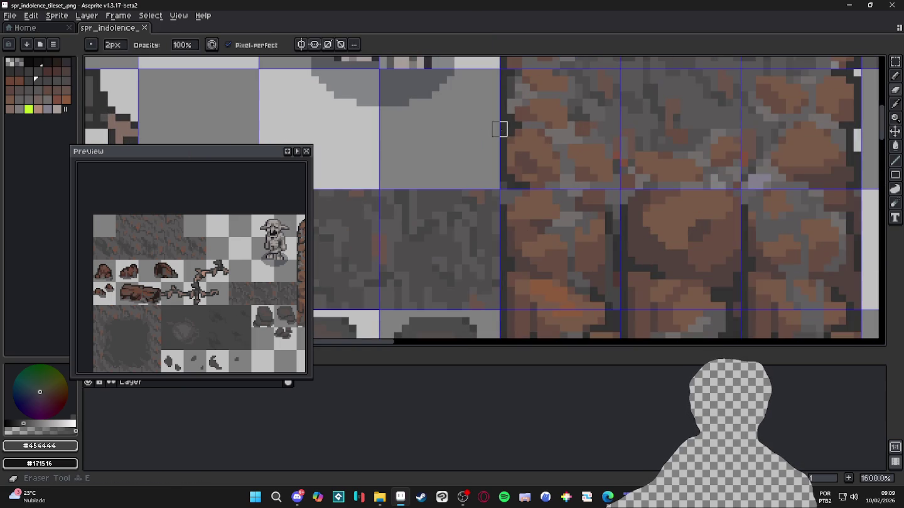
scroll(509, 145, "down", 4)
scroll(509, 138, "up", 3)
key("minus")
scroll(524, 148, "down", 3)
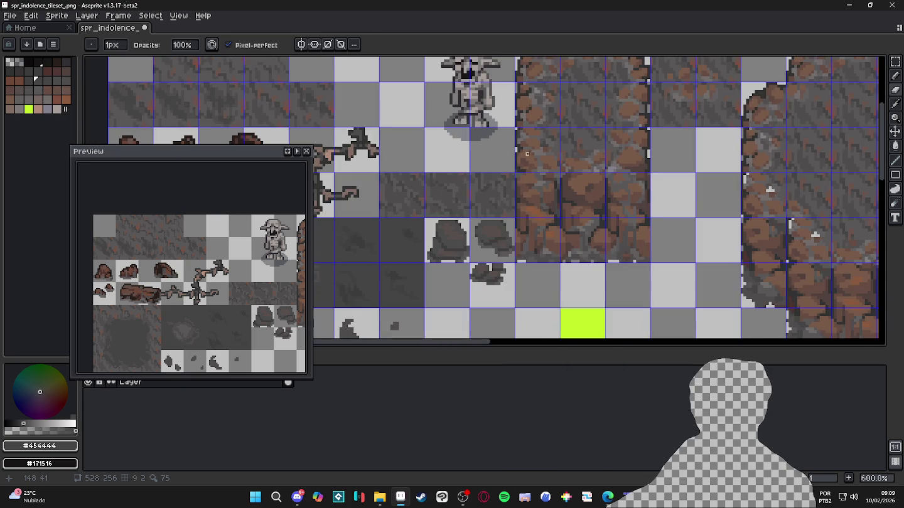
left_click_drag(533, 151, 542, 161)
key("ctrl+s")
scroll(557, 142, "down", 1)
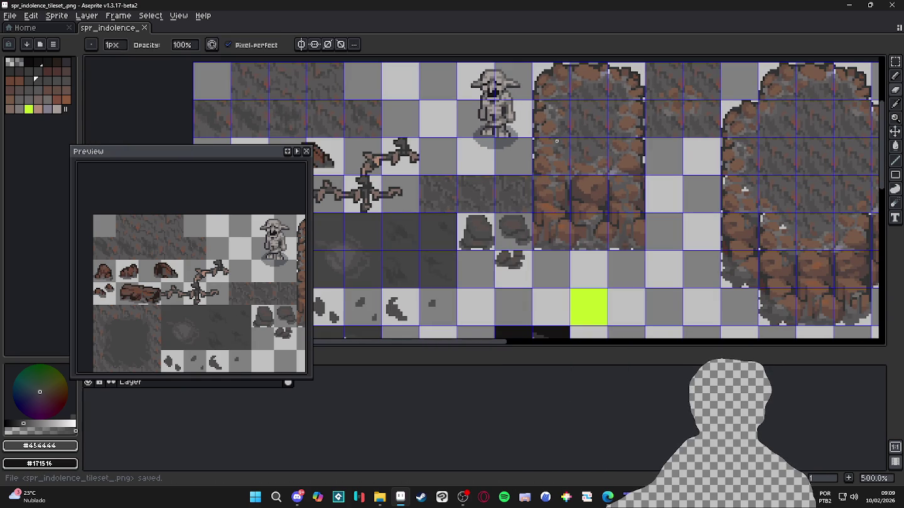
scroll(556, 141, "down", 1)
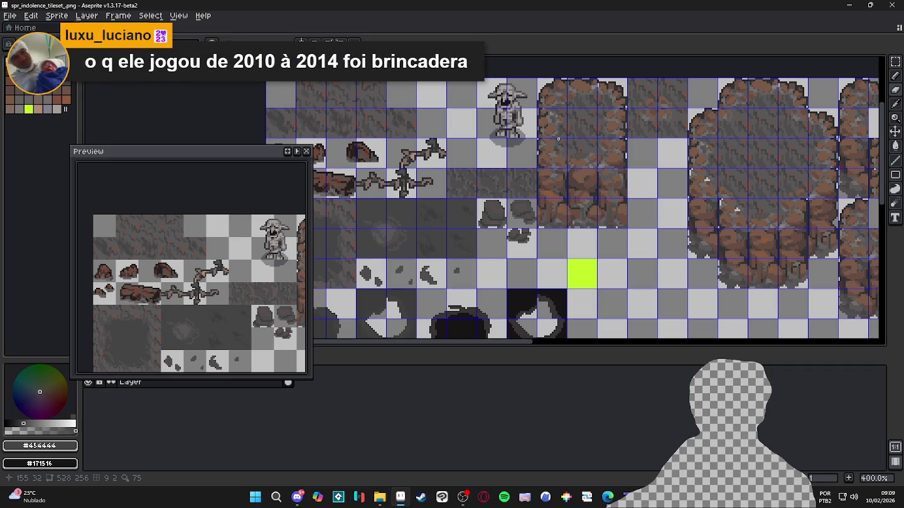
Select a 2x2 cliff block, switch to the Eraser, save the tileset, and return to Tiled.
scroll(724, 268, "up", 1)
scroll(613, 203, "up", 1)
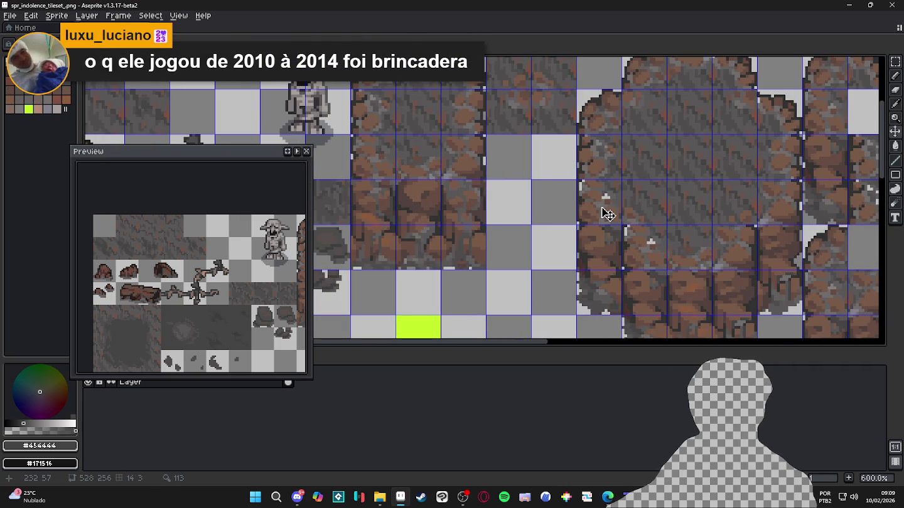
left_click_drag(597, 203, 646, 248)
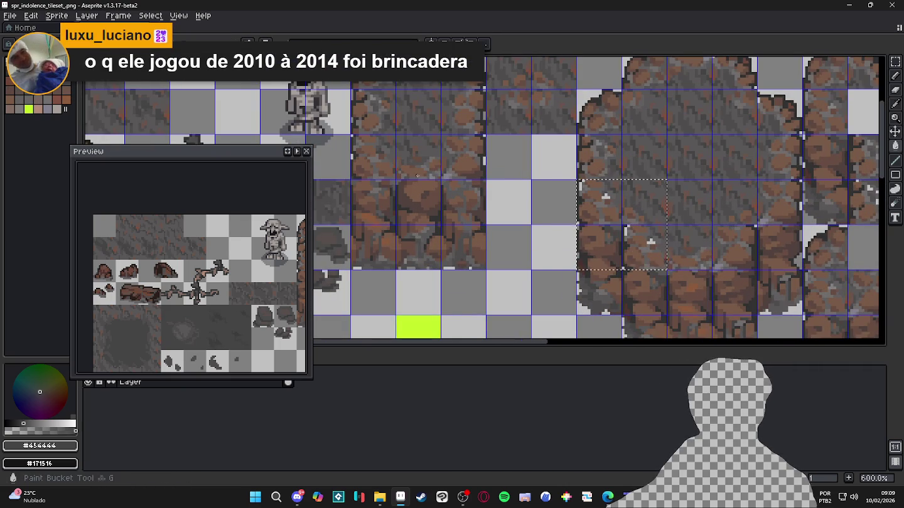
scroll(353, 181, "up", 1)
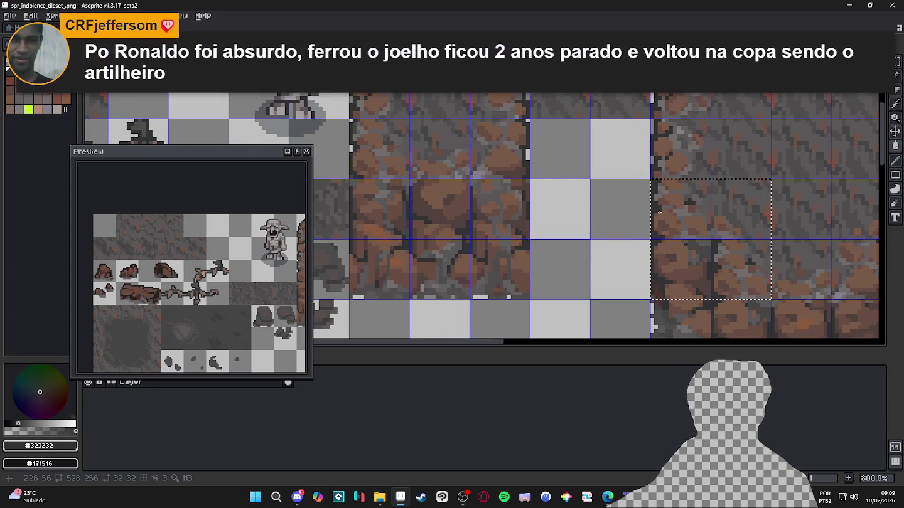
key("ctrl+d")
key("e")
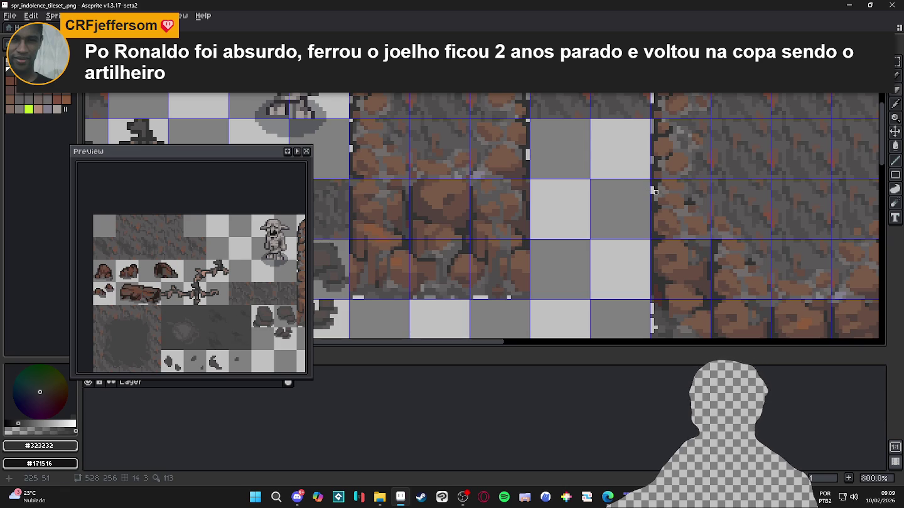
key("ctrl+s")
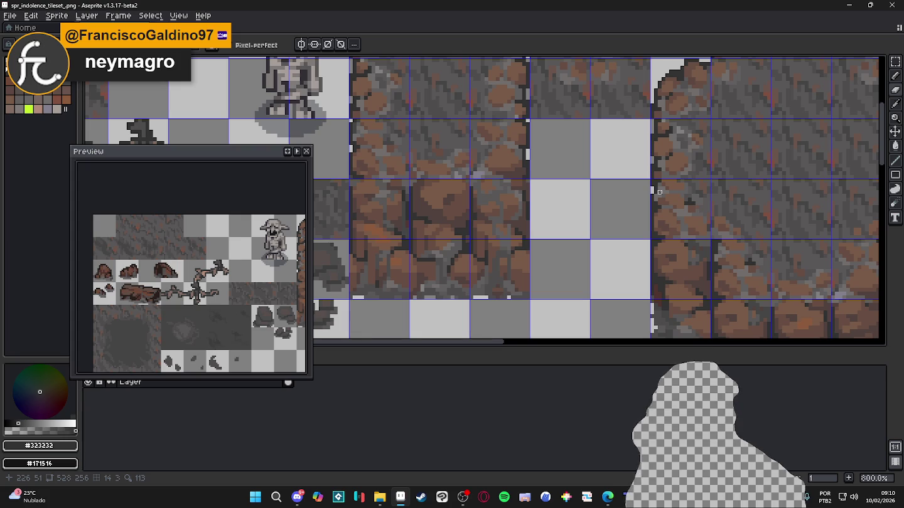
scroll(686, 169, "down", 3)
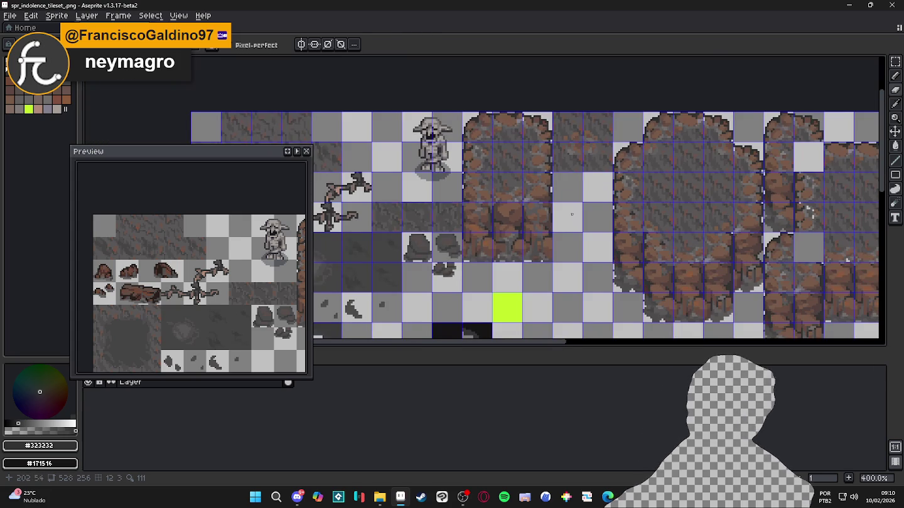
key("alt+Tab")
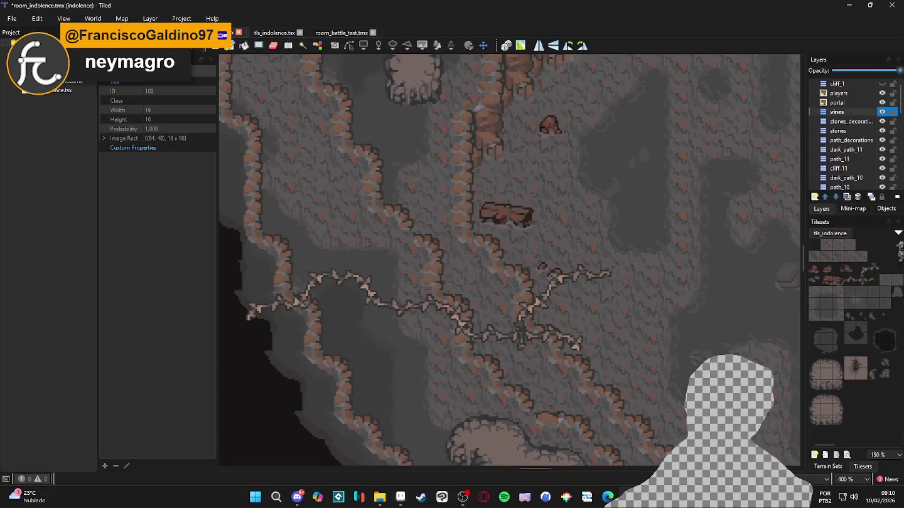
Check the vines layer's visibility, make it the active layer, and save the map.
scroll(565, 335, "right", 5)
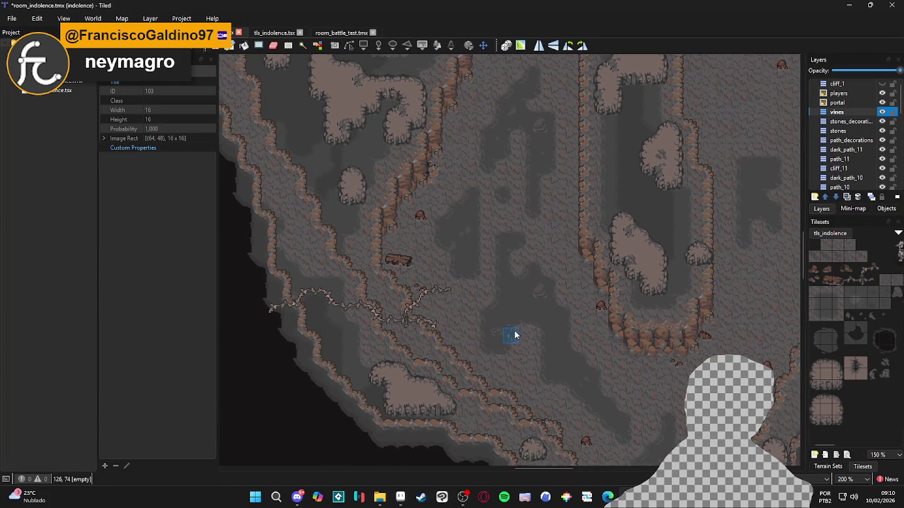
left_click(882, 113)
left_click(882, 113)
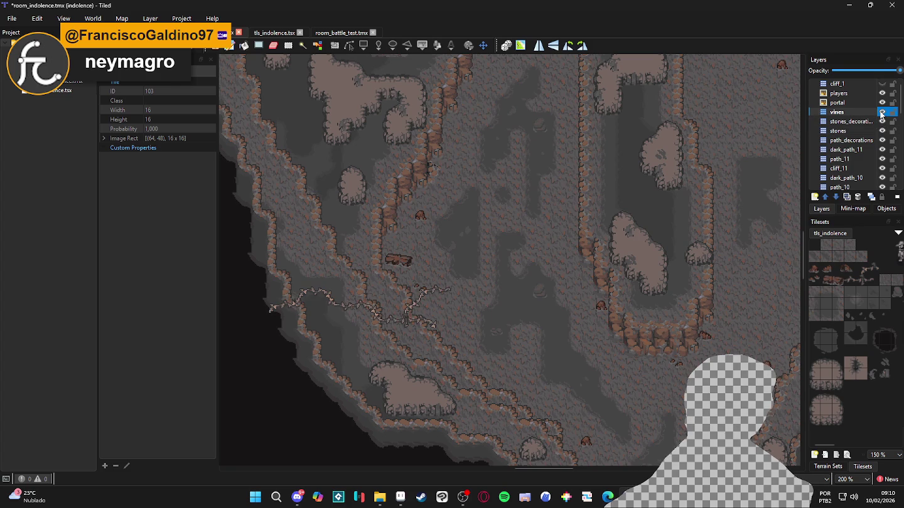
left_click(855, 111)
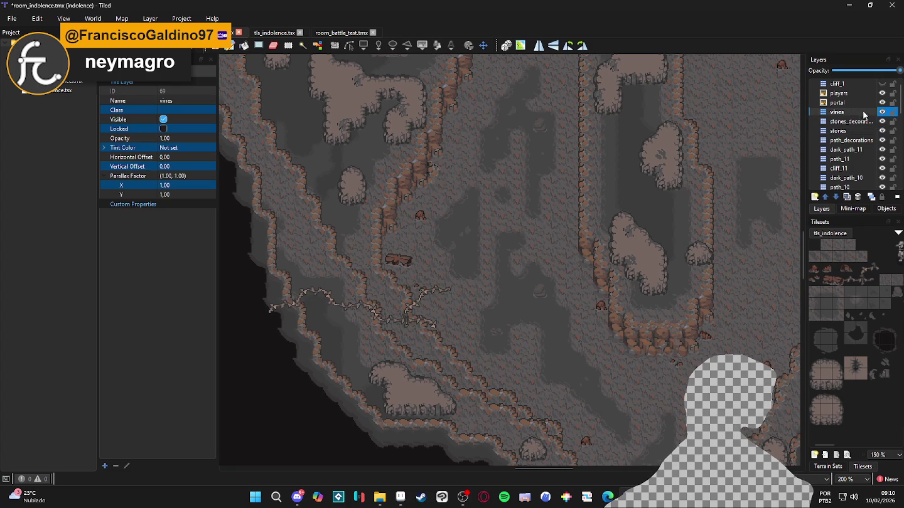
key("ctrl+s")
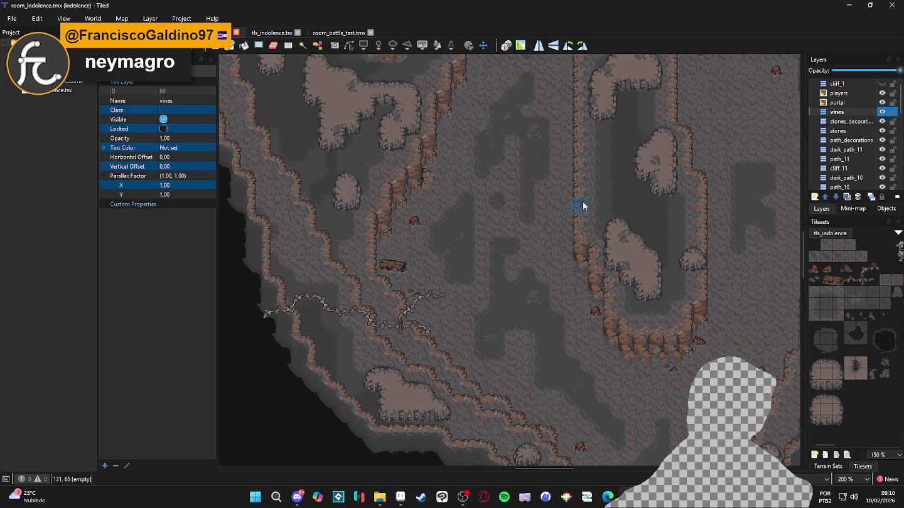
Stamp vine tile 102 at the vine's end, then pick tile 70.
left_click(849, 283)
scroll(521, 281, "up", 1)
left_click(442, 303)
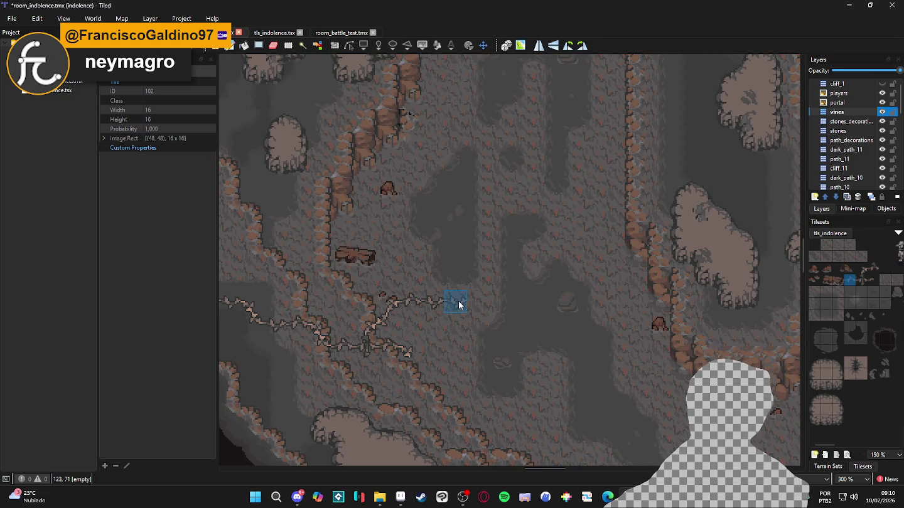
left_click(861, 269)
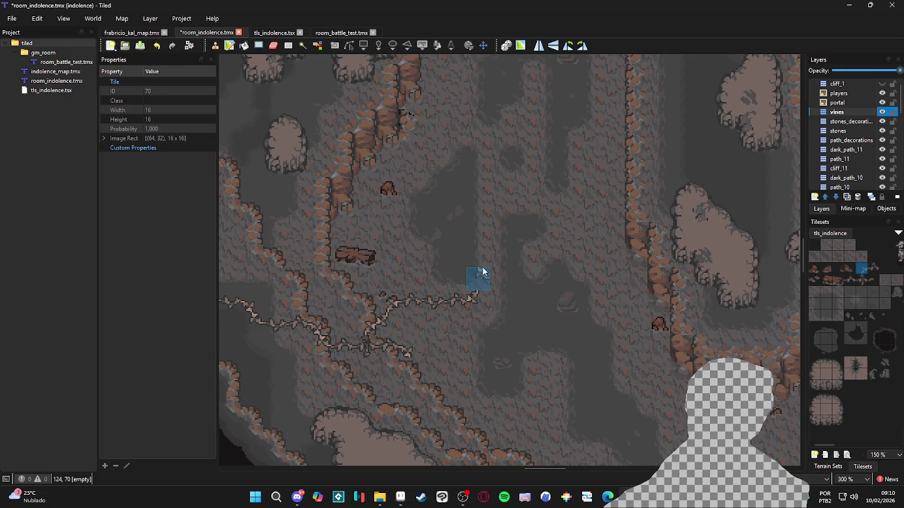
Extend the vine rightward, then three tiles upward using vine tile 102.
left_click_drag(483, 271, 500, 278)
left_click(506, 299)
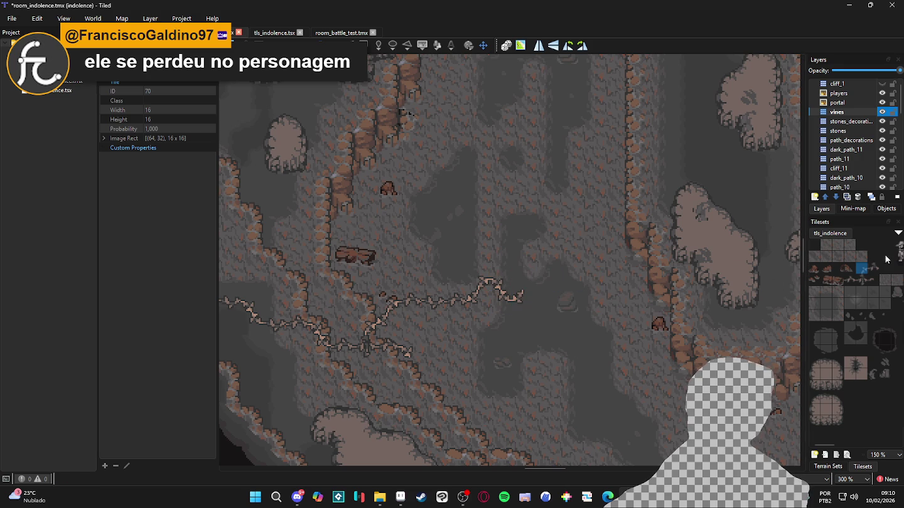
right_click(434, 299)
left_click_drag(518, 278, 522, 256)
left_click(523, 235)
Curve the vine's top right and down using vine tile 70.
right_click(478, 280)
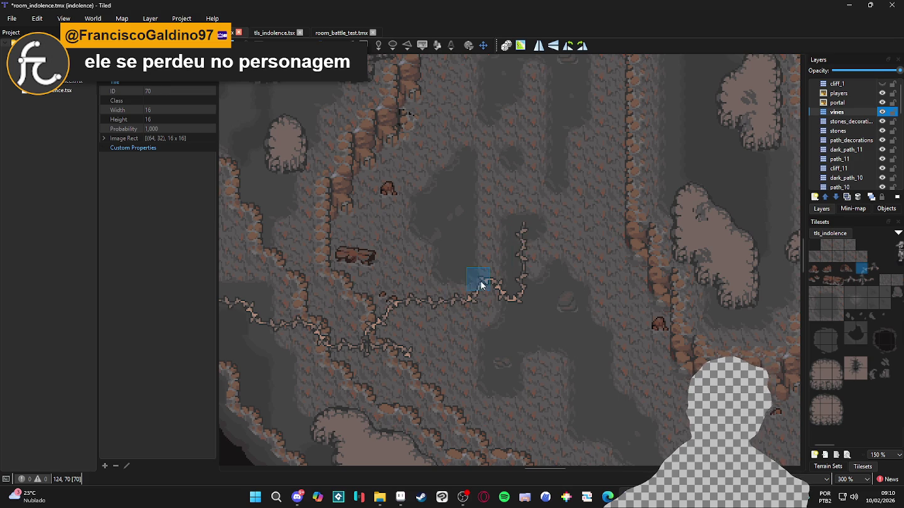
left_click(546, 219)
left_click(555, 233)
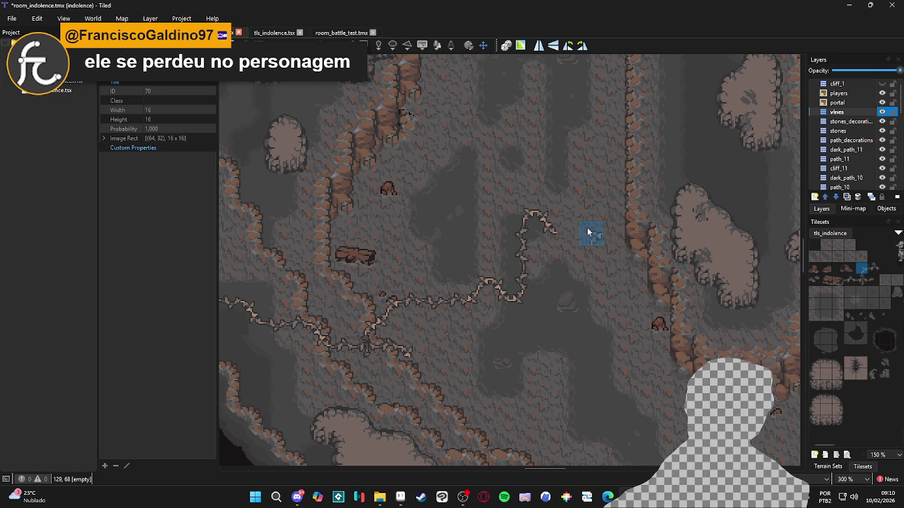
left_click(570, 235)
left_click(576, 255)
Extend the vine toward the right cliff with tiles 102 and 70, then save.
right_click(433, 303)
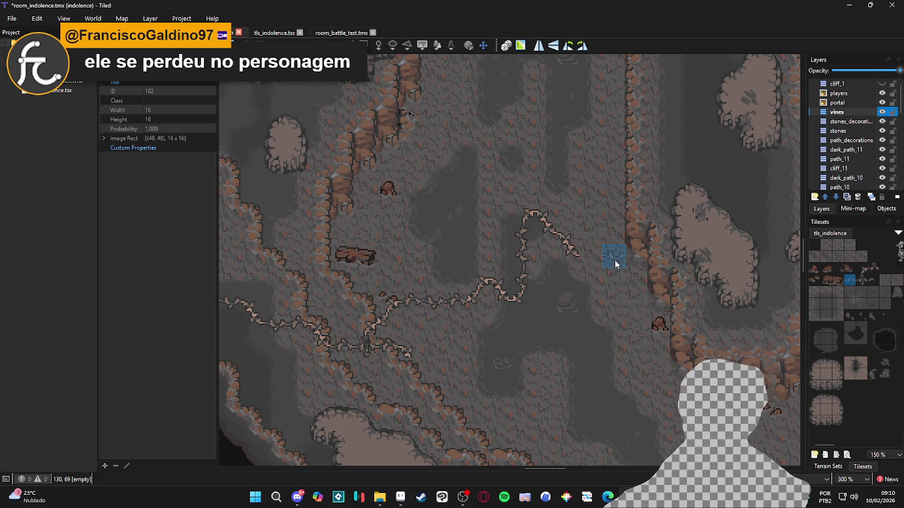
left_click(597, 259)
right_click(541, 211)
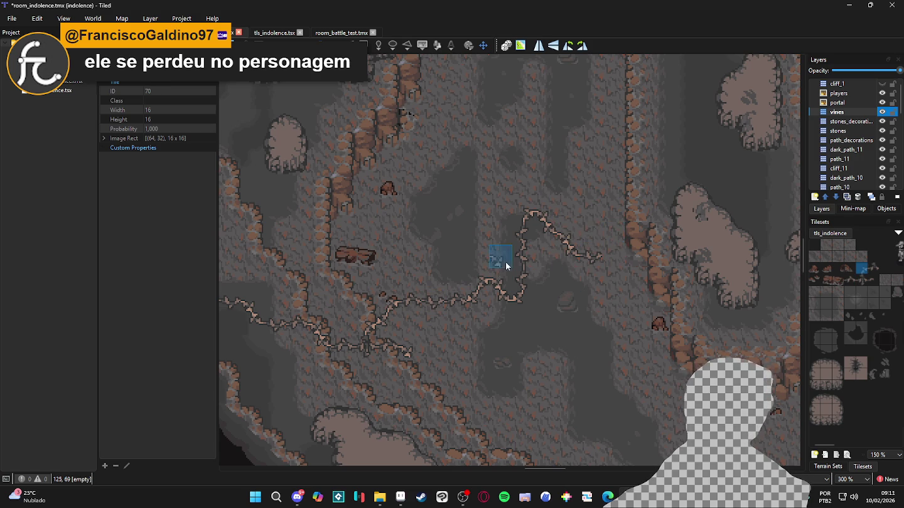
right_click(427, 302)
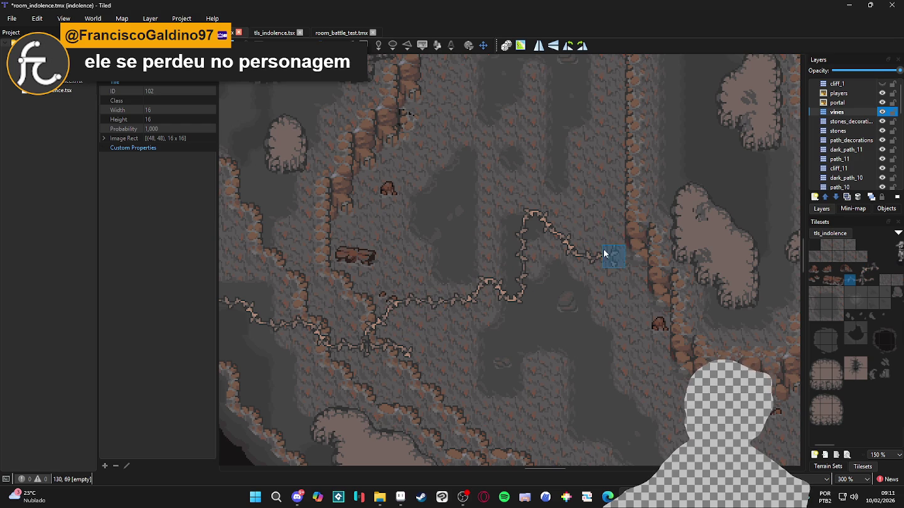
right_click(531, 217)
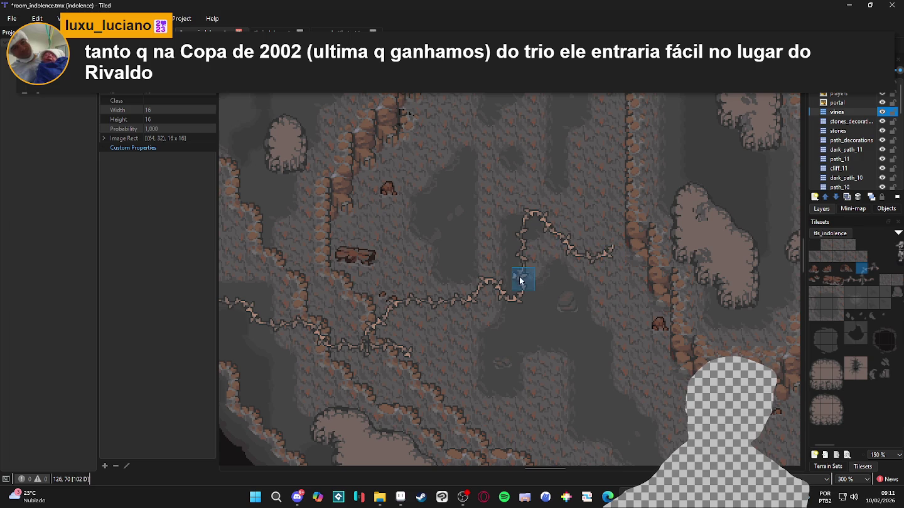
right_click(432, 303)
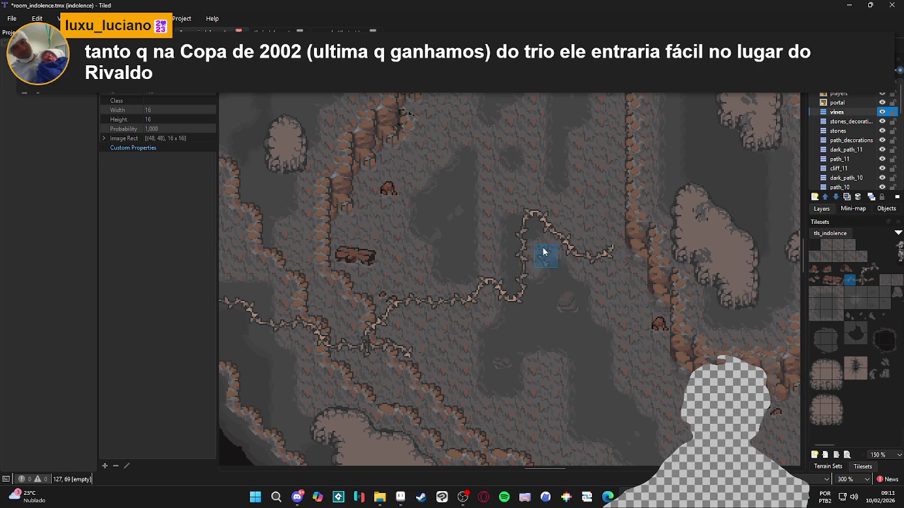
key("ctrl+s")
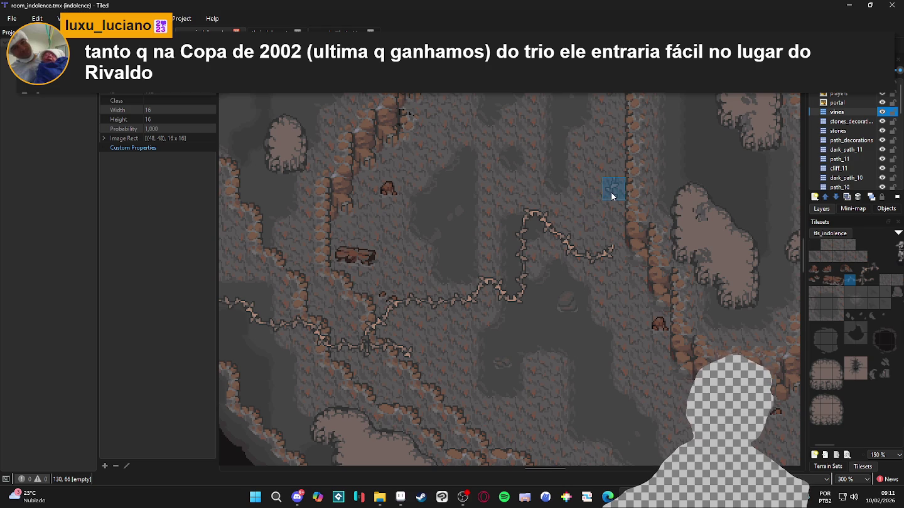
Extend the vine path further right and up toward the cliff with copied vine pieces.
left_click(606, 234)
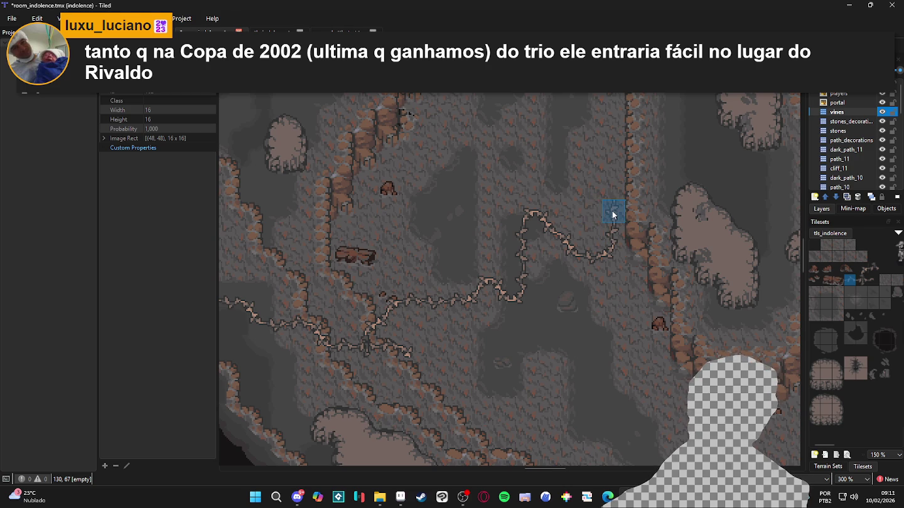
right_click(524, 213)
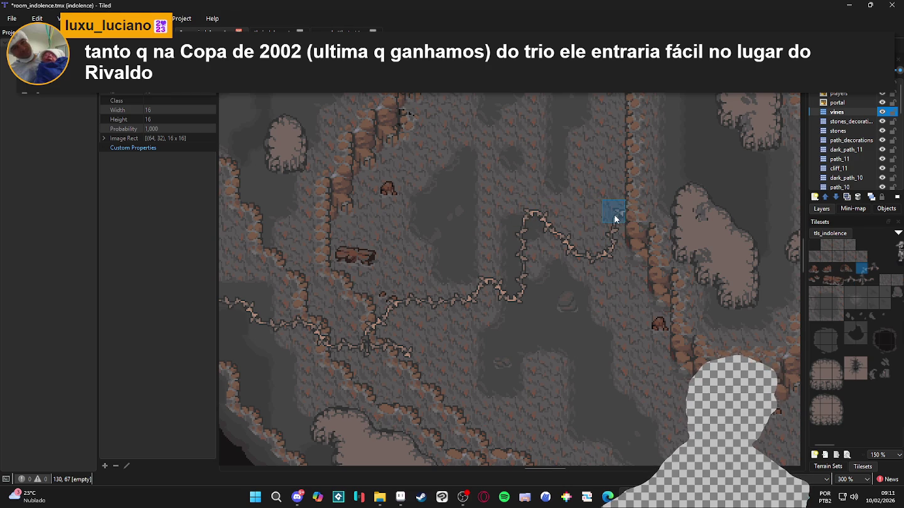
right_click(530, 256)
right_click(529, 210)
left_click(652, 208)
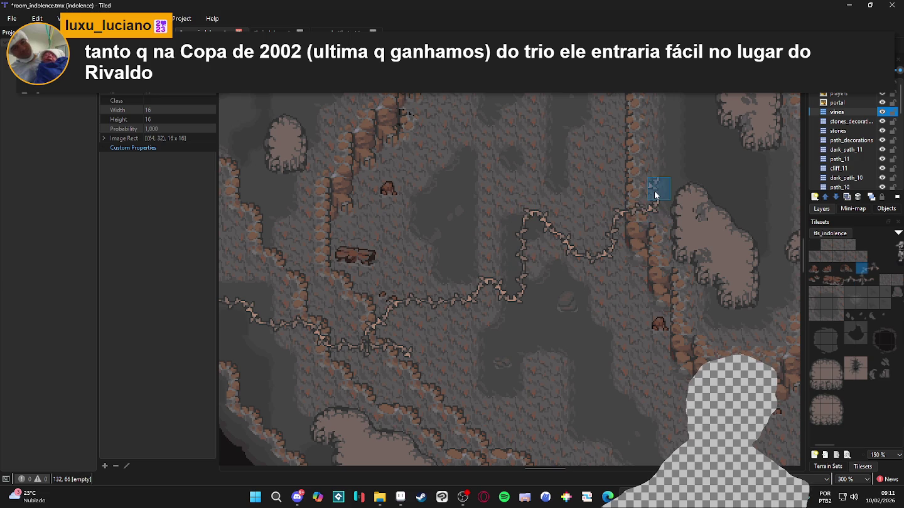
right_click(527, 233)
left_click(654, 192)
right_click(528, 211)
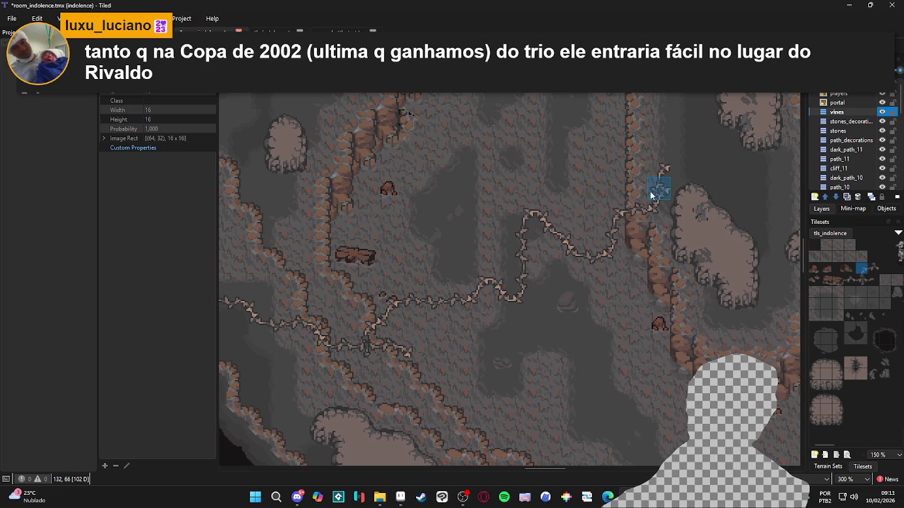
Erase stray branch tiles, cap the vine with an end piece and add a curl above.
scroll(658, 198, "down", 2)
scroll(652, 252, "up", 3)
scroll(524, 262, "right", 1)
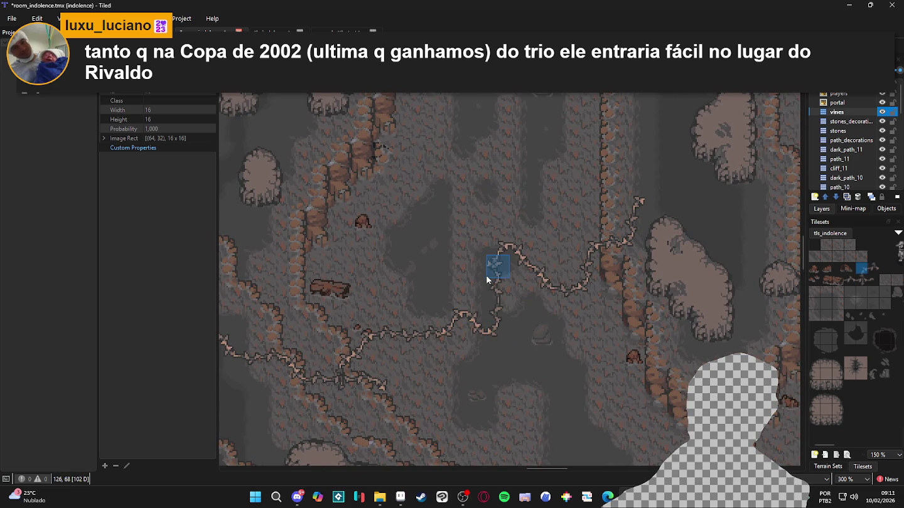
scroll(571, 293, "down", 2)
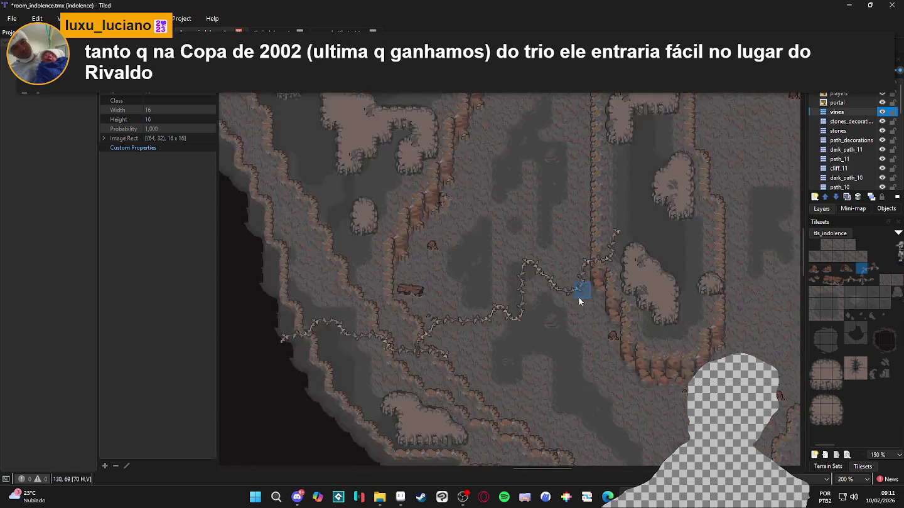
scroll(649, 289, "right", 1)
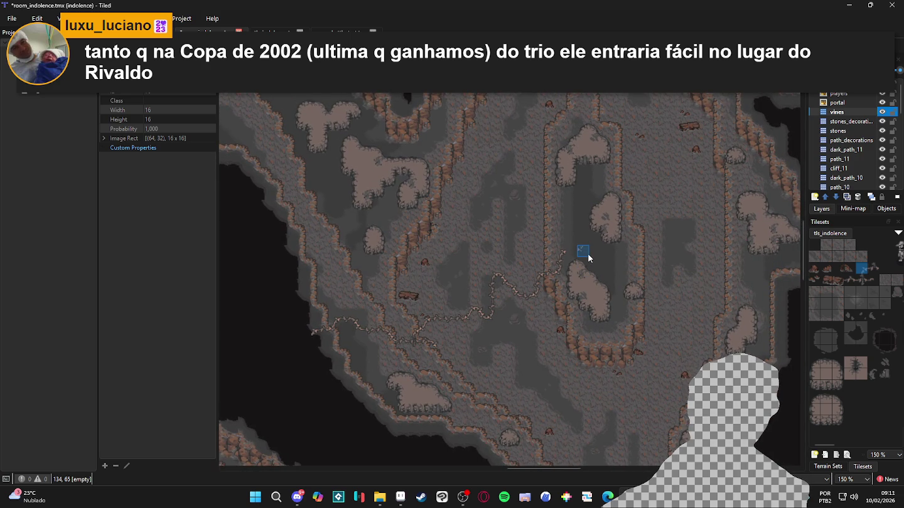
scroll(587, 254, "up", 3)
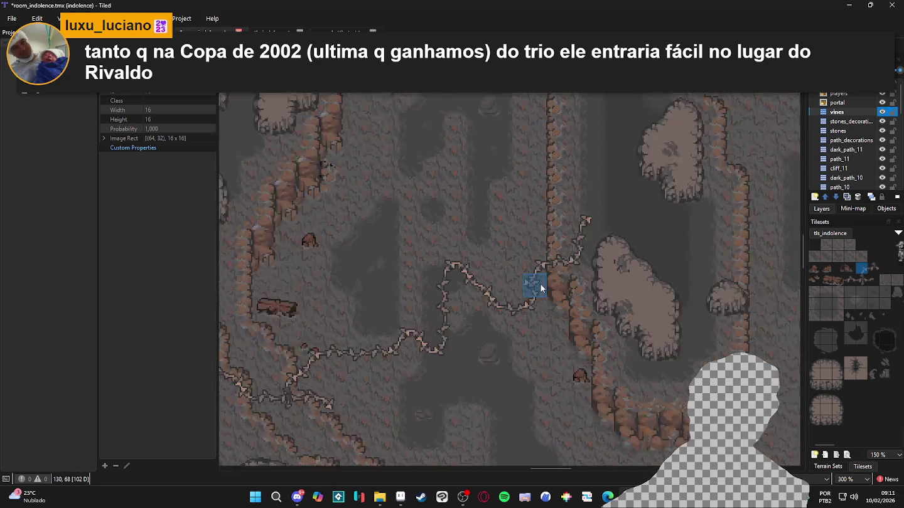
left_click_drag(534, 271, 534, 287)
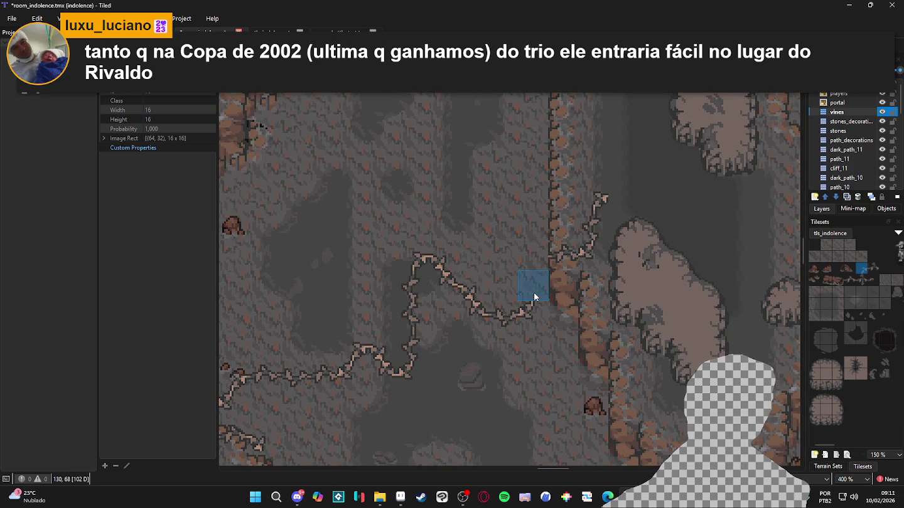
left_click(440, 288)
left_click(532, 293)
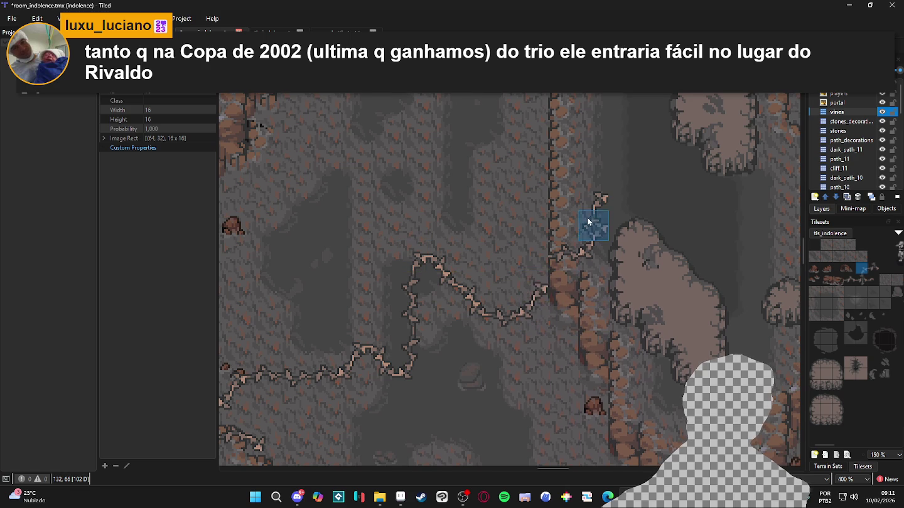
left_click(538, 271)
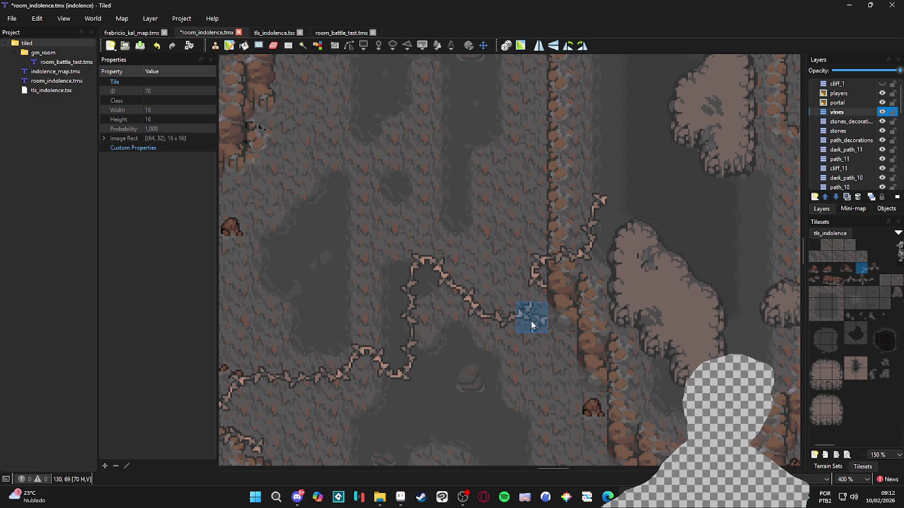
Paint vine tiles linking the vertical vine to the horizontal one.
scroll(532, 324, "down", 1)
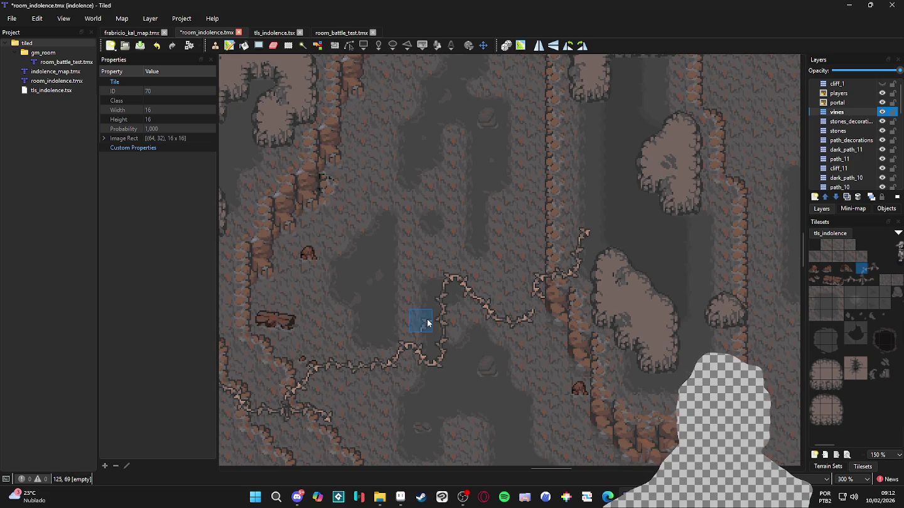
scroll(545, 302, "down", 1)
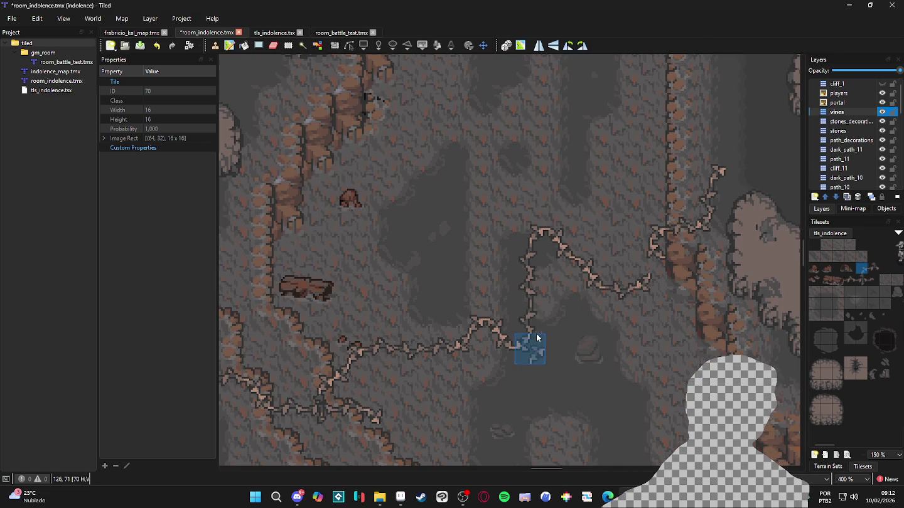
scroll(533, 339, "up", 2)
left_click_drag(532, 340, 535, 292)
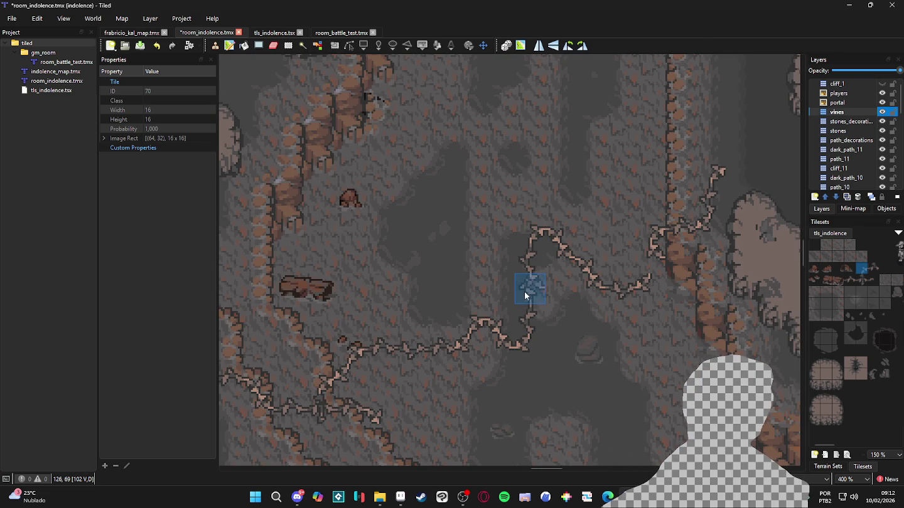
left_click(535, 325)
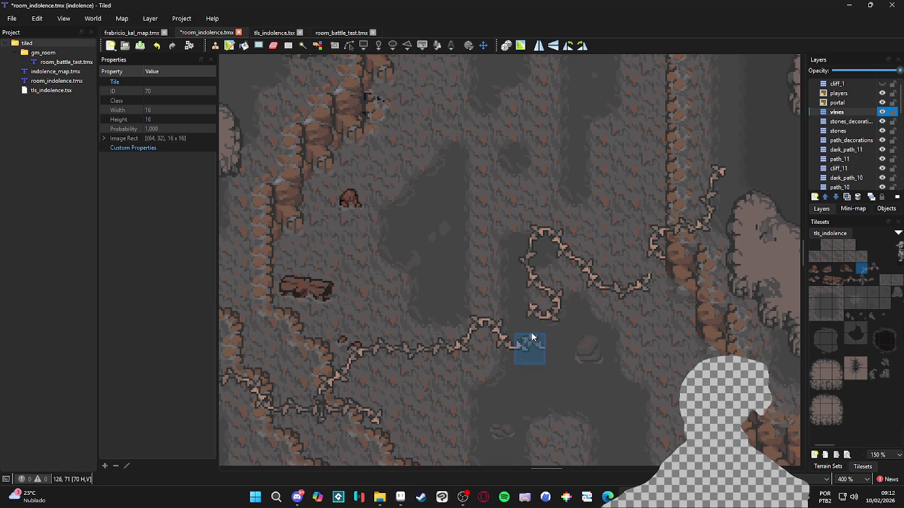
left_click(534, 327)
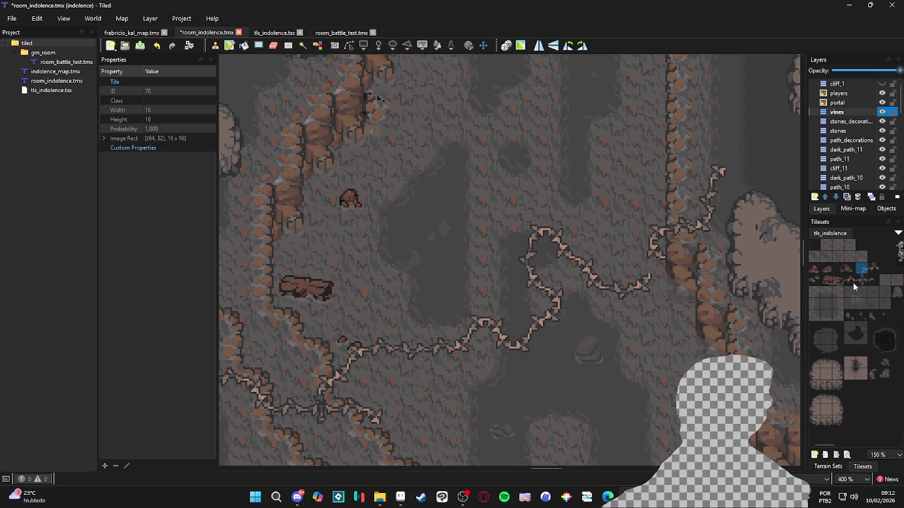
Place the flipped neighbouring vine piece and save room_indolence.
left_click(875, 270)
left_click(523, 264)
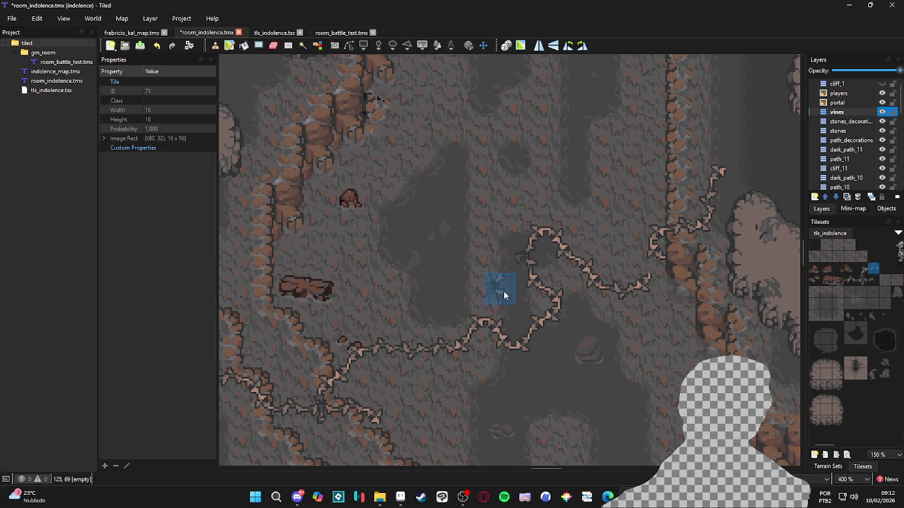
left_click(872, 280)
key("ctrl+s")
scroll(363, 342, "down", 1)
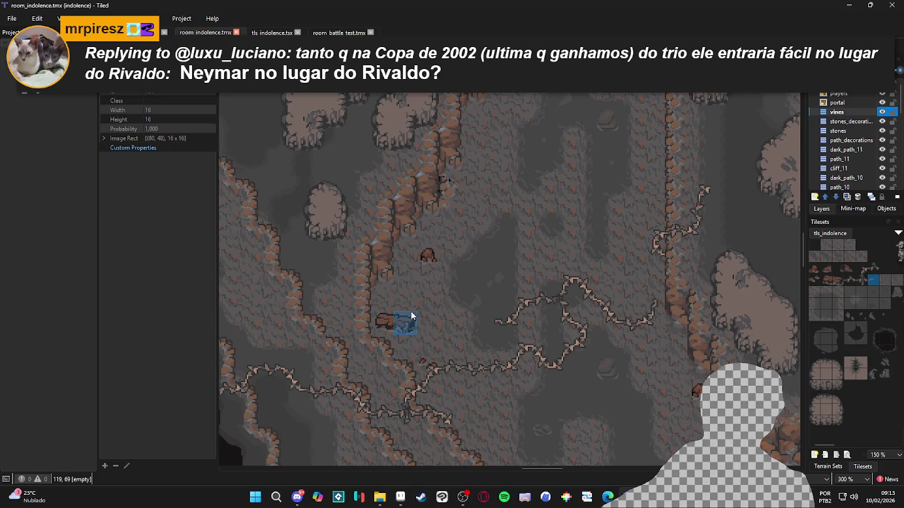
Paint a vine segment tile beside the left cliff.
scroll(477, 354, "down", 1, "ctrl")
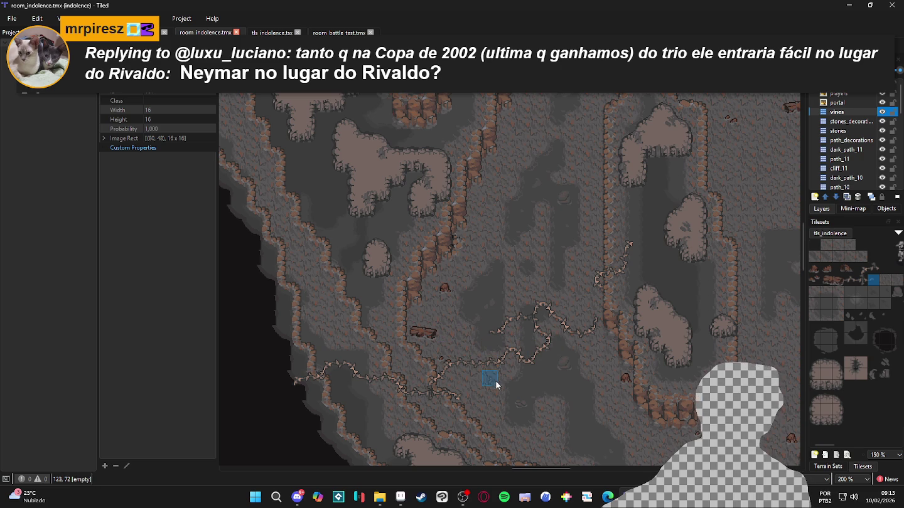
scroll(473, 365, "up", 1, "ctrl")
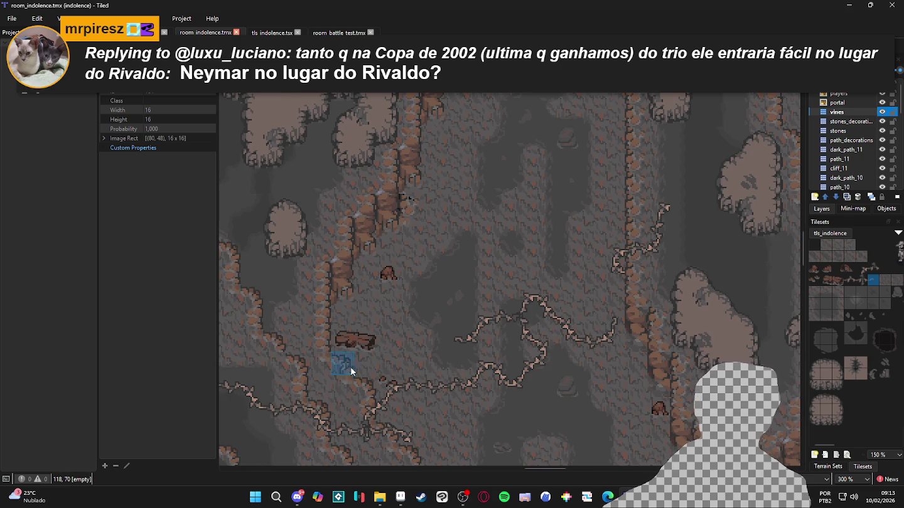
scroll(356, 360, "down", 1, "ctrl")
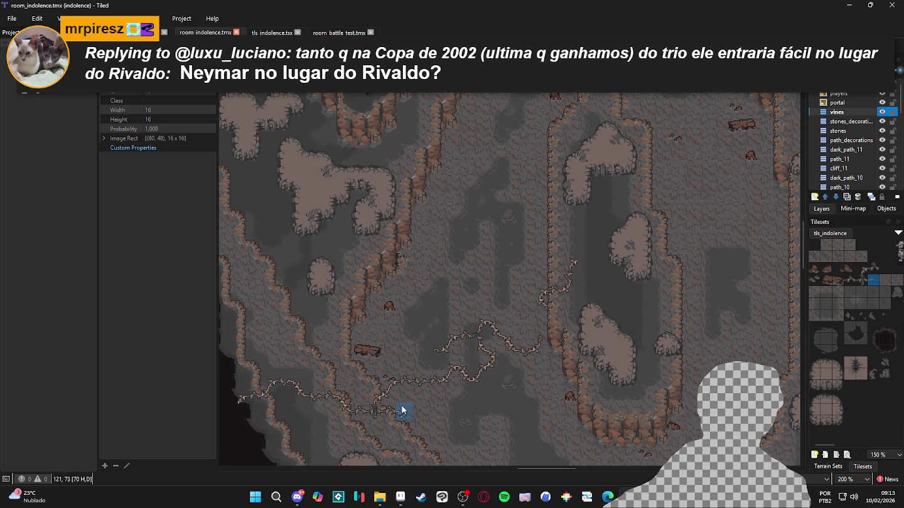
left_click(850, 278)
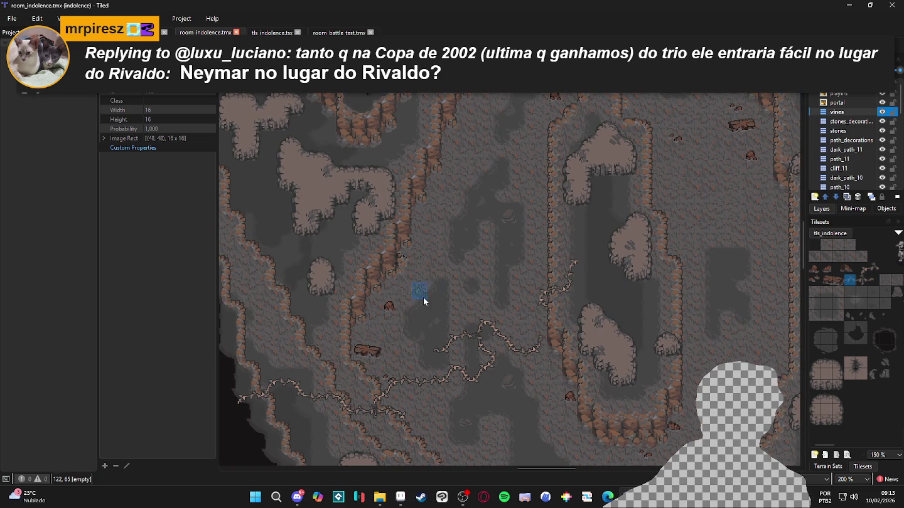
scroll(363, 293, "up", 1, "ctrl")
scroll(374, 297, "up", 2)
left_click(862, 269)
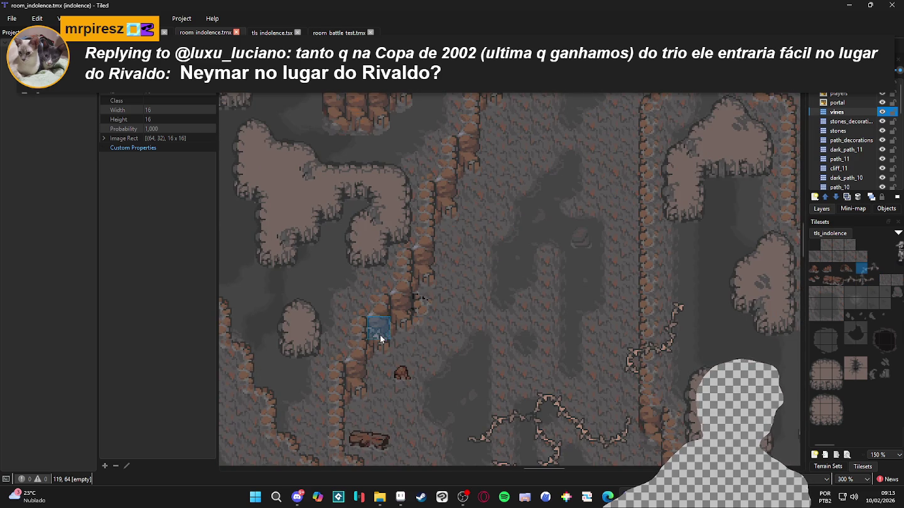
left_click(368, 314)
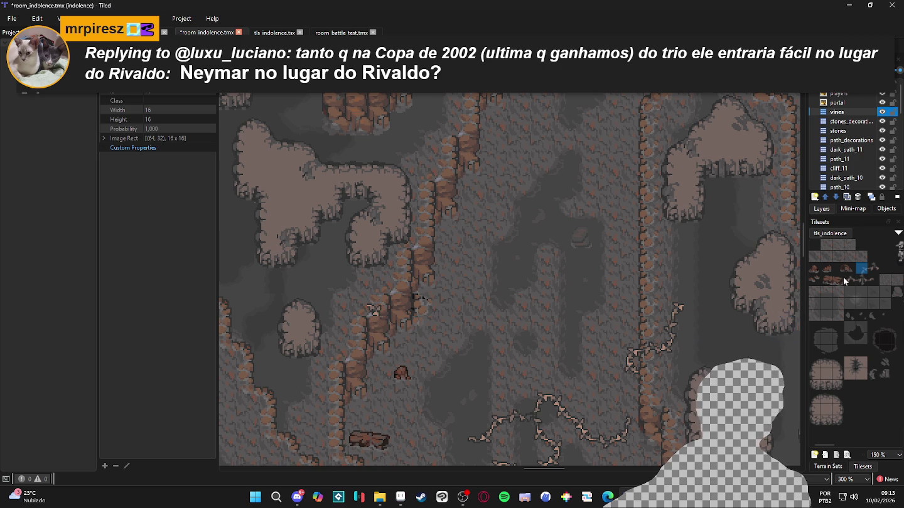
Add a vine tile below the new branch and extend it two tiles up-left.
left_click(855, 281)
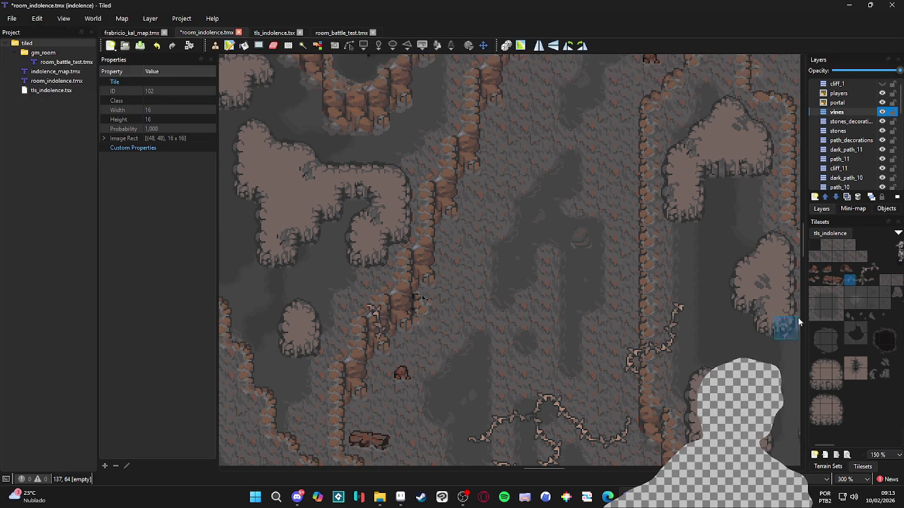
left_click(864, 268)
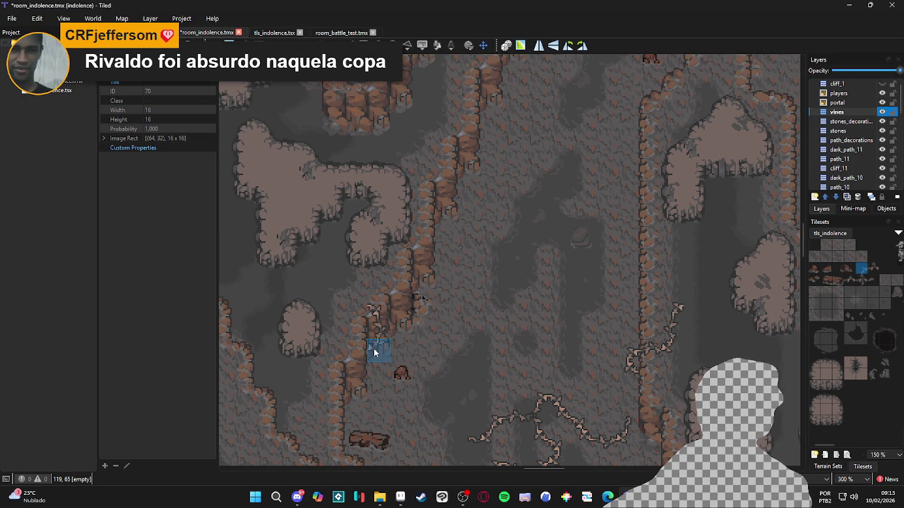
left_click(850, 280)
left_click(362, 312)
left_click(862, 268)
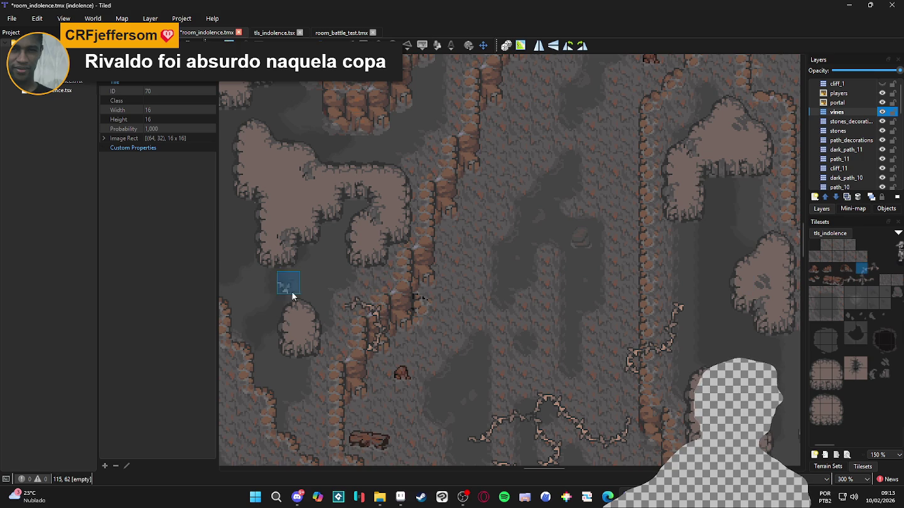
left_click(338, 302)
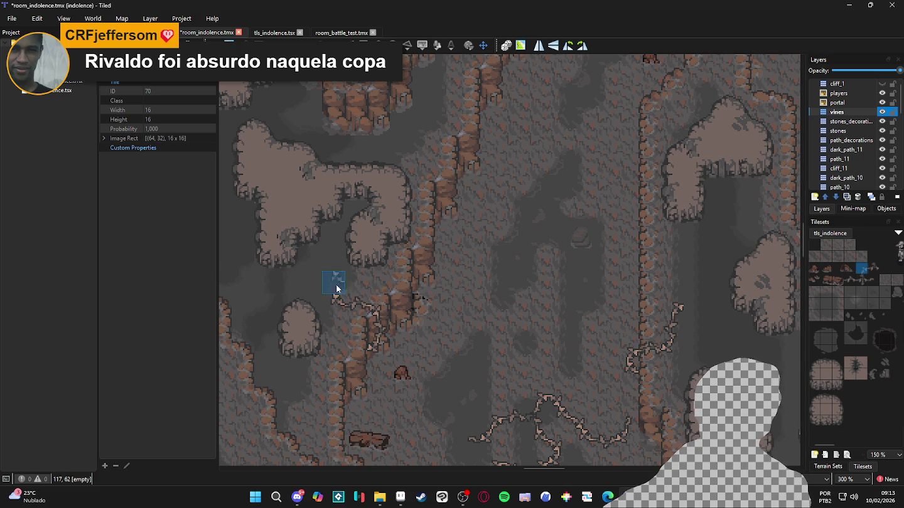
left_click(324, 288)
Select adjacent vine tiles, pan across the room and save the map.
left_click(872, 269)
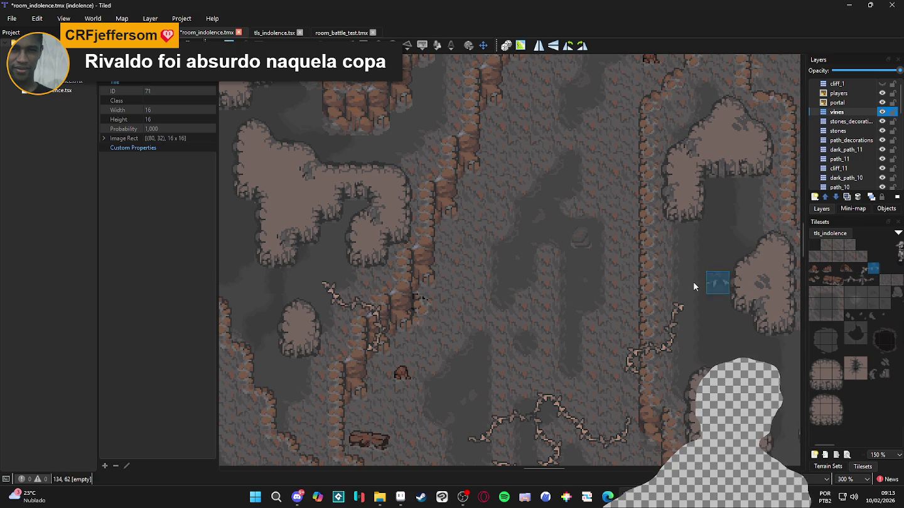
left_click(872, 279)
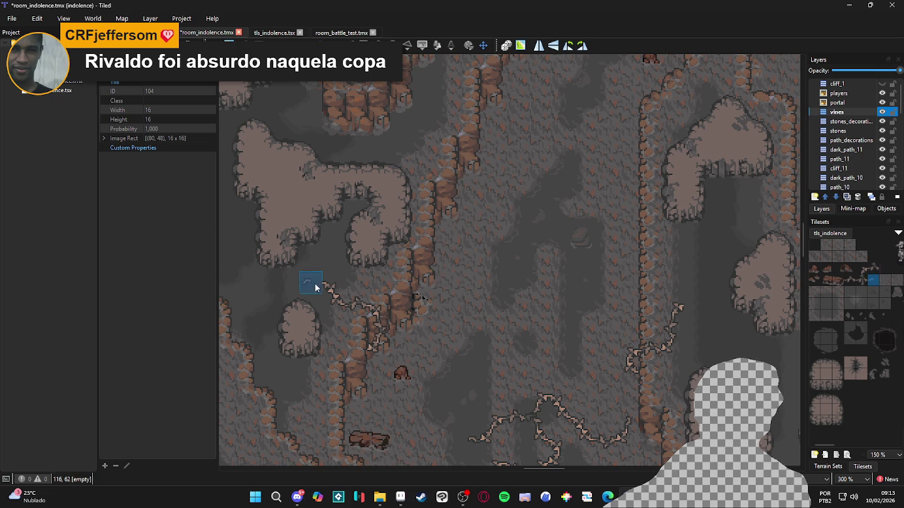
scroll(499, 326, "down", 1)
left_click_drag(499, 326, 455, 268)
key("ctrl+s")
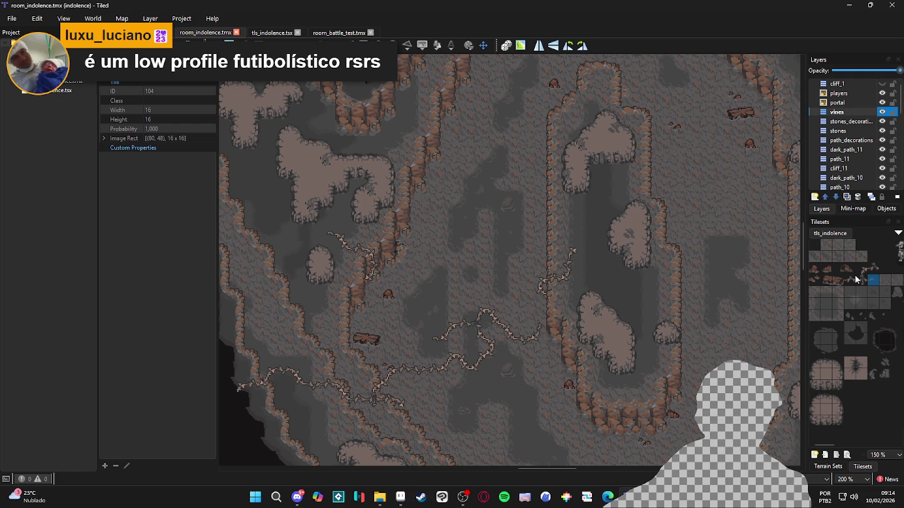
Bring the central vines into view and paint two vine tiles below the path.
scroll(470, 357, "up", 2)
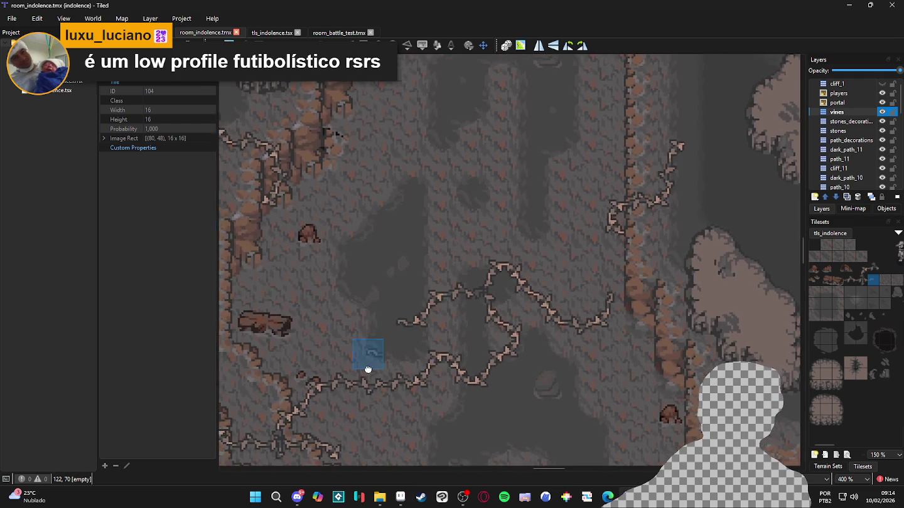
left_click_drag(361, 369, 439, 289)
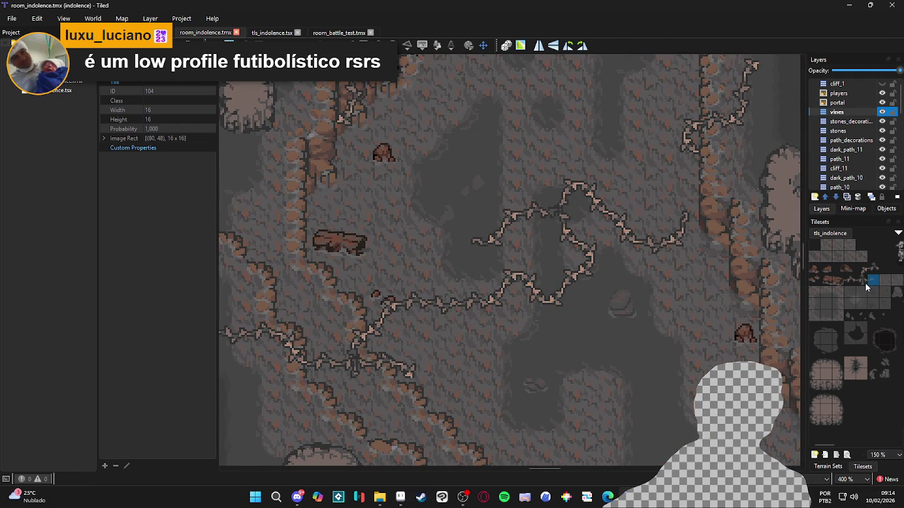
left_click(873, 269)
left_click(440, 302)
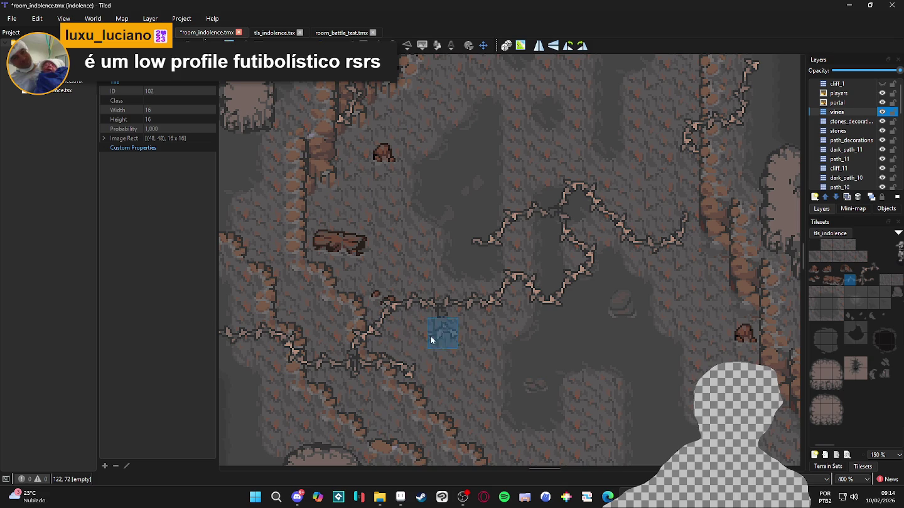
left_click(450, 335)
Extend the vine down, right and further downward with straight segment tiles.
left_click(861, 269)
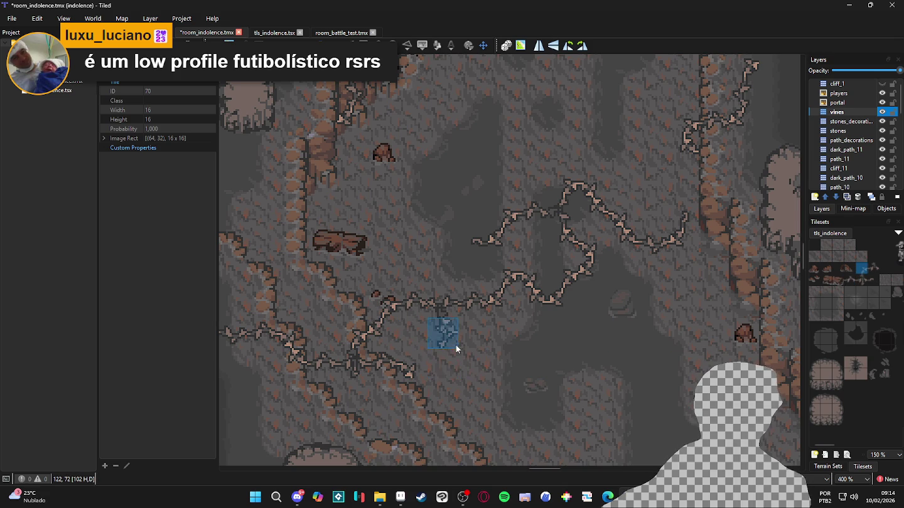
left_click(453, 355)
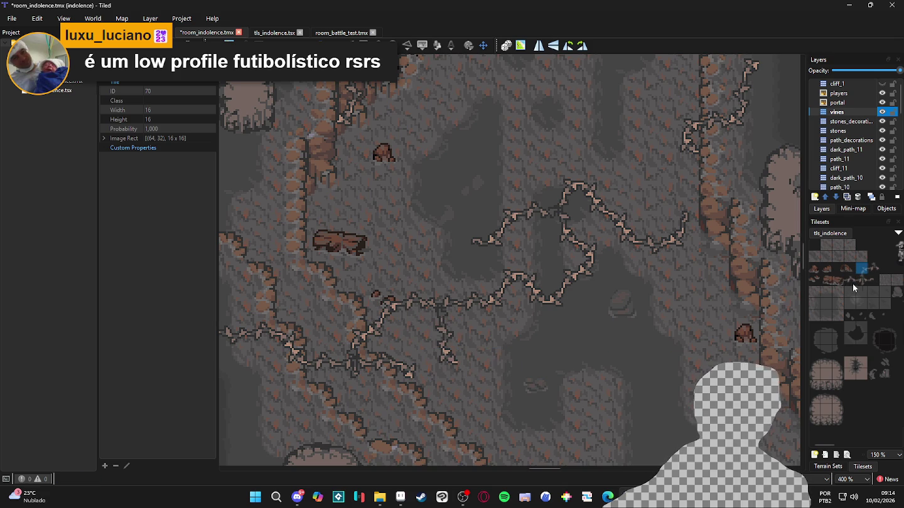
left_click(476, 361)
left_click(861, 269)
left_click(499, 369)
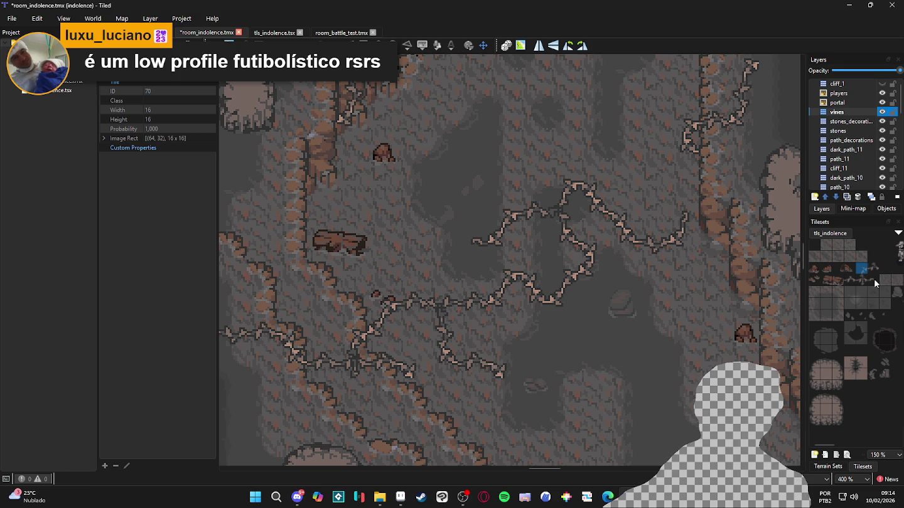
left_click(504, 407)
Extend the lower vine two tiles left toward the cliffs, then zoom out.
left_click(850, 279)
left_click(465, 394)
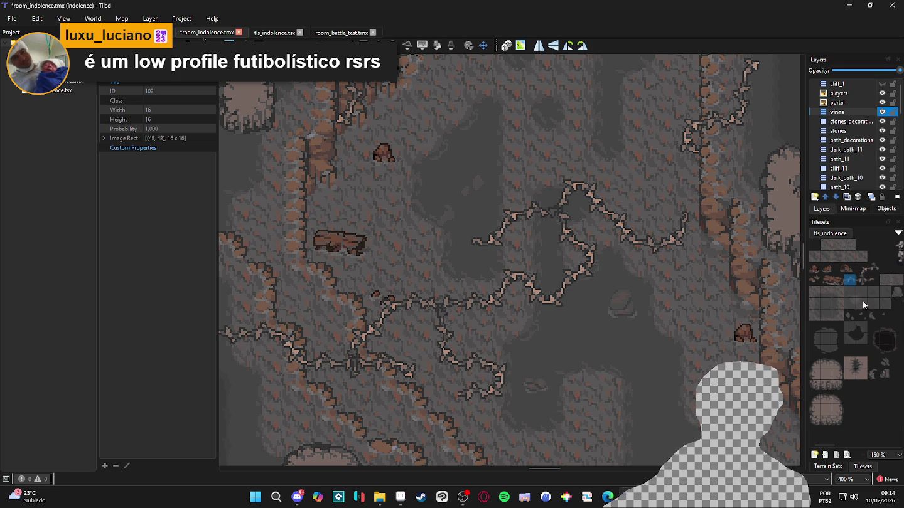
left_click(861, 269)
left_click(450, 395)
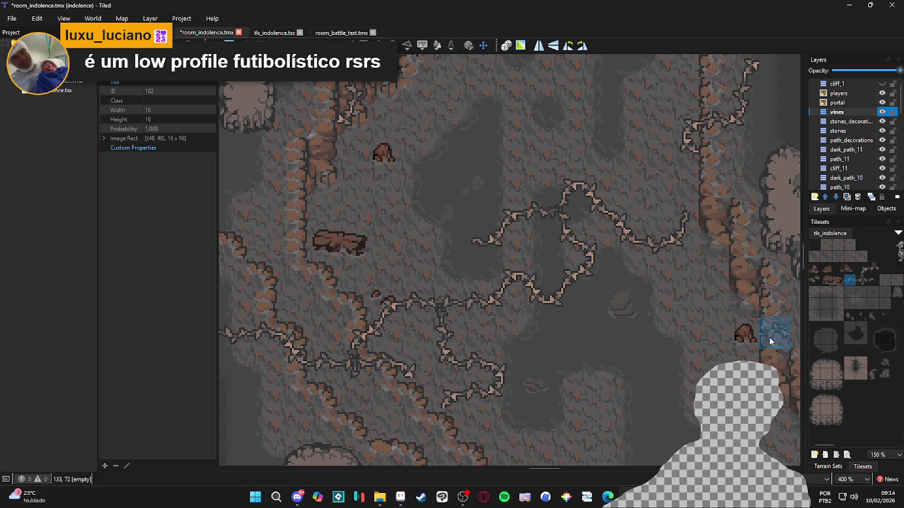
scroll(450, 443, "down", 2)
left_click(873, 284)
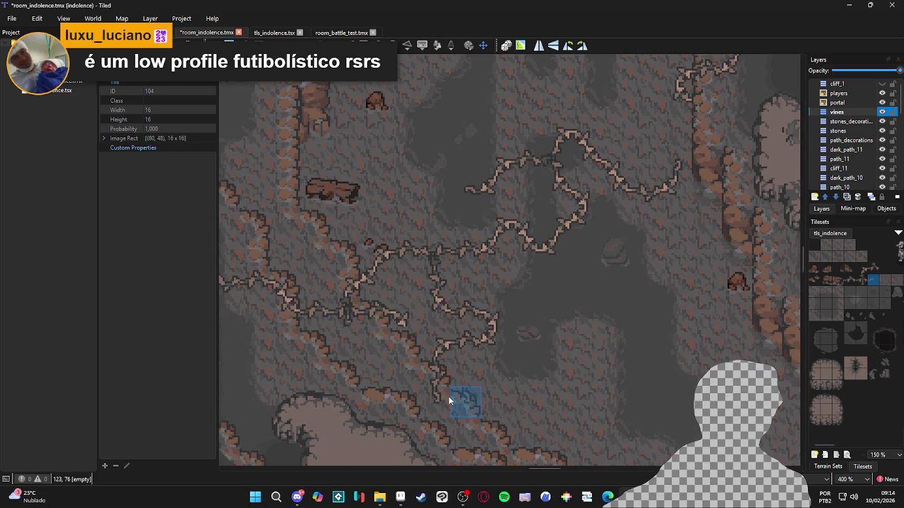
scroll(460, 395, "down", 2)
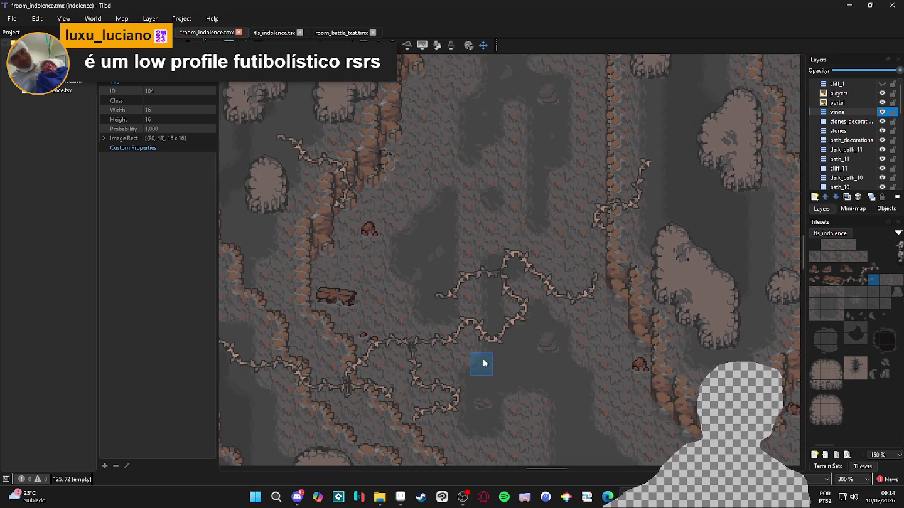
left_click_drag(451, 337, 477, 349)
scroll(490, 344, "down", 1)
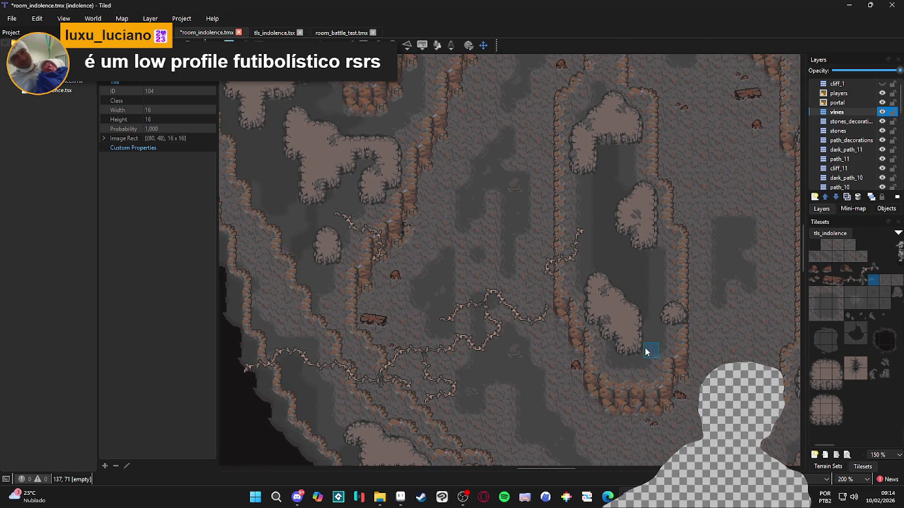
Stamp vine pieces leading toward the central plateau and down beside it.
left_click_drag(569, 305, 565, 337)
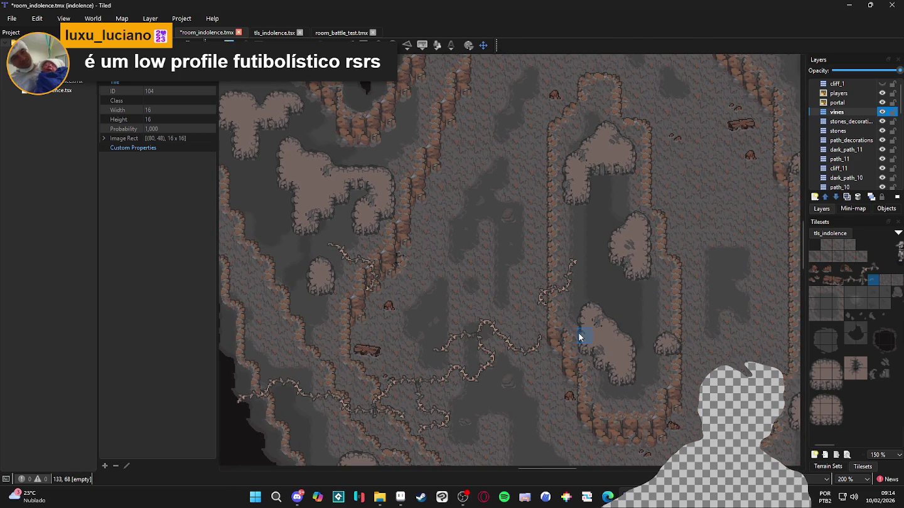
mouse_move(660, 317)
left_mouse_down()
mouse_move(621, 329)
mouse_move(653, 318)
mouse_move(632, 299)
mouse_move(609, 303)
left_mouse_up()
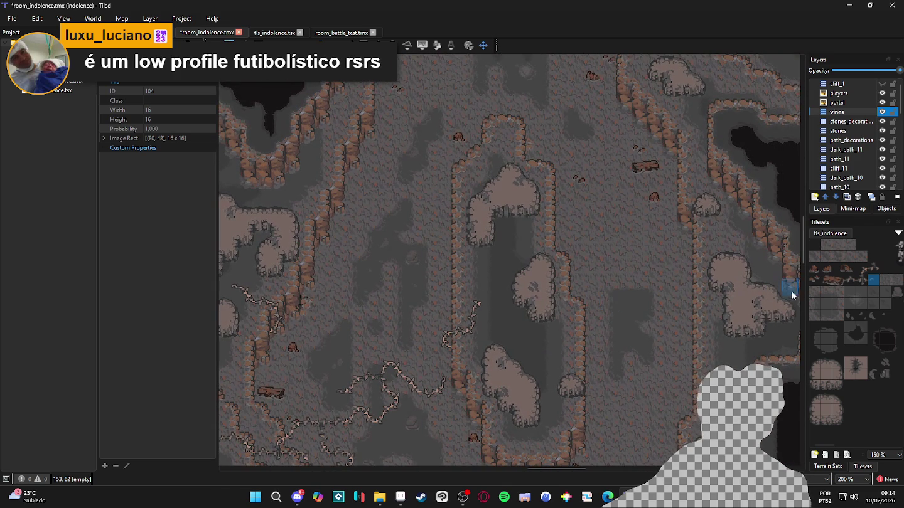
left_click(849, 280)
scroll(515, 307, "up", 1, "ctrl")
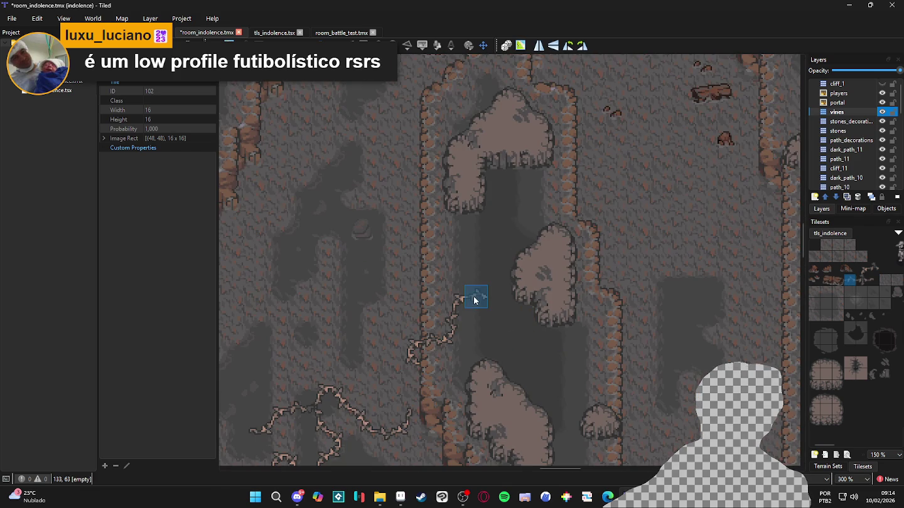
left_click(860, 282)
left_click(498, 296)
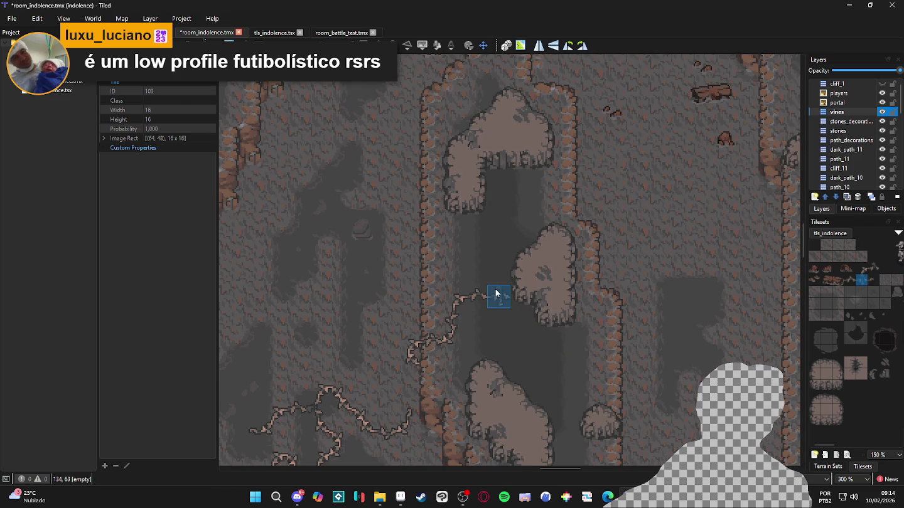
left_click(848, 280)
left_click(499, 275)
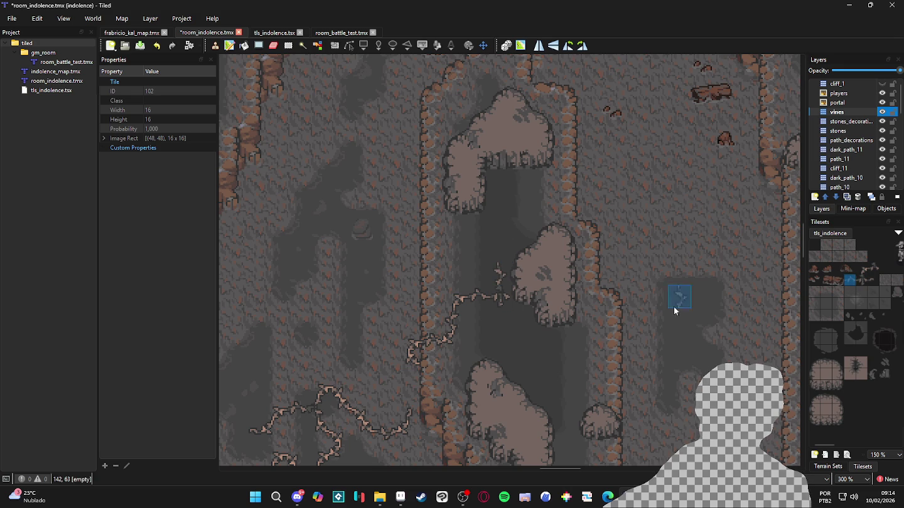
left_click(863, 268)
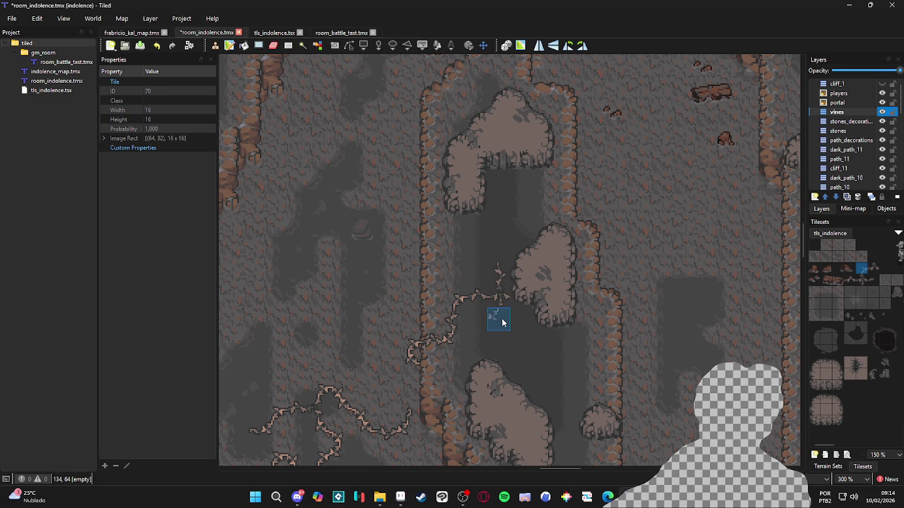
left_click(521, 321)
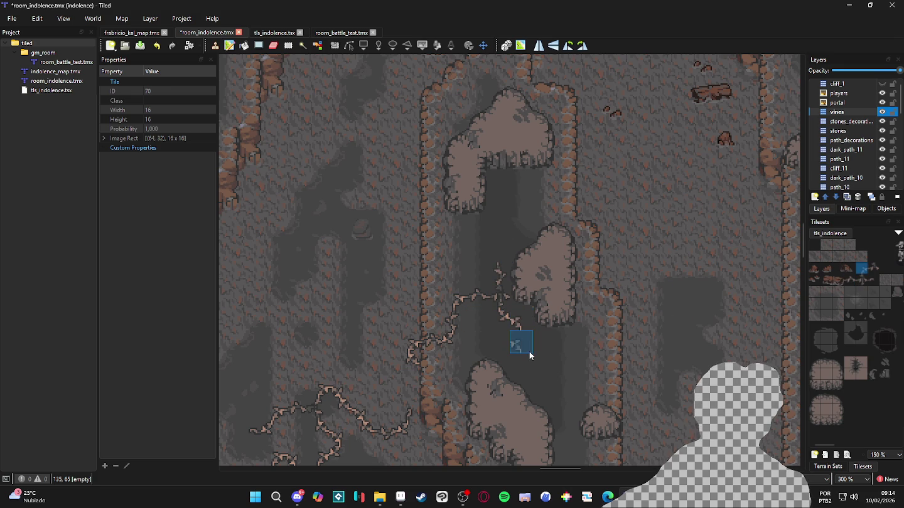
Run the vine rightward along the floor and add a tip below its end.
left_click(849, 279)
left_click(572, 342)
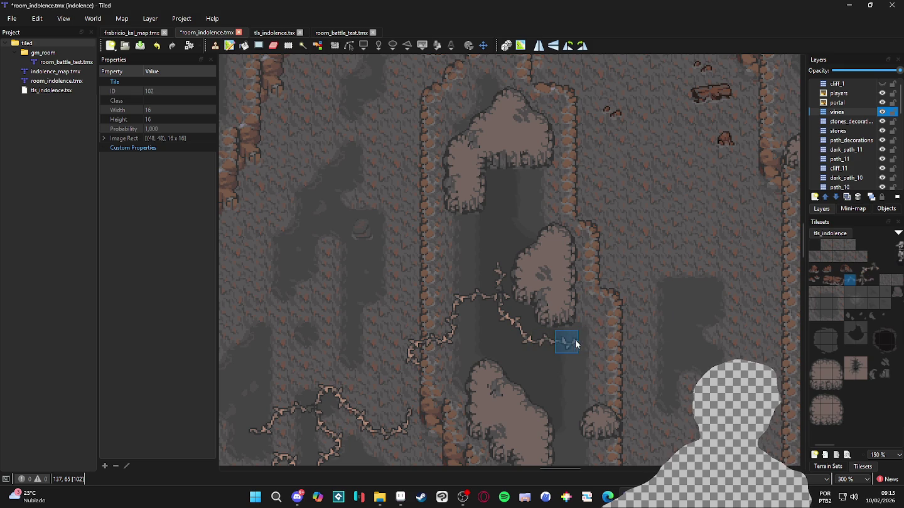
left_click(586, 344)
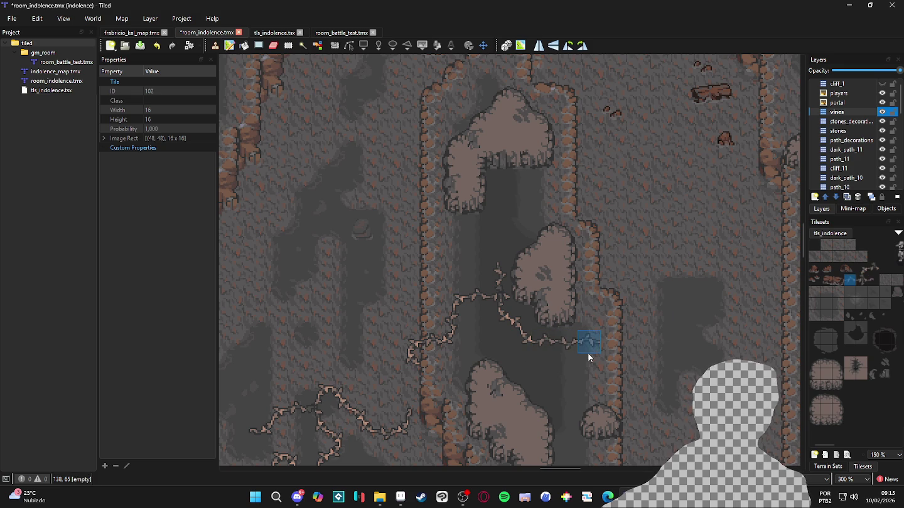
left_click(609, 344)
left_click(861, 268)
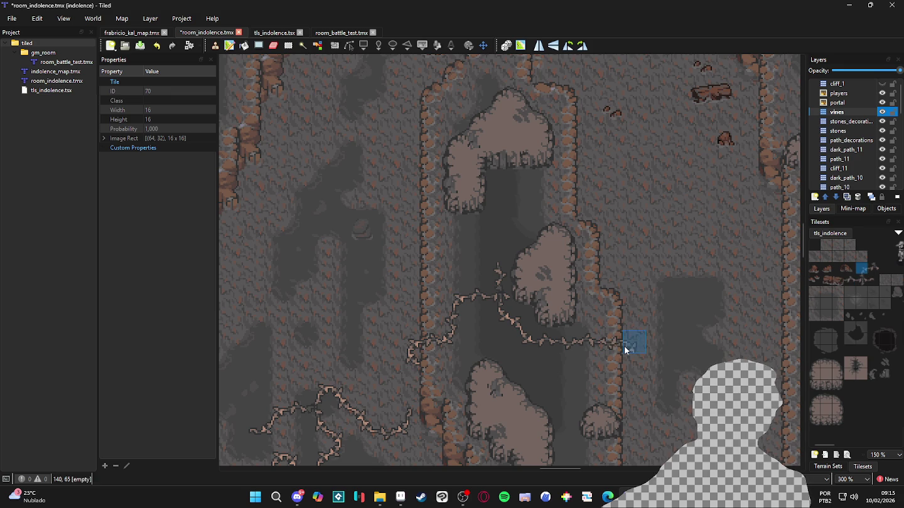
left_click(625, 346)
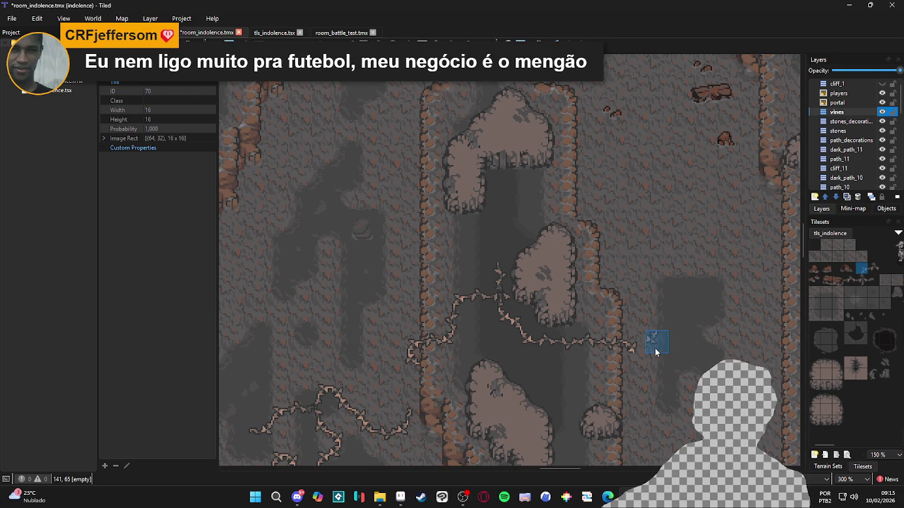
left_click(630, 365)
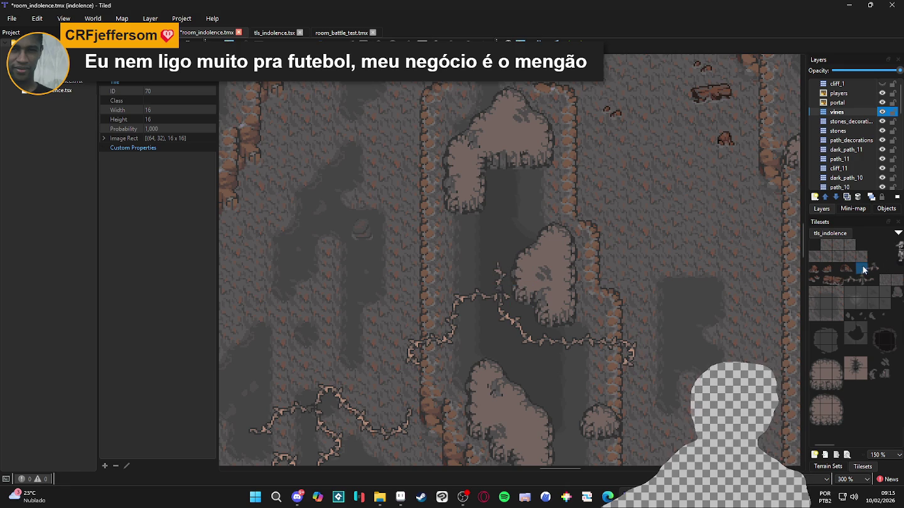
Climb the vine up the plateau side and place a tip piece at its top.
left_click(497, 254)
left_click(518, 252)
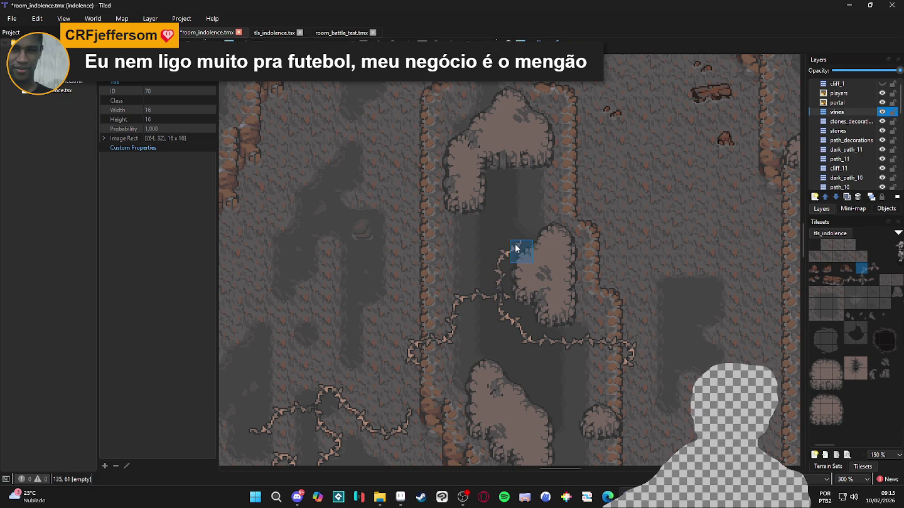
left_click(849, 280)
right_click(520, 245)
left_click(522, 227)
left_click(526, 212)
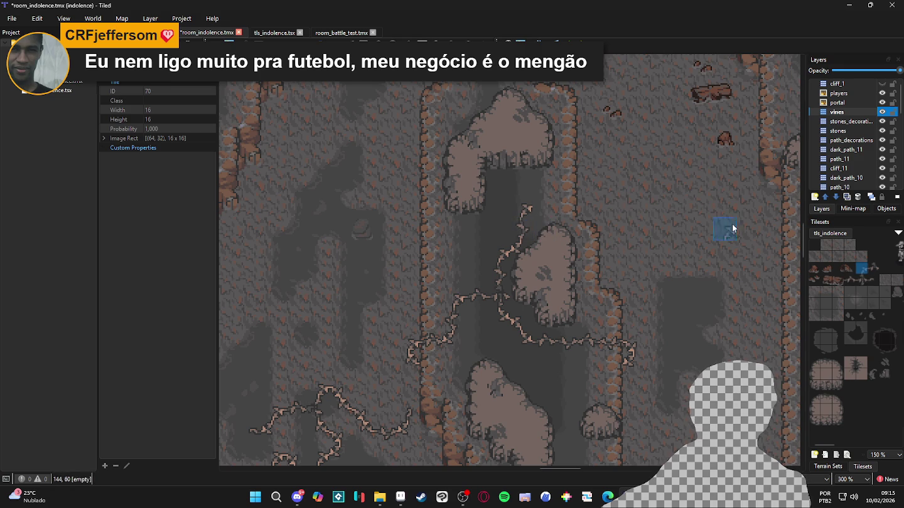
left_click(851, 280)
left_click(549, 206)
Extend the vine up and right toward the upper cliff, then save.
right_click(521, 229)
left_click(565, 202)
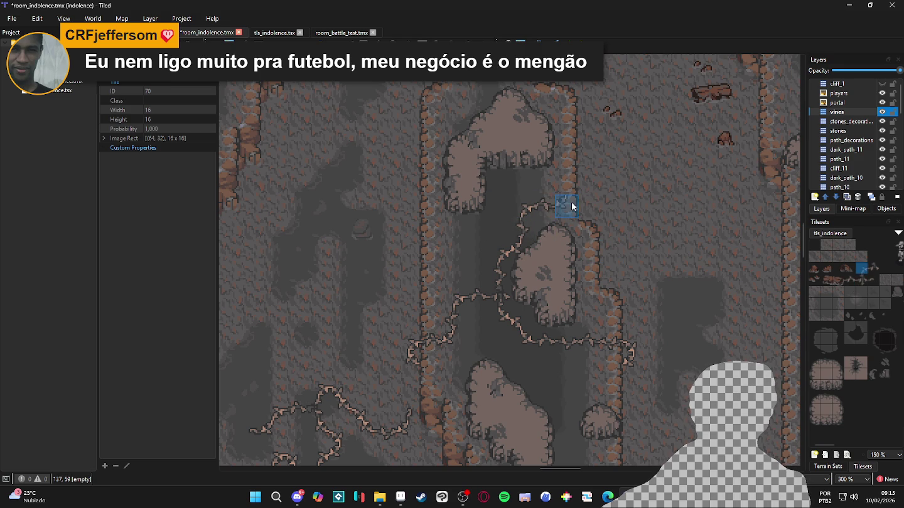
left_click(570, 185)
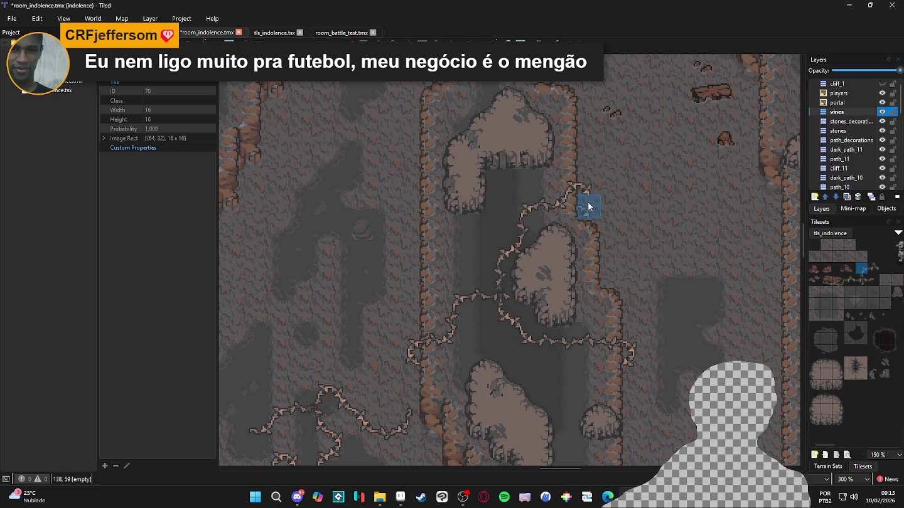
mouse_move(645, 292)
left_mouse_down()
mouse_move(607, 294)
mouse_move(595, 283)
left_mouse_up()
key("ctrl+s")
Stamp another vine piece on the floor, then try the straight and bending vine tiles.
scroll(587, 288, "down", 1)
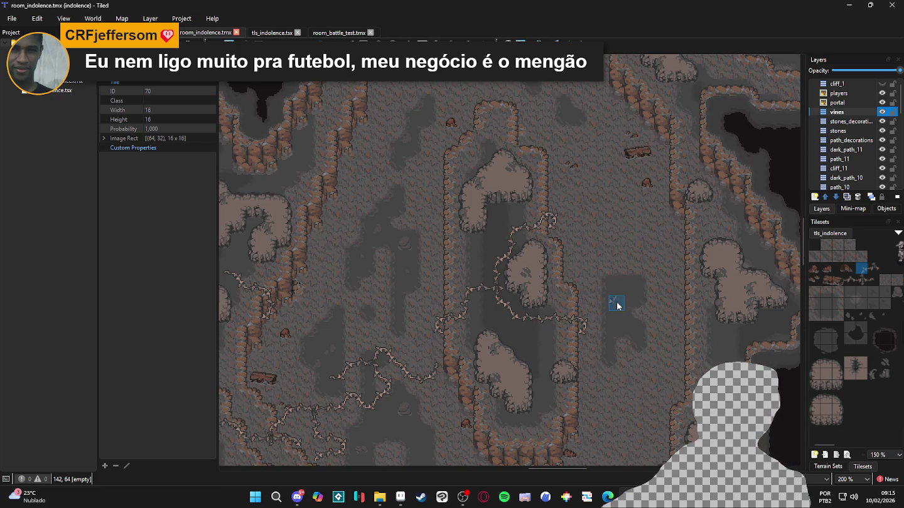
left_click(872, 268)
left_click(557, 314)
left_click(849, 278)
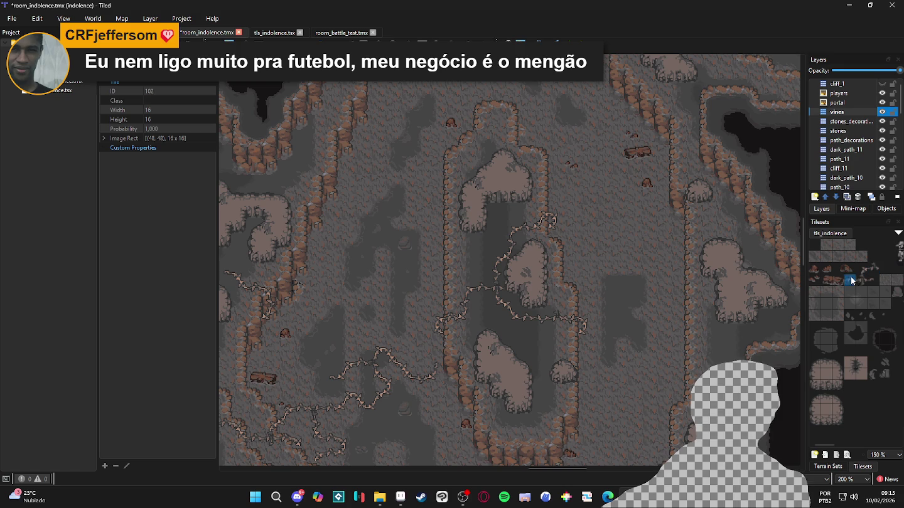
left_click(862, 268)
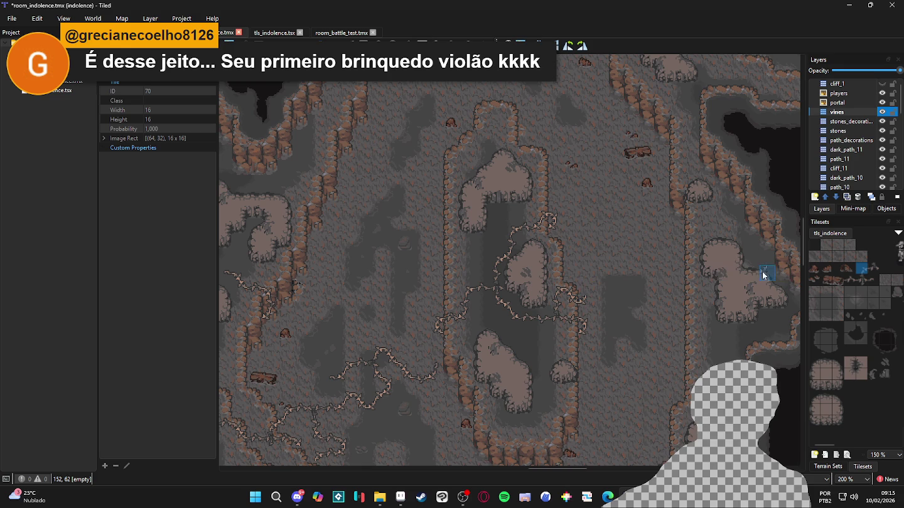
scroll(600, 303, "up", 1)
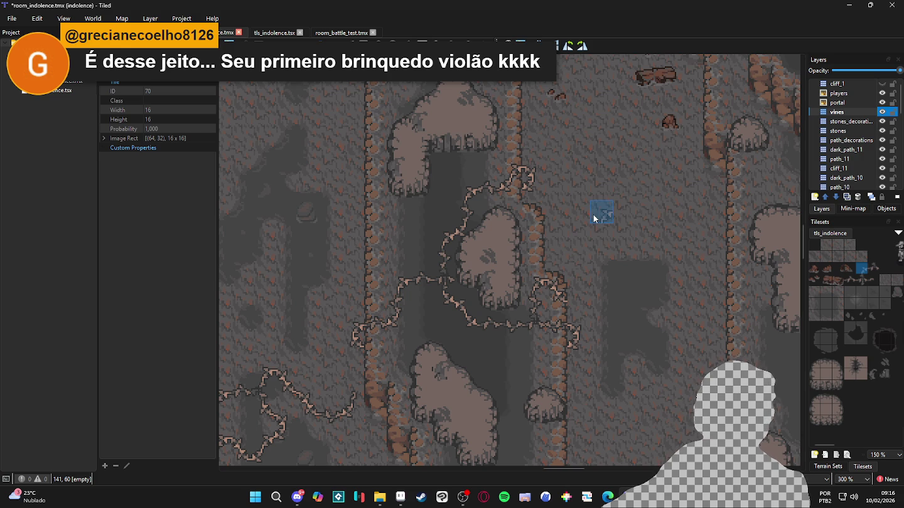
scroll(589, 214, "up", 1)
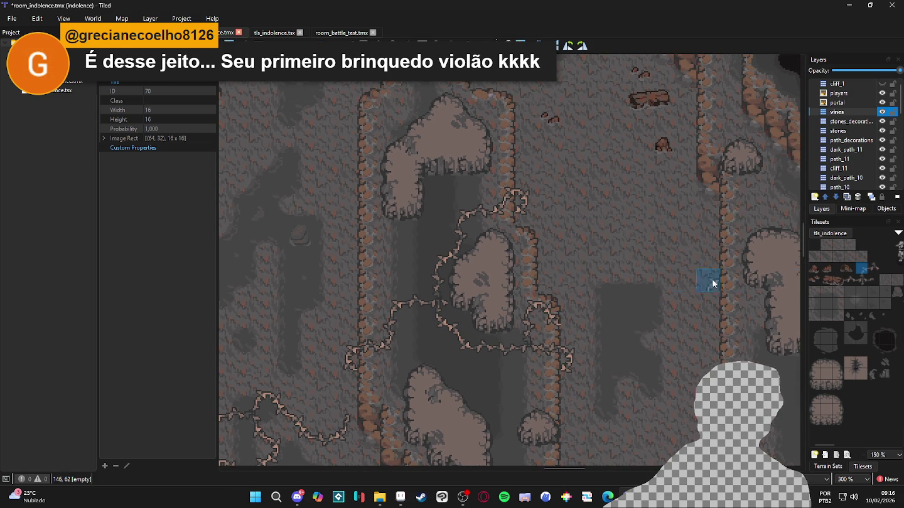
Start a new vine branch right of the plateau and extend it rightward.
left_click(851, 277)
left_click(544, 278)
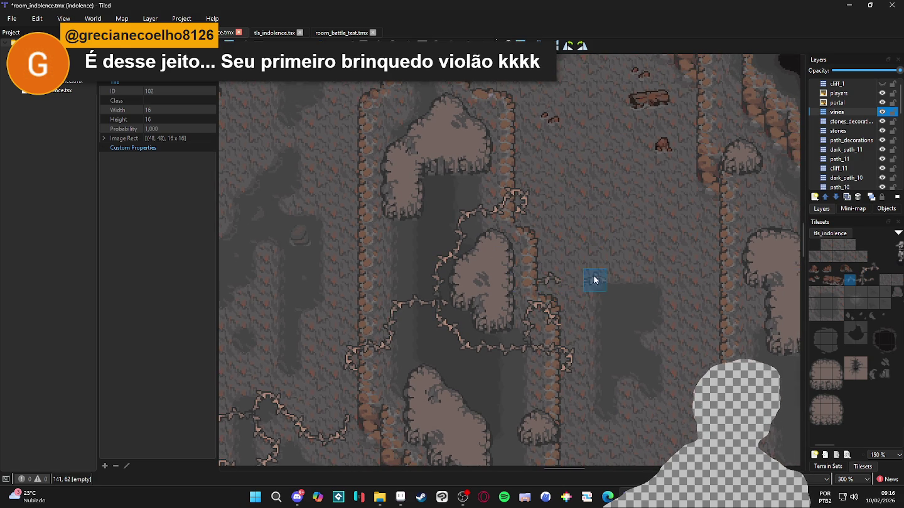
left_click(862, 269)
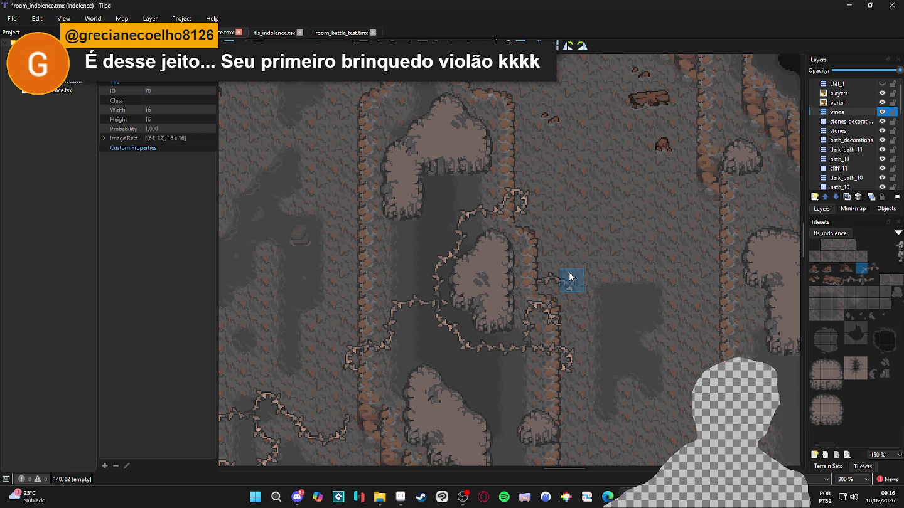
left_click(570, 277)
left_click(570, 255)
left_click(850, 279)
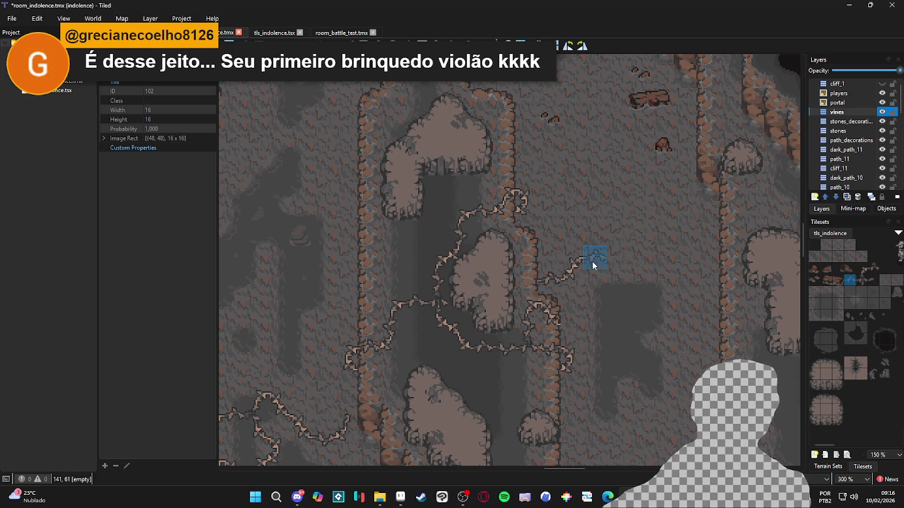
left_click(596, 261)
left_click(616, 259)
Add a bend to the branch, then extend it upward and further right.
left_click(862, 268)
left_click(618, 255)
left_click(620, 230)
left_click(850, 279)
left_click(663, 238)
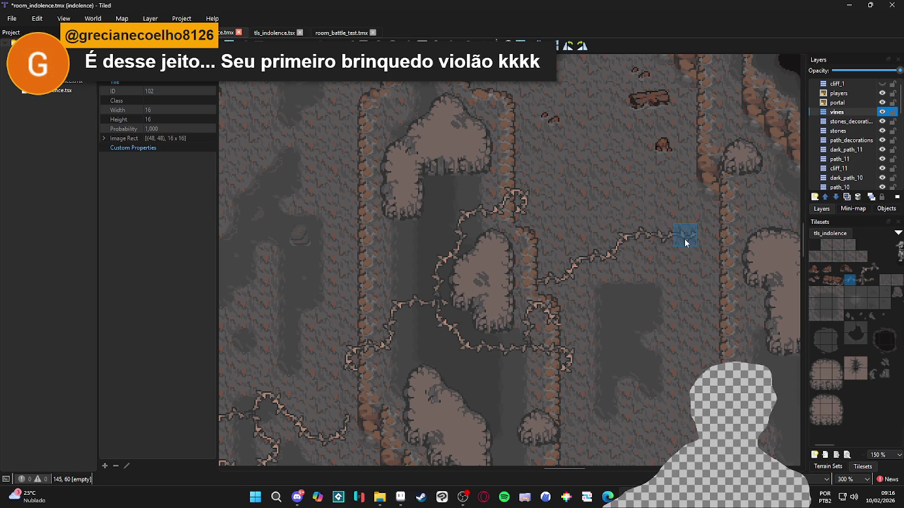
left_click(686, 239)
Curl the branch end using vine tiles 70 and 71, extending it downward.
right_click(721, 244)
left_click(688, 237)
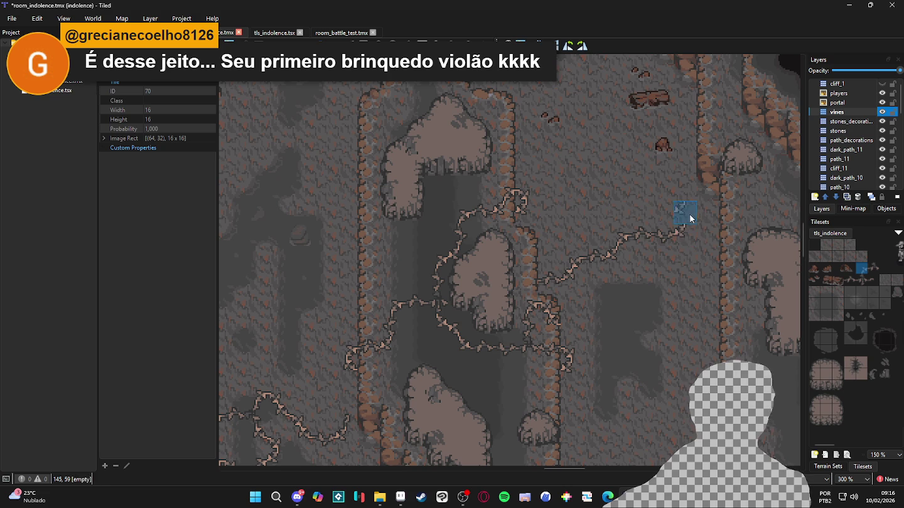
left_click(686, 214)
left_click(849, 280)
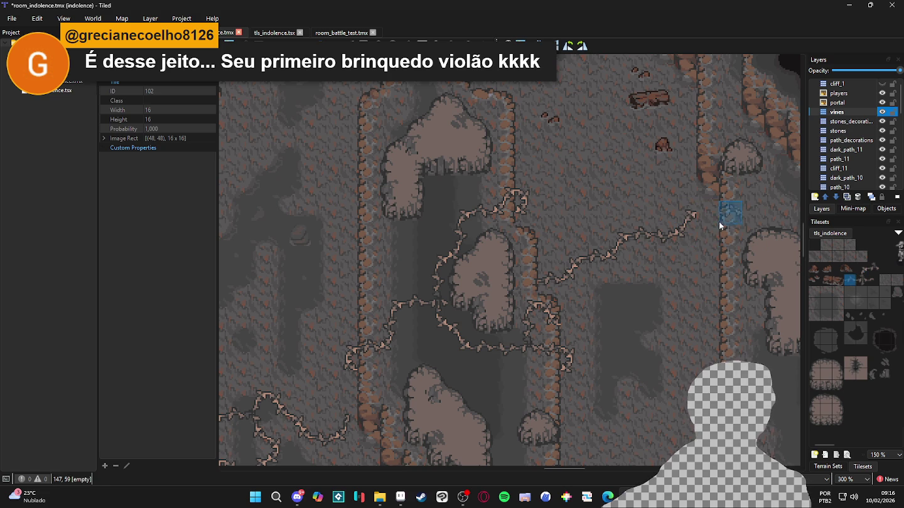
left_click(874, 269)
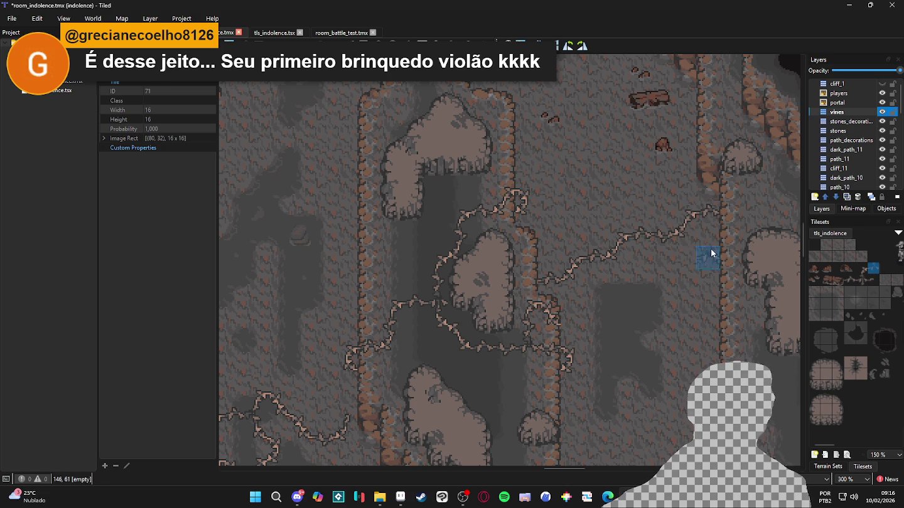
left_click(662, 246)
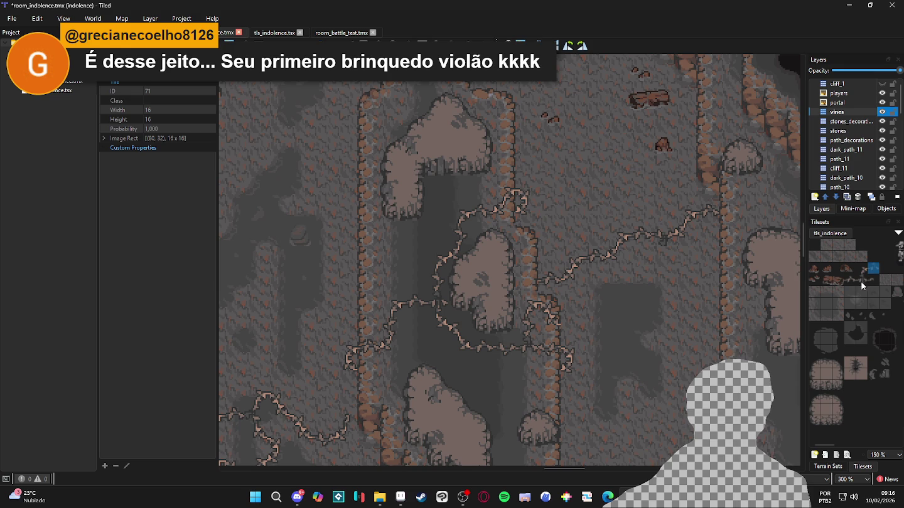
left_click(863, 273)
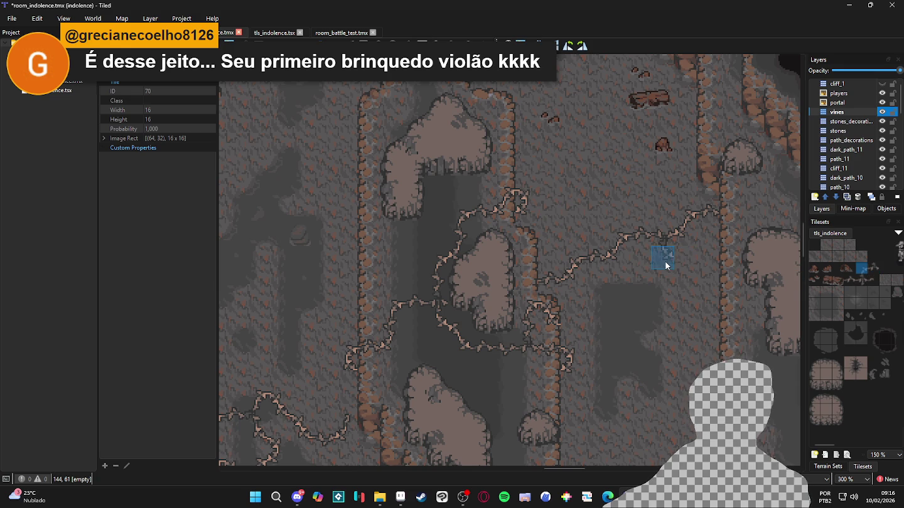
left_click(685, 260)
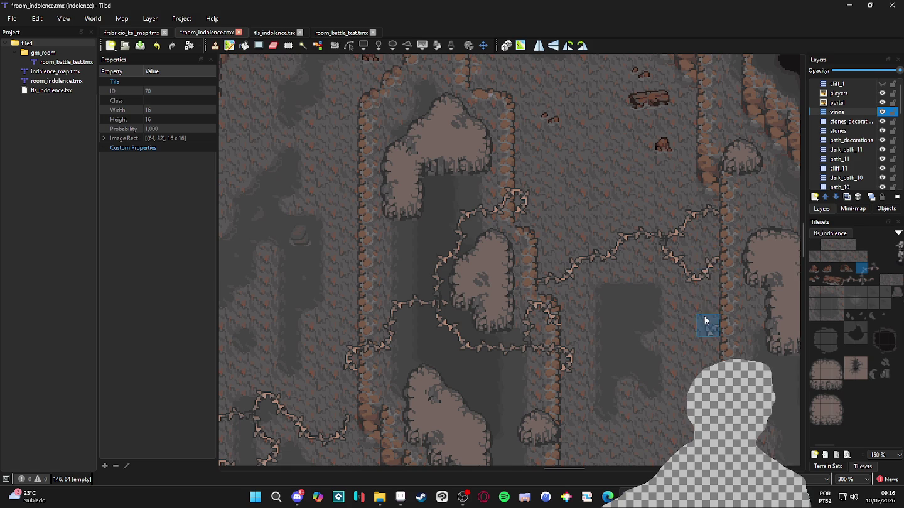
Stamp vine tile 71 along the eastern vine branch.
scroll(696, 323, "down", 1)
scroll(694, 314, "down", 1)
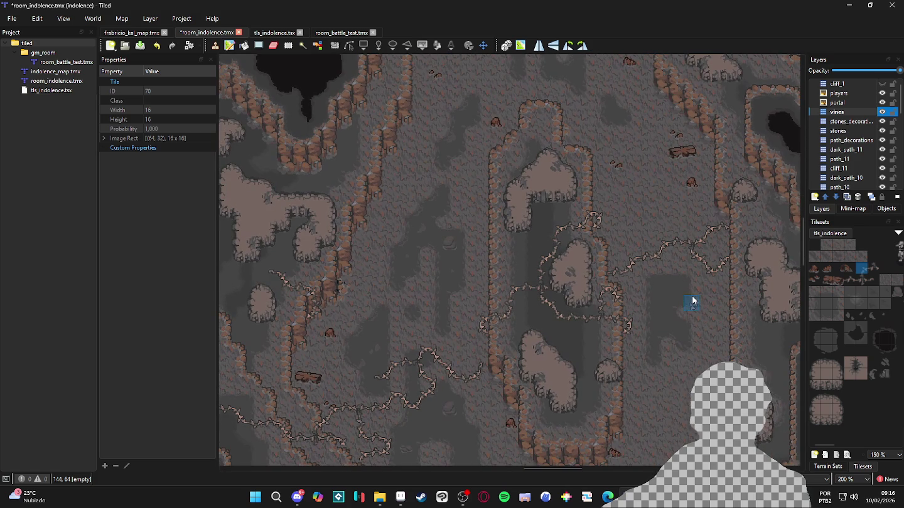
scroll(661, 292, "up", 1)
scroll(656, 297, "up", 1)
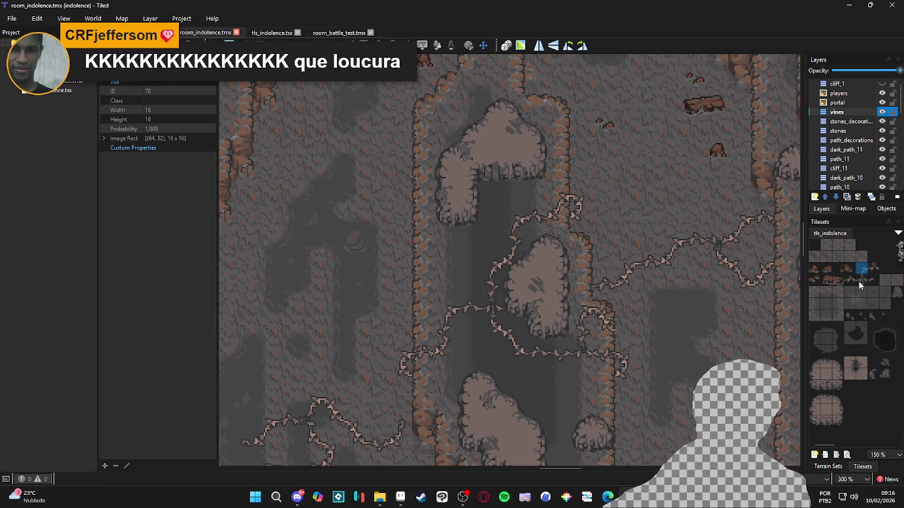
left_click(872, 268)
left_click(677, 283)
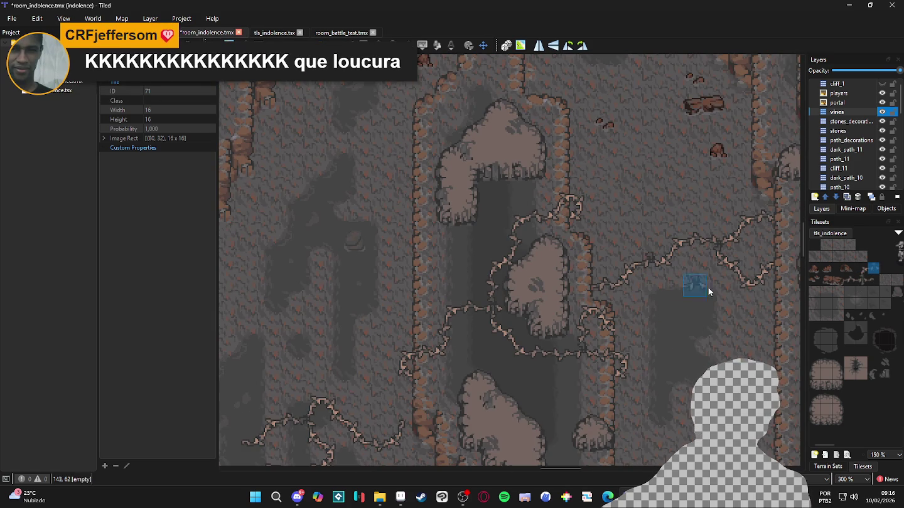
Grow the branch upward with vine tiles 102 and 70 toward the right cliff.
left_click(849, 279)
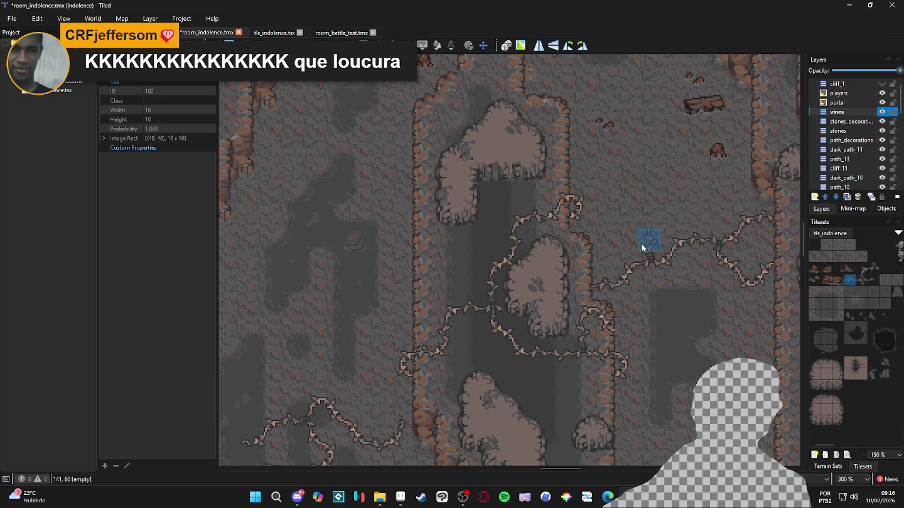
left_click(863, 268)
left_click(646, 223)
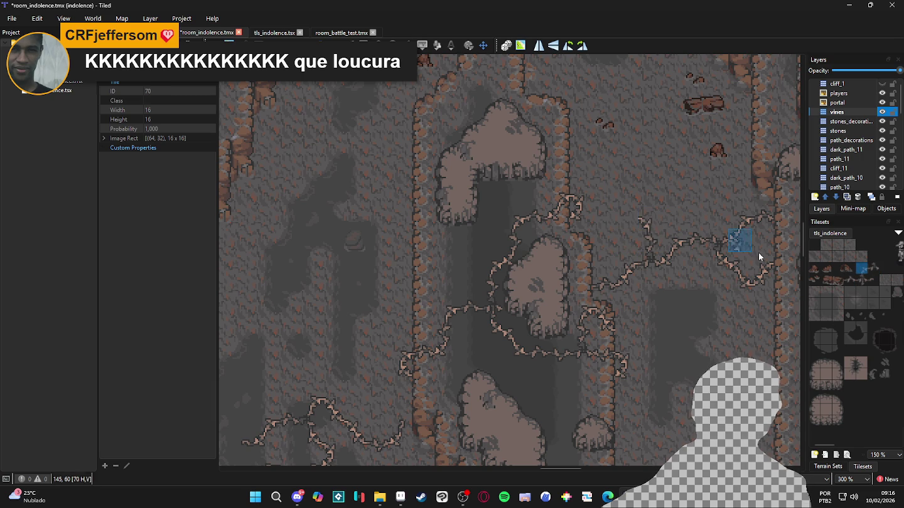
left_click(625, 221)
left_click(626, 241)
left_click(849, 281)
left_click(864, 271)
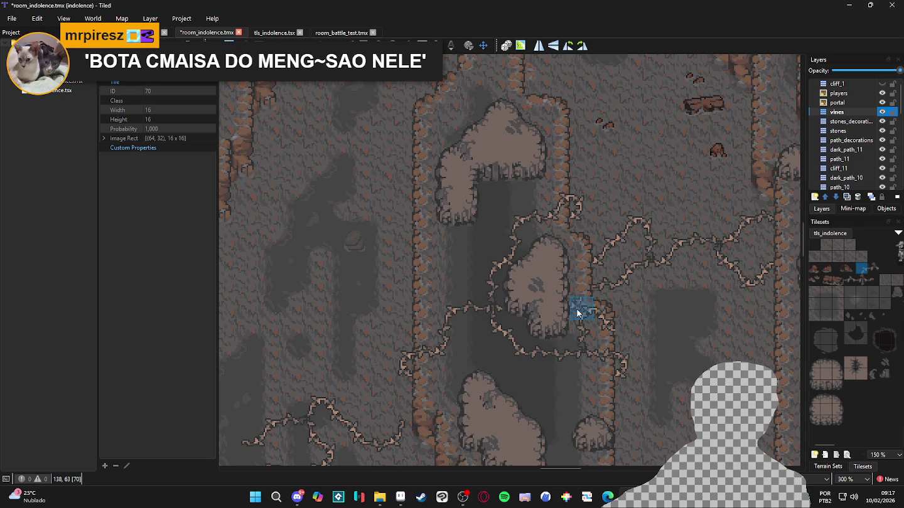
scroll(590, 300, "right", 1)
scroll(589, 300, "down", 1)
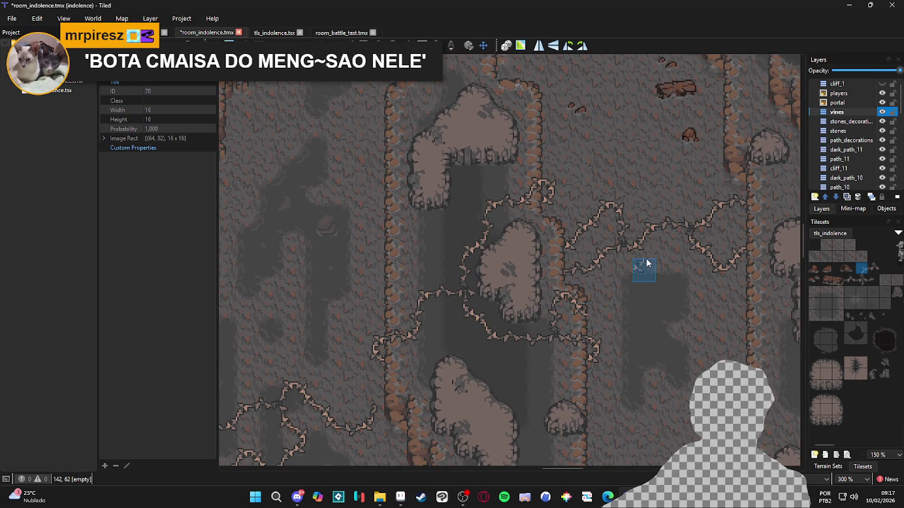
Copy vine tile 70 from the map and extend the eastern vine upward.
scroll(647, 263, "up", 1)
scroll(647, 263, "right", 1)
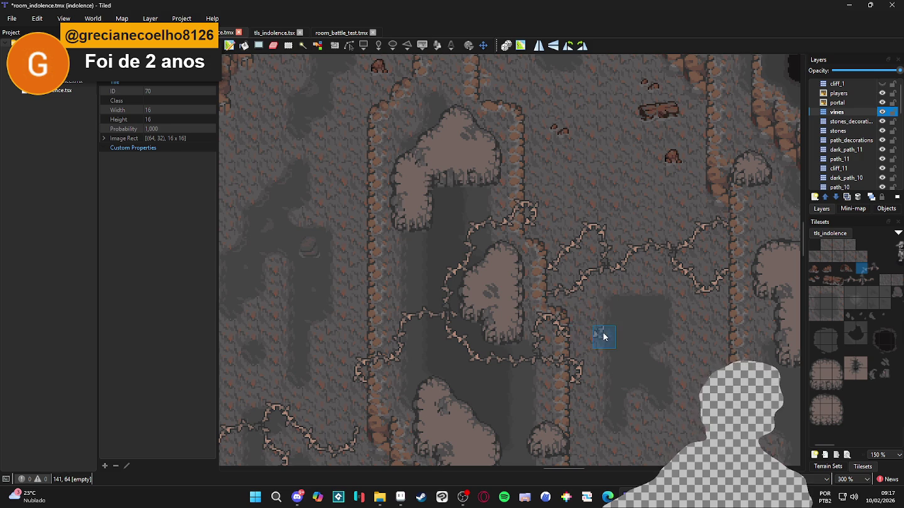
scroll(550, 275, "up", 2)
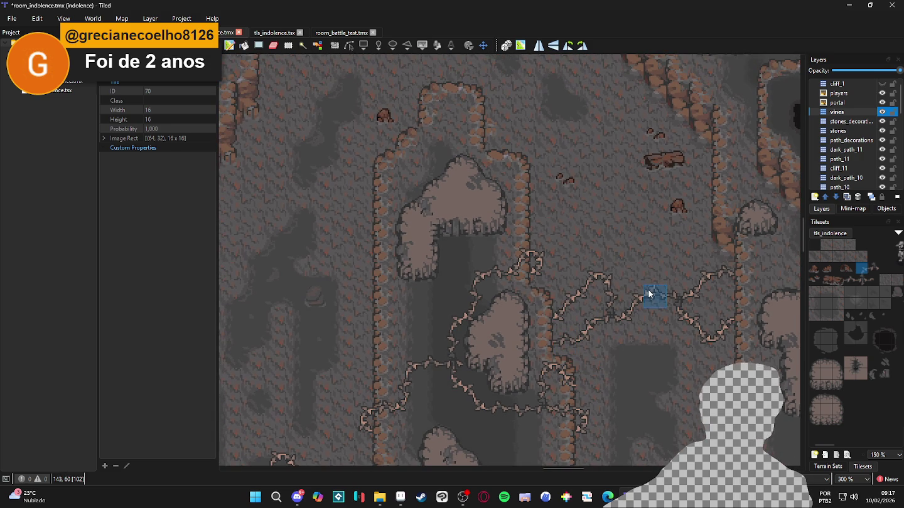
left_click(875, 273)
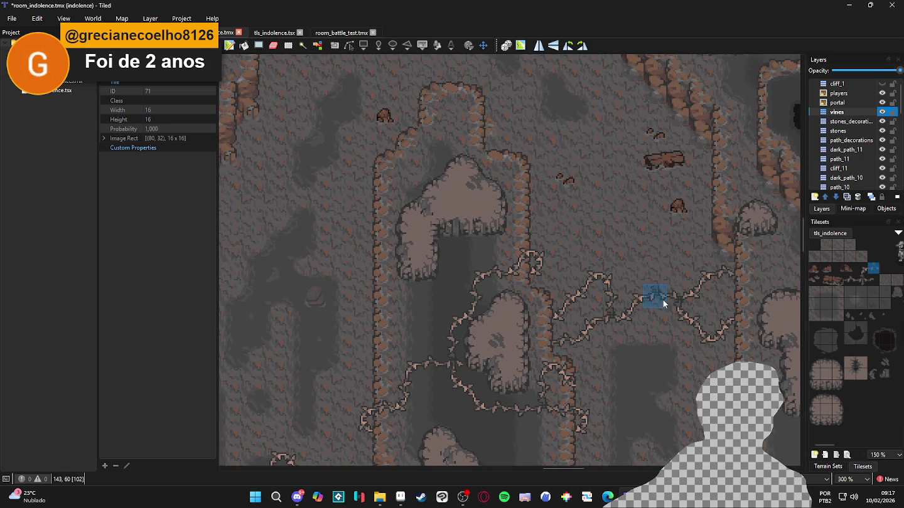
left_click(850, 279)
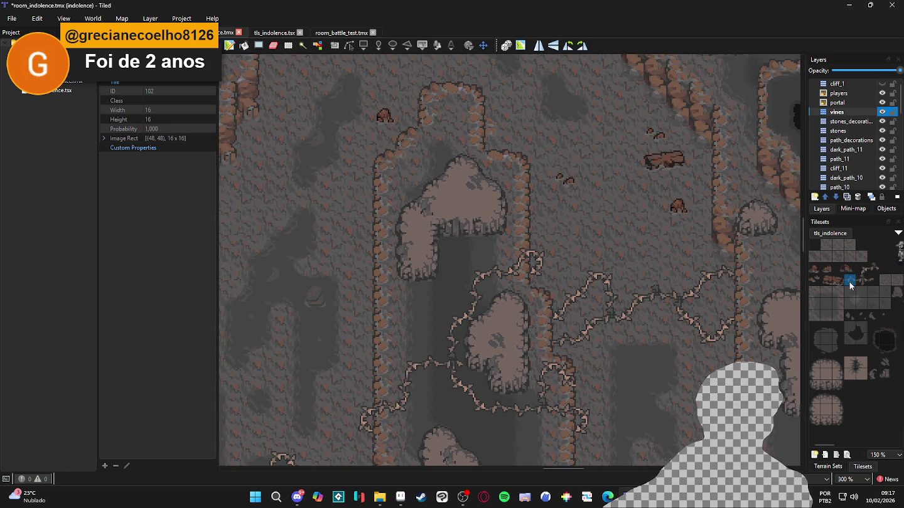
right_click(666, 271)
left_click(651, 237)
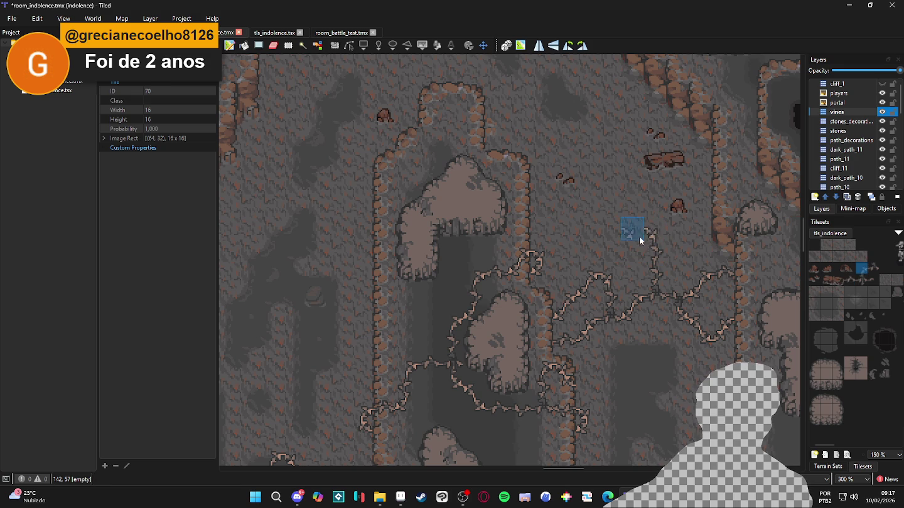
Cap the branch top with tile 102 and trail vines left across the upper floor.
left_click(849, 279)
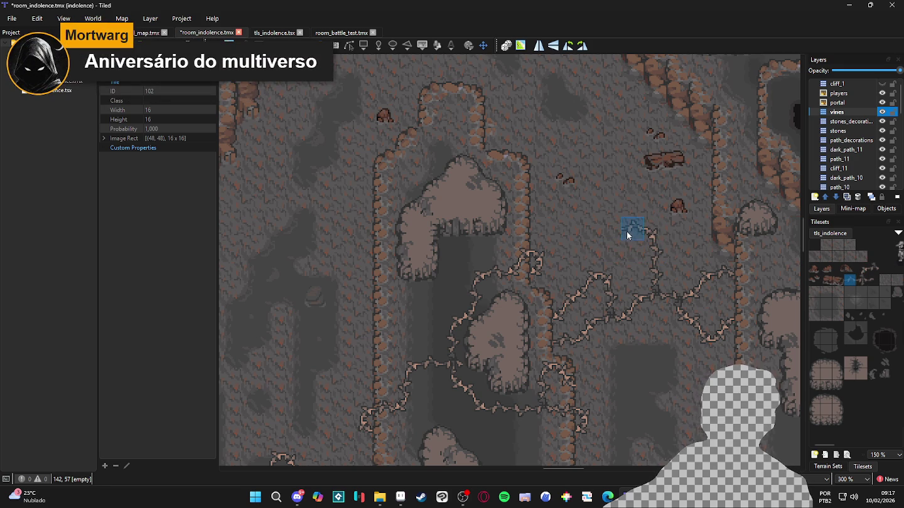
left_click(622, 235)
left_click(863, 269)
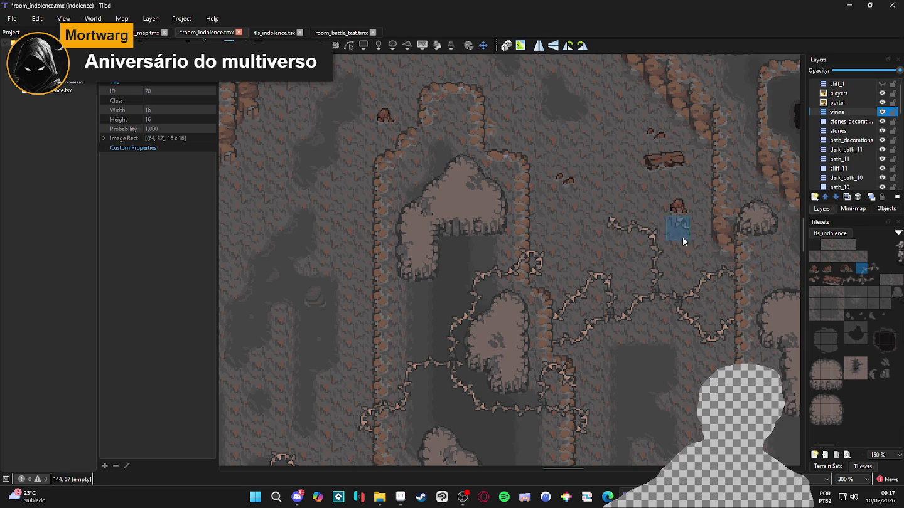
left_click(605, 212)
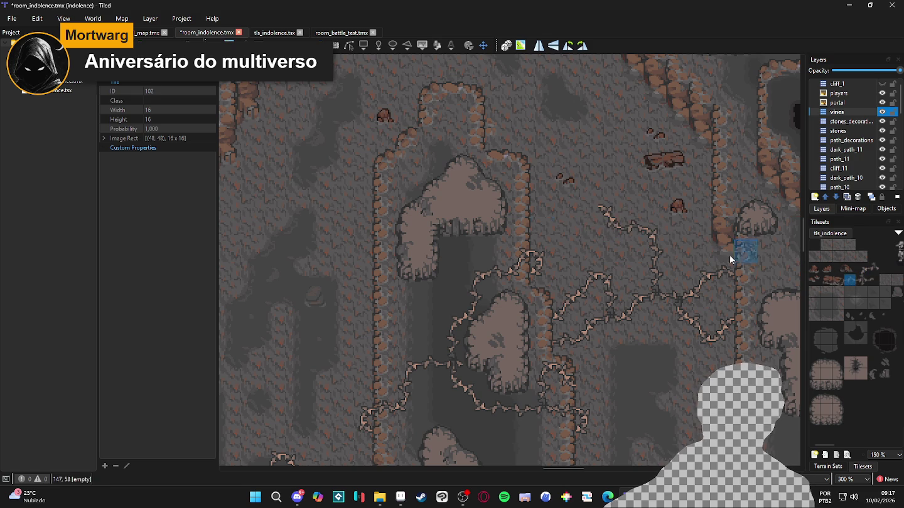
left_click(578, 208)
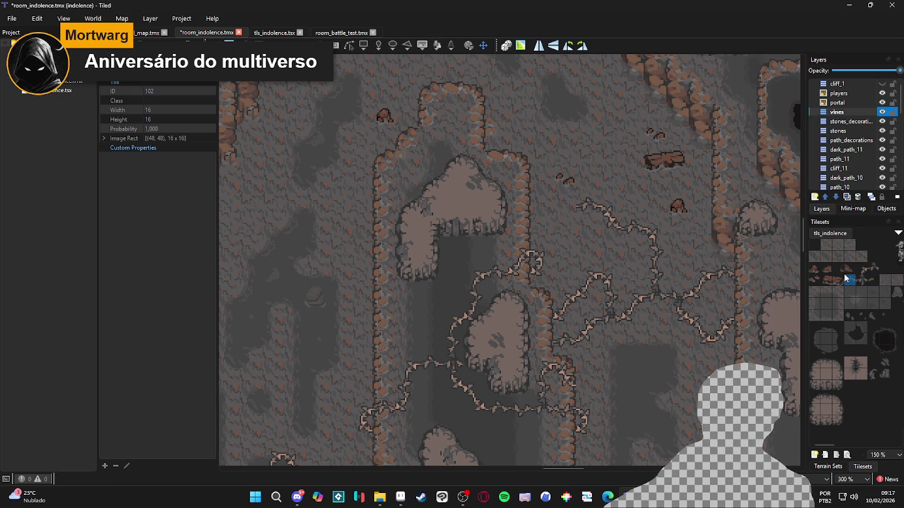
left_click(564, 223)
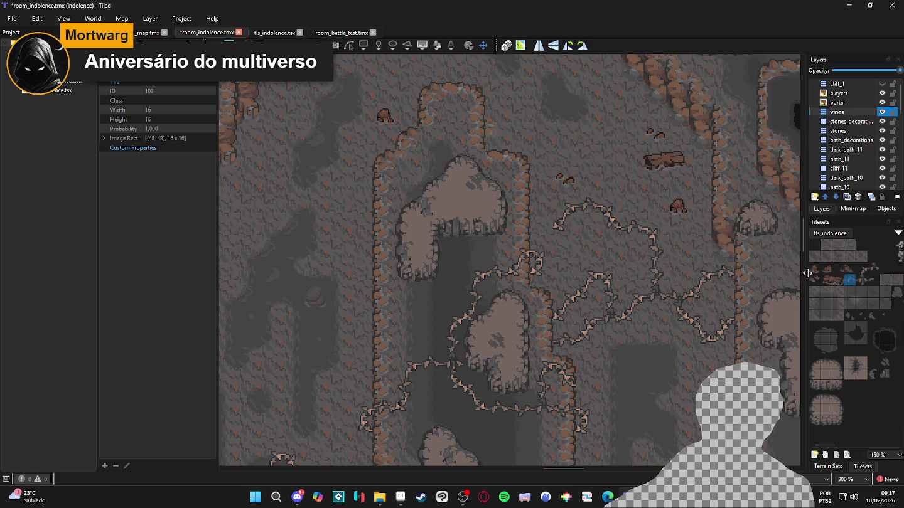
scroll(627, 272, "down", 2, "ctrl")
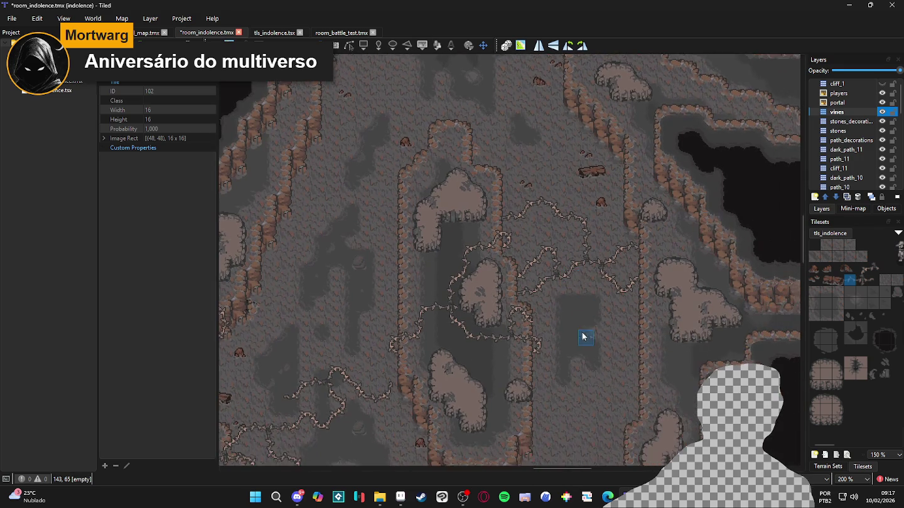
scroll(584, 336, "down", 3)
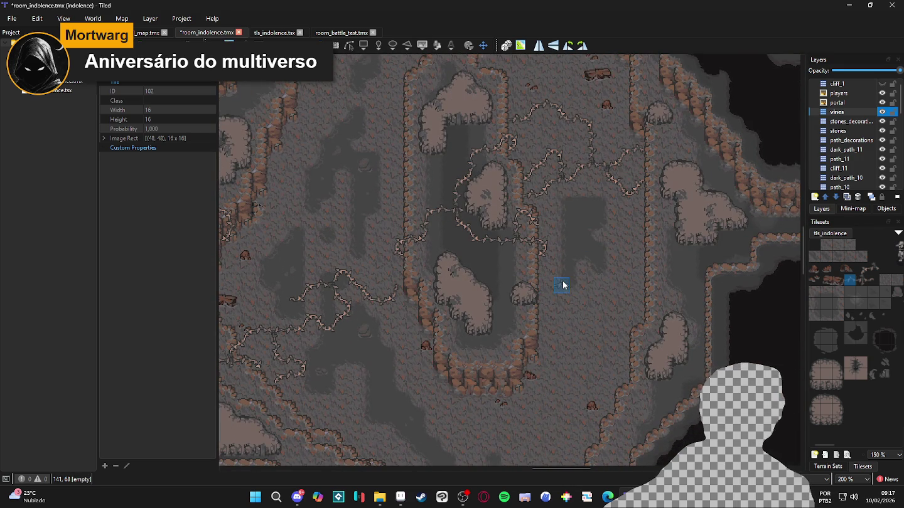
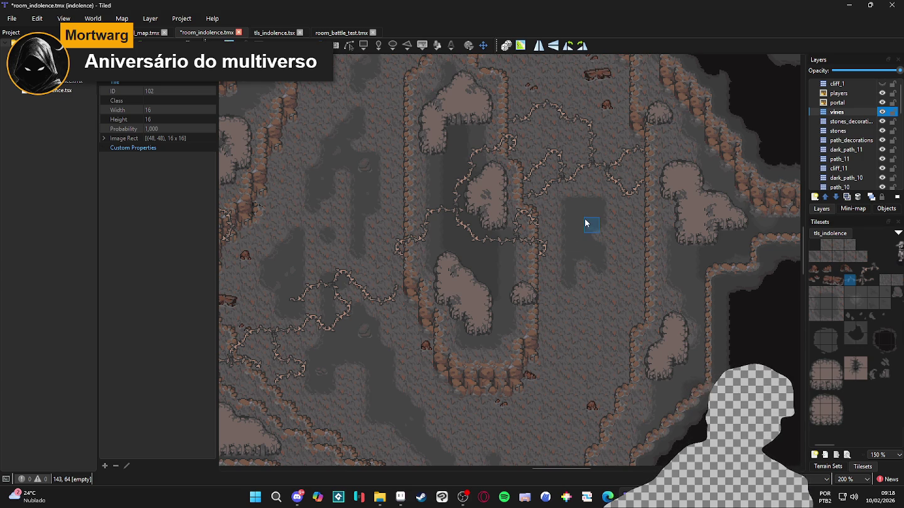
Try vine tile 102 beside the central vine, then erase the misplaced piece.
scroll(544, 223, "up", 1)
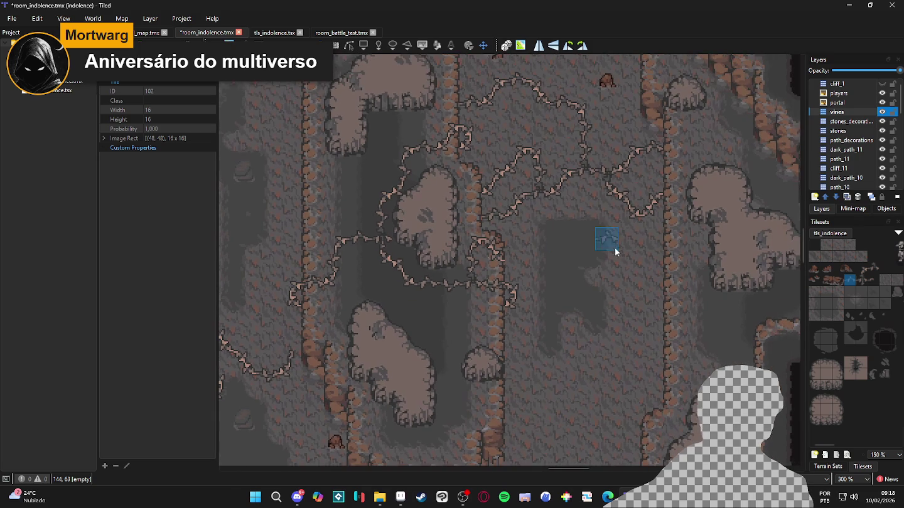
left_click(877, 270)
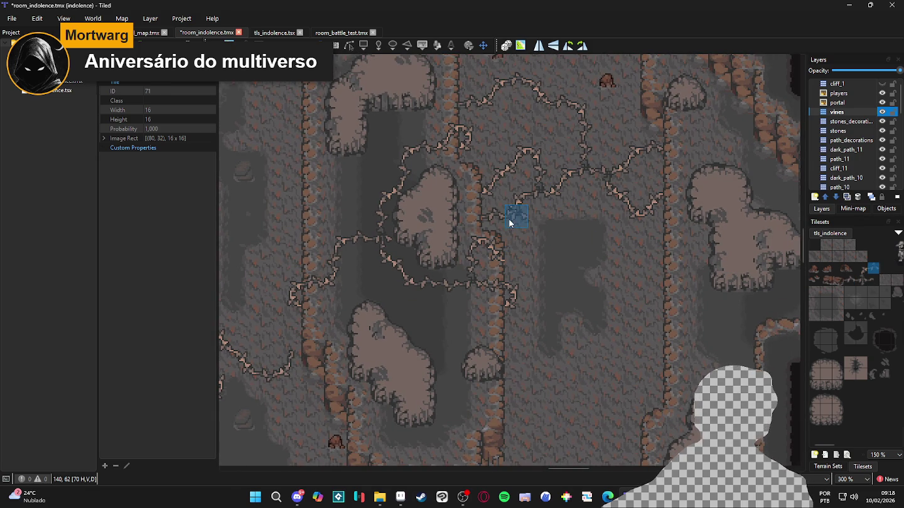
left_click(862, 271)
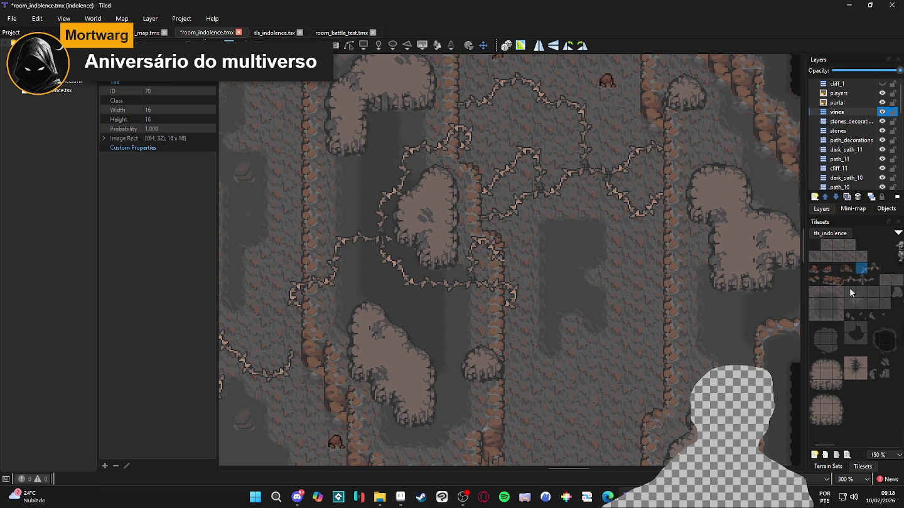
left_click(873, 270)
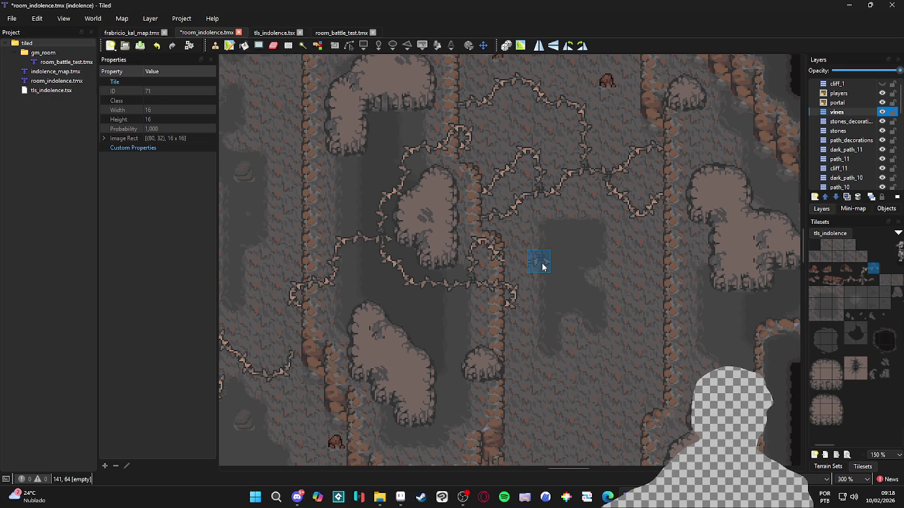
scroll(558, 246, "up", 1)
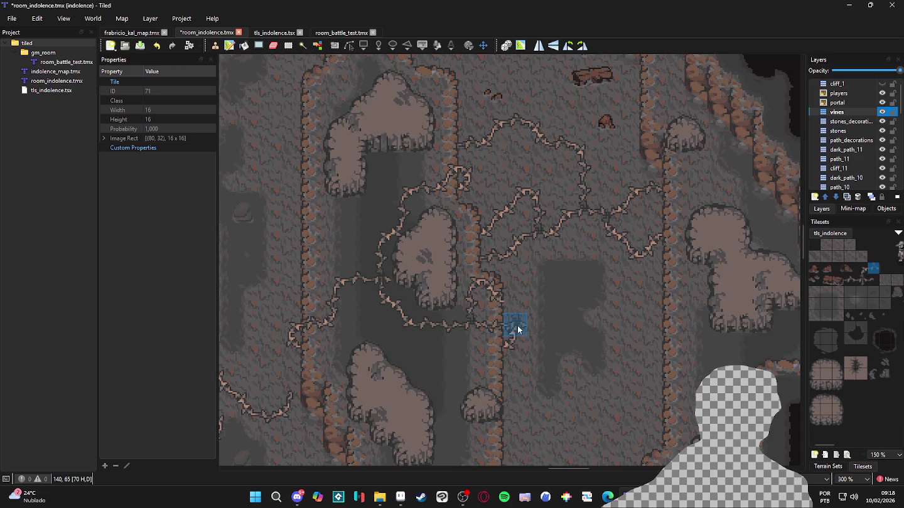
scroll(631, 345, "down", 1)
left_click(853, 278)
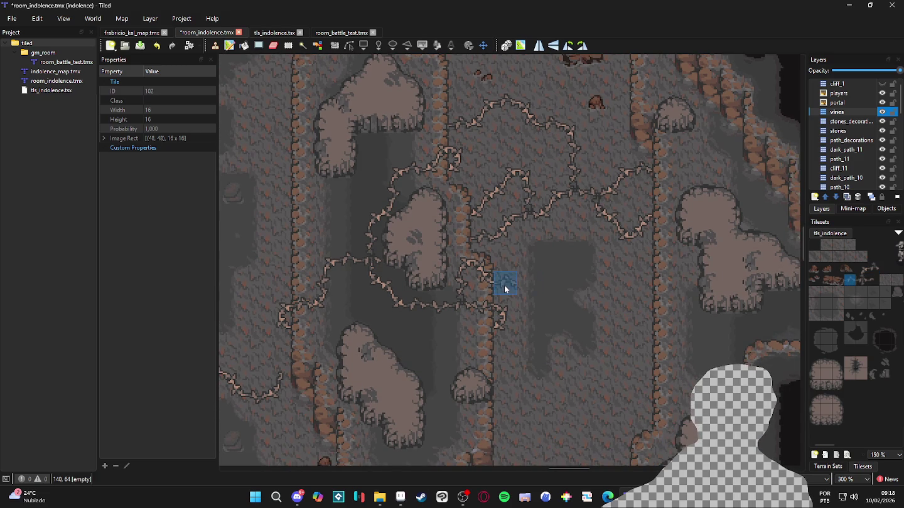
left_click(506, 282)
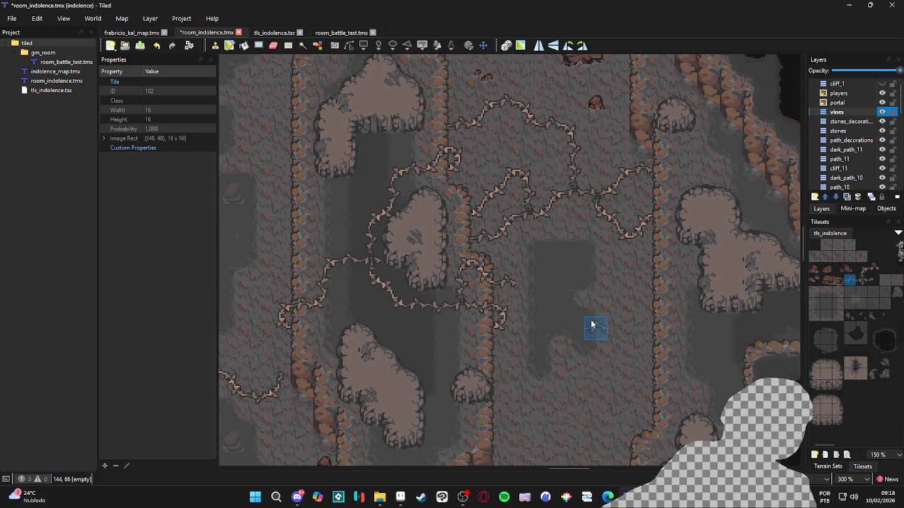
key("e")
left_click(502, 283)
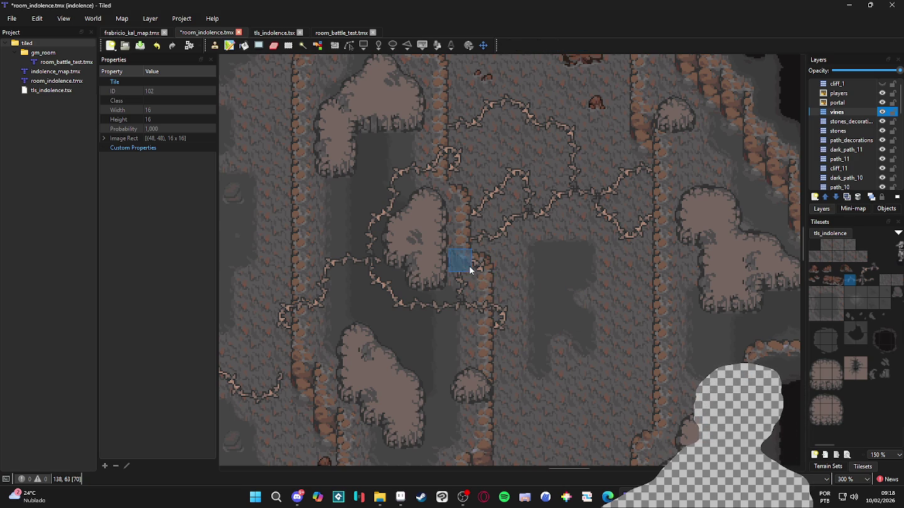
Settle on vine tile 70 and extend the vine trail at tile 140,67.
left_click(861, 268)
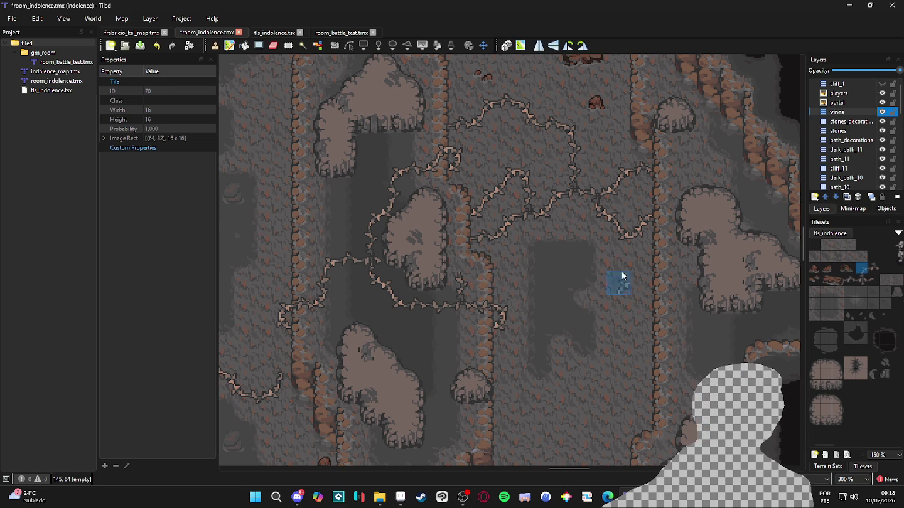
left_click(850, 279)
left_click(861, 269)
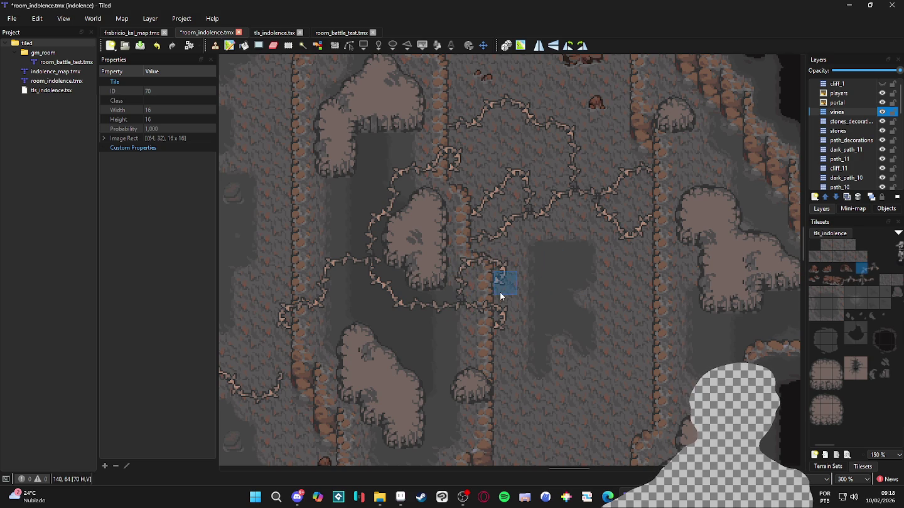
scroll(431, 323, "down", 2)
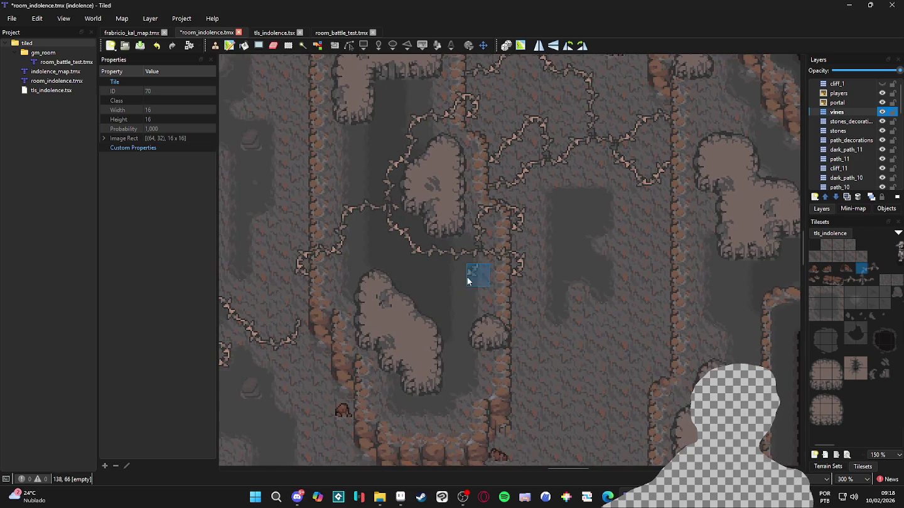
key("Escape")
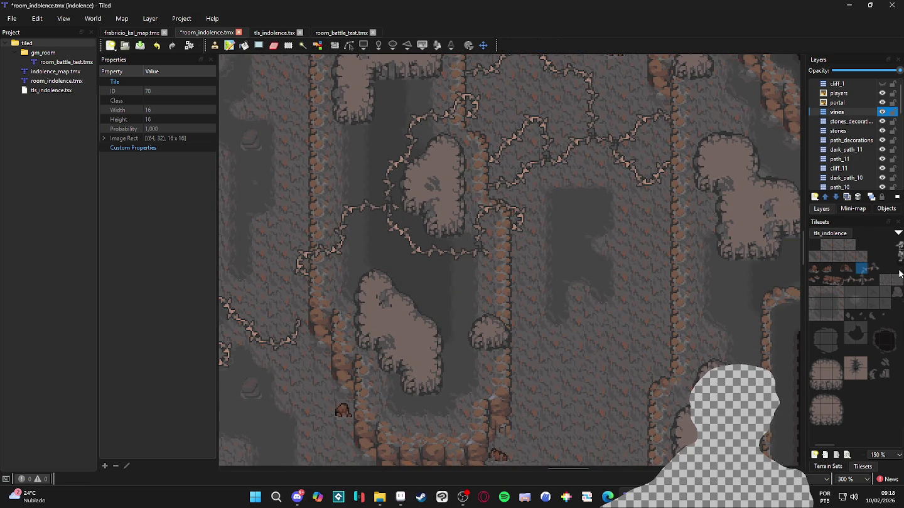
left_click(862, 271)
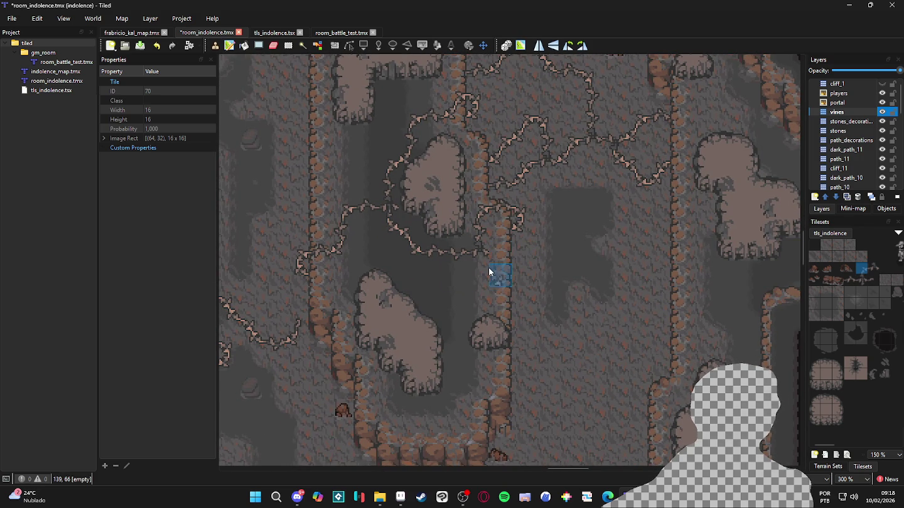
left_click(850, 279)
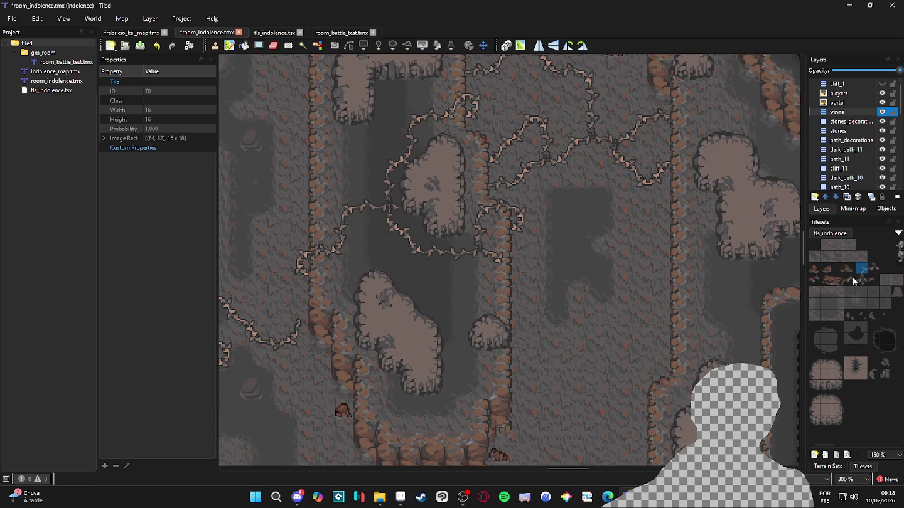
left_click(863, 270)
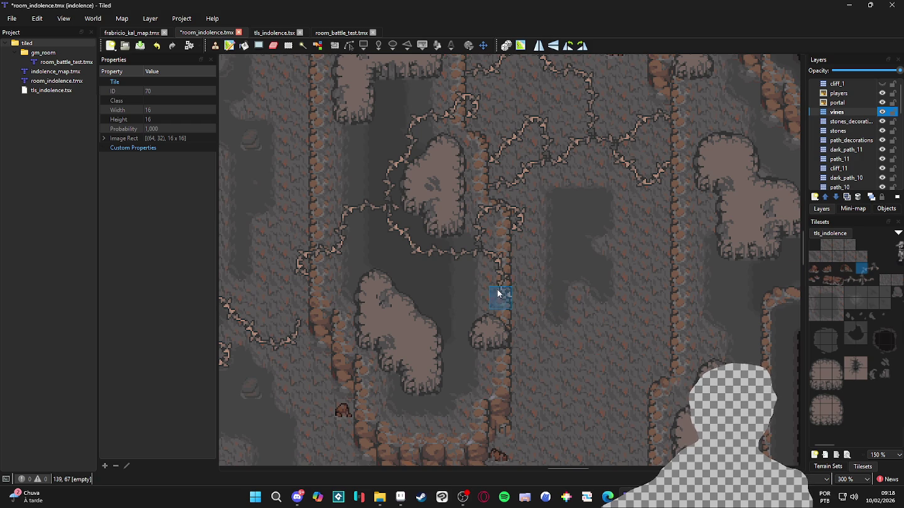
left_click(521, 298)
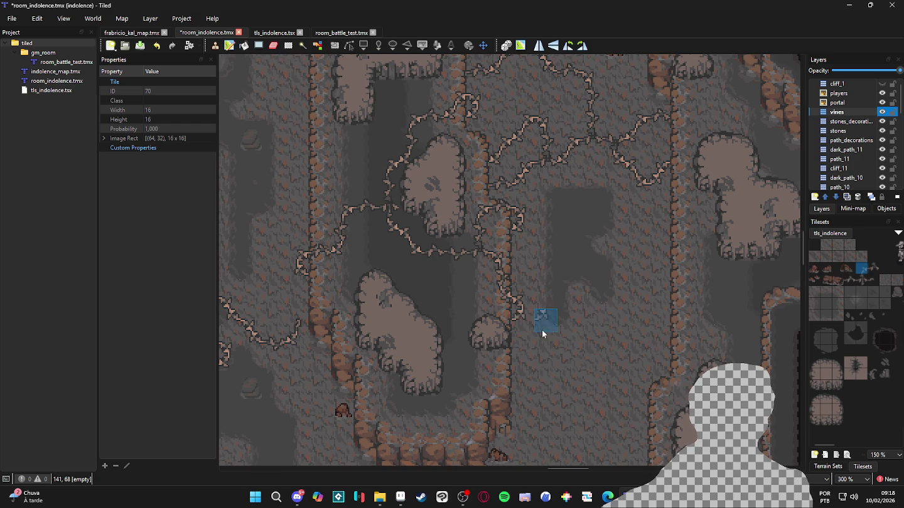
Alternate tiles 102 and 70 to paint vines at 141,65, 142,65, 142,64, 143,64 and 144,64.
scroll(547, 329, "right", 1)
left_click(850, 279)
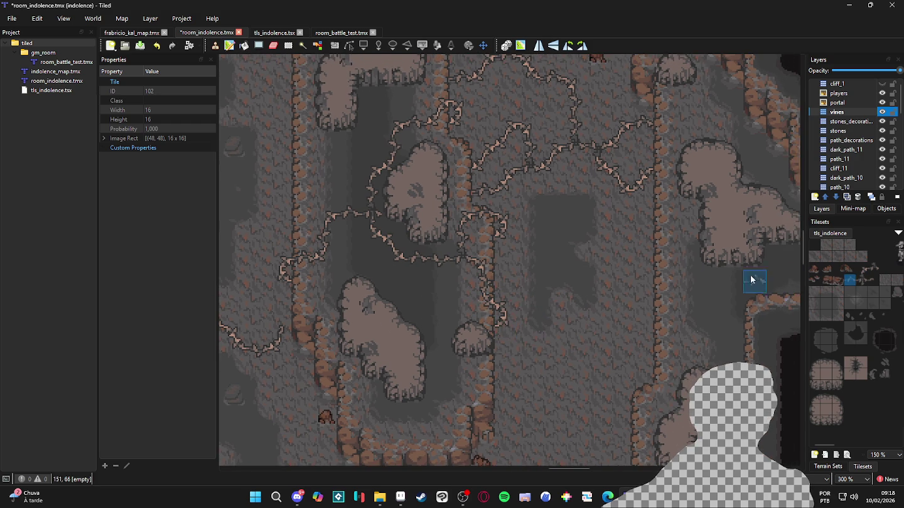
left_click(526, 261)
left_click(862, 269)
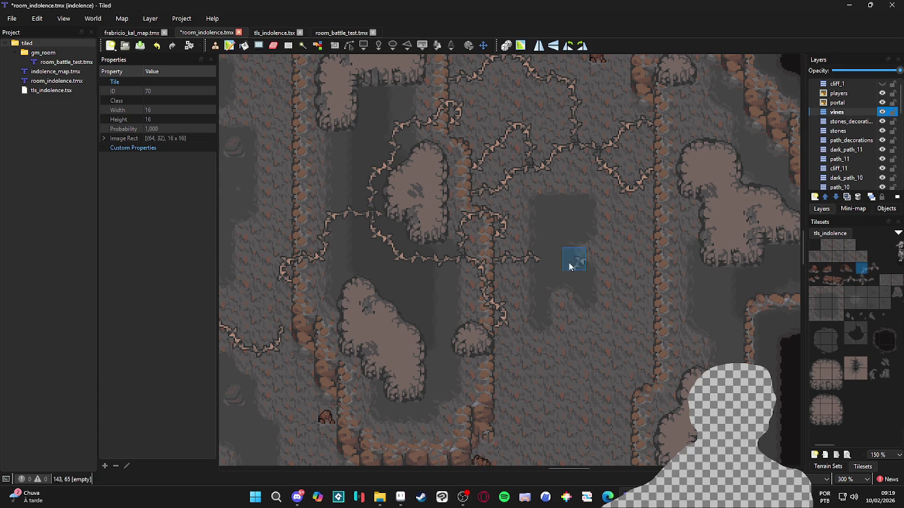
left_click(545, 257)
left_click(553, 241)
left_click(851, 280)
left_click(583, 242)
left_click(863, 270)
left_click(592, 232)
Finish the branch with vines at 144,63 and 145,63, plus tiles at and below the right end.
left_click(598, 215)
left_click(850, 280)
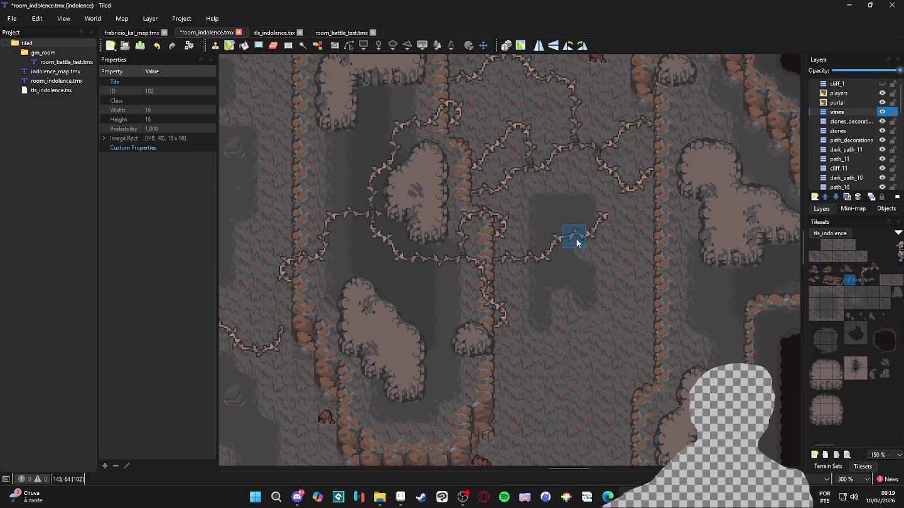
left_click(618, 218)
left_click(862, 268)
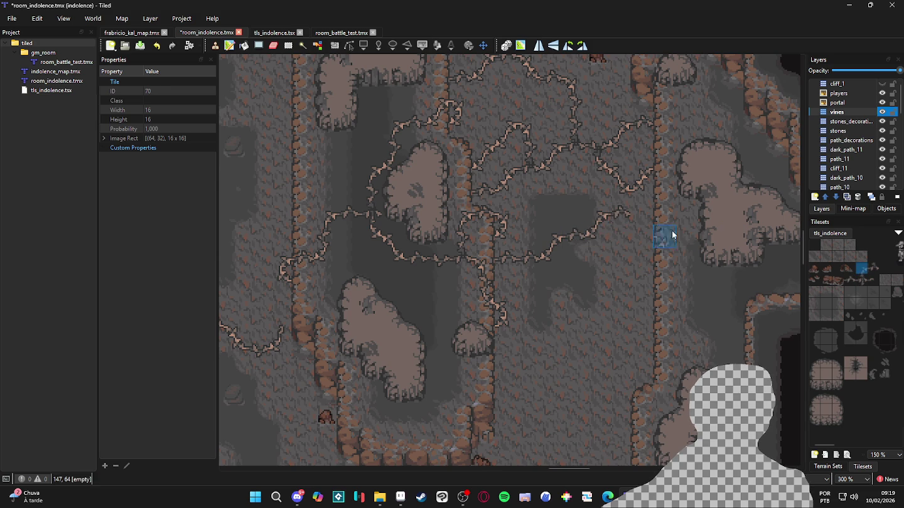
left_click(636, 217)
left_click(850, 280)
left_click(640, 237)
left_click(862, 269)
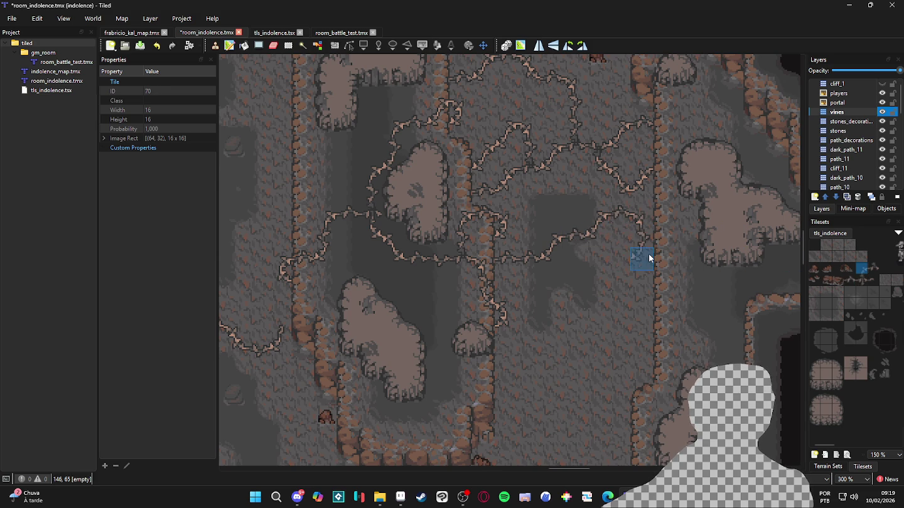
scroll(601, 302, "down", 1)
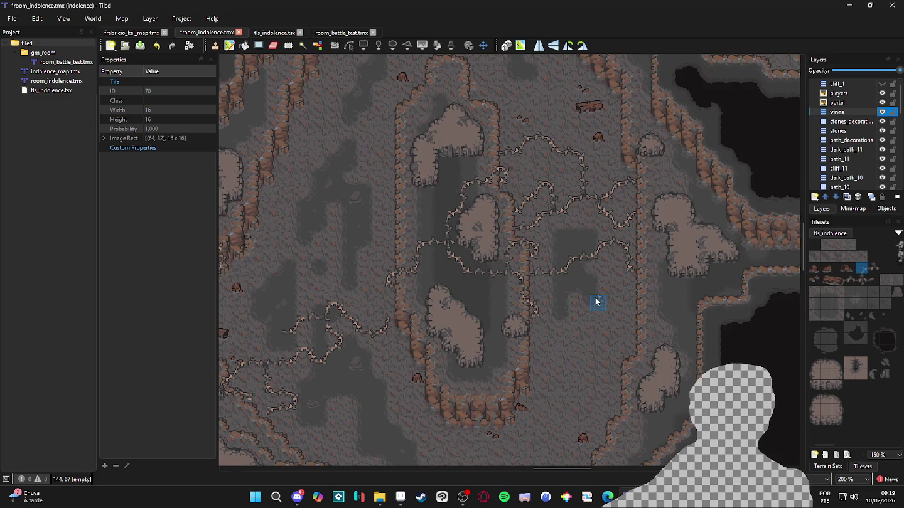
scroll(578, 261, "up", 1)
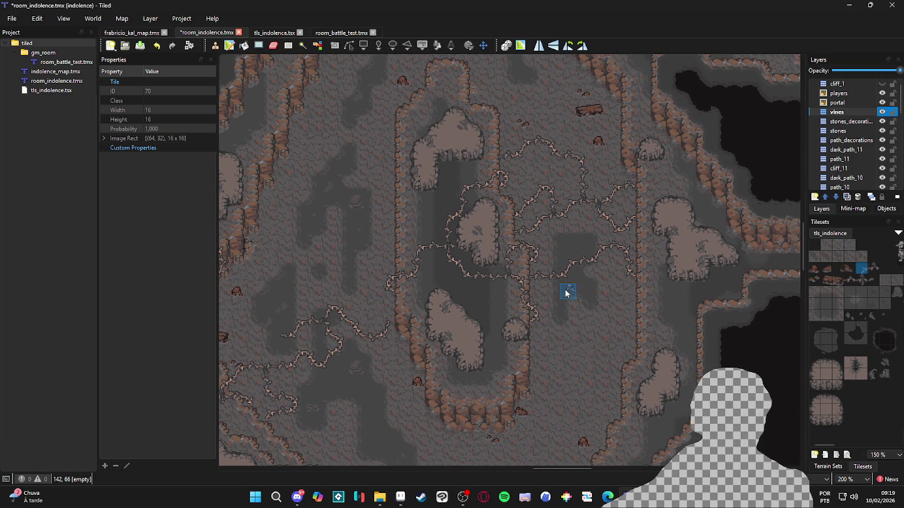
Save the map, then paint vine tiles 102 and 70 across the upper-right floor, extending downward.
scroll(567, 292, "left", 1)
key("ctrl+s")
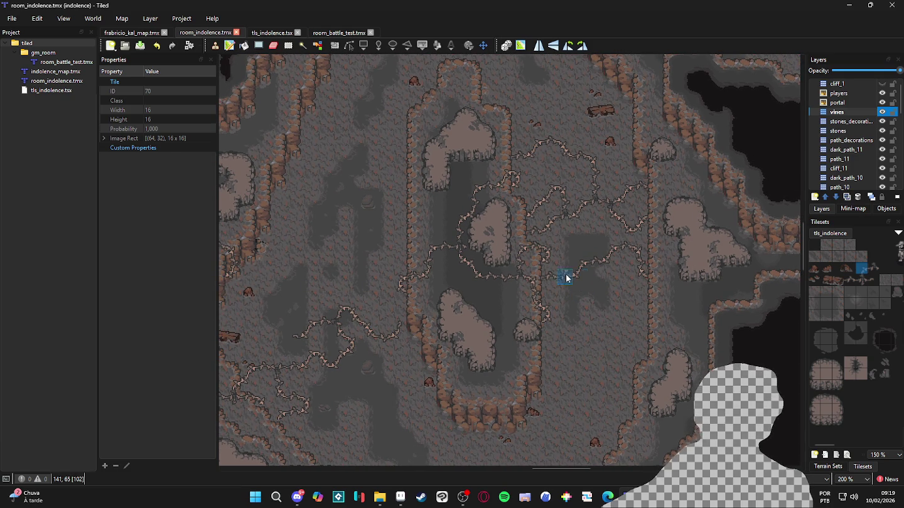
scroll(577, 276, "up", 4)
scroll(578, 276, "left", 2)
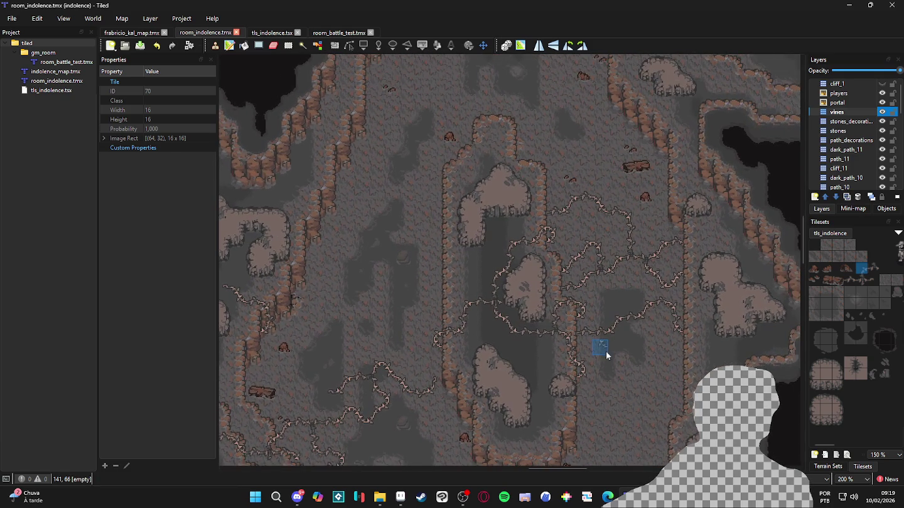
left_click(849, 280)
scroll(656, 186, "up", 1)
left_click(656, 185)
left_click(634, 185)
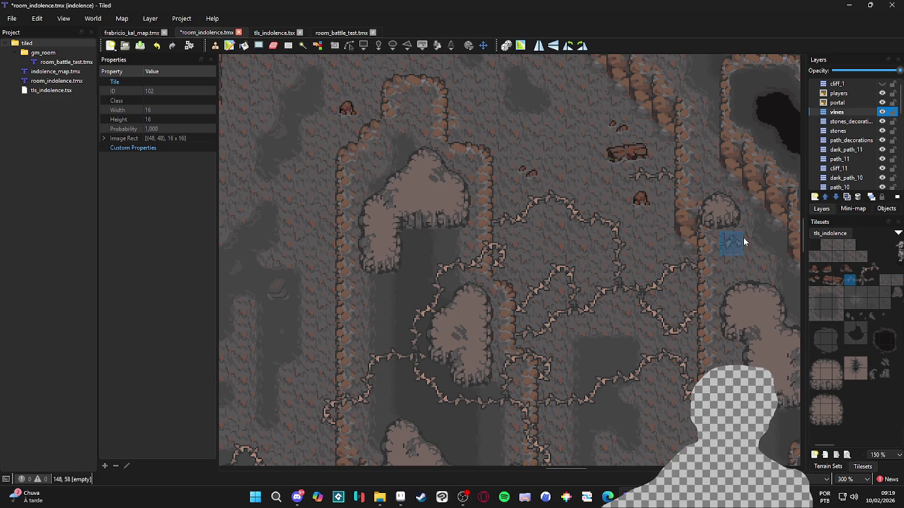
right_click(604, 180)
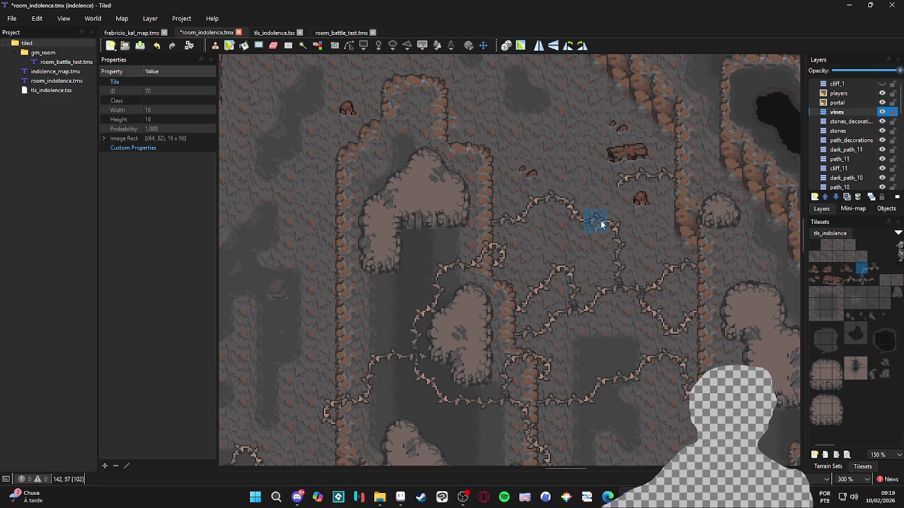
left_click(615, 198)
Add vine tile 104 to extend the vine right near the fallen log, then save.
left_click(877, 280)
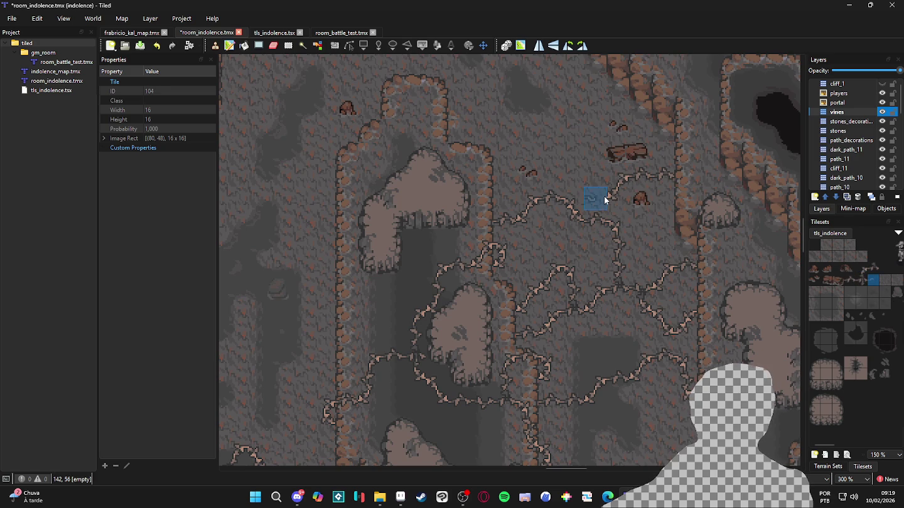
scroll(584, 217, "up", 1, "ctrl")
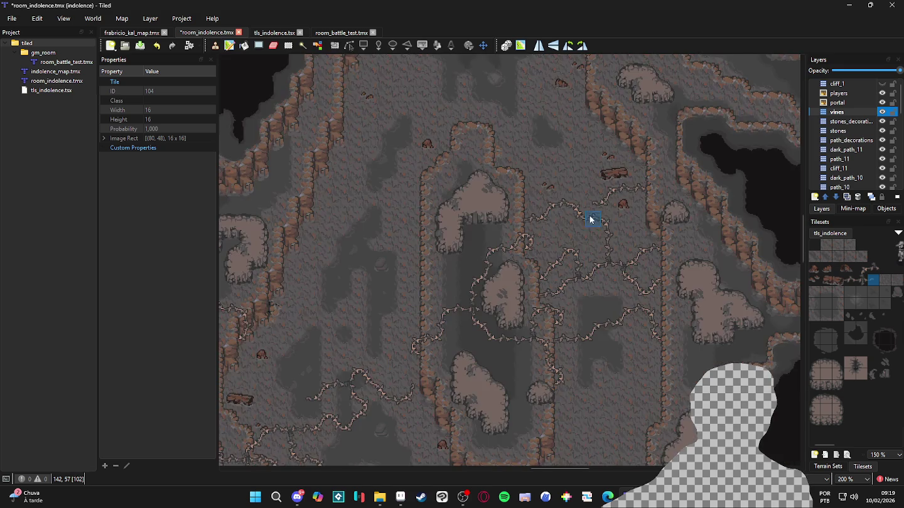
left_click(637, 193)
left_click(861, 268)
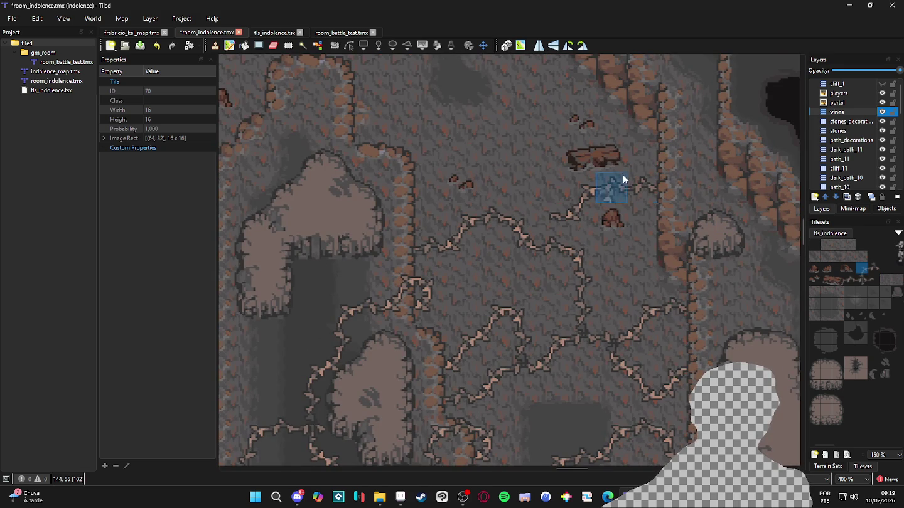
scroll(641, 212, "down", 3, "ctrl")
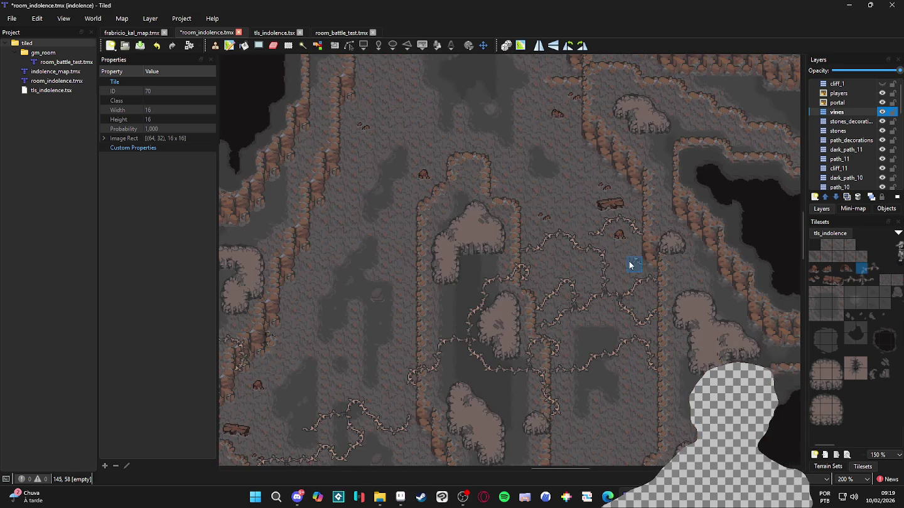
scroll(532, 231, "up", 1, "ctrl")
key("ctrl+s")
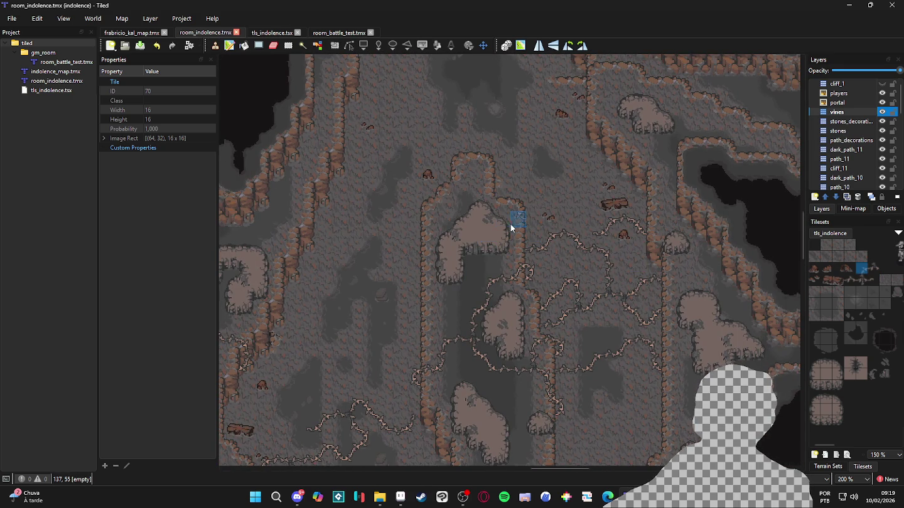
scroll(550, 310, "down", 2)
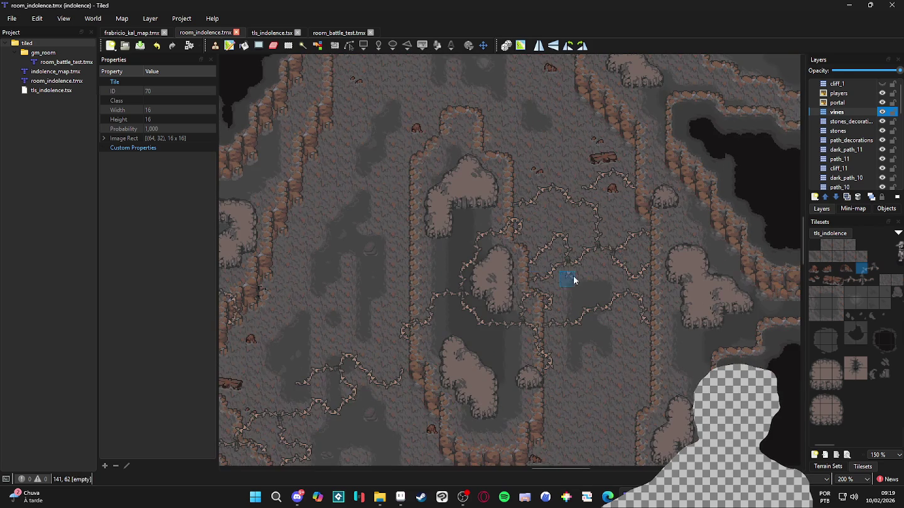
Stamp two more vine tiles to extend a branch across the cave floor, then save.
left_click(873, 279)
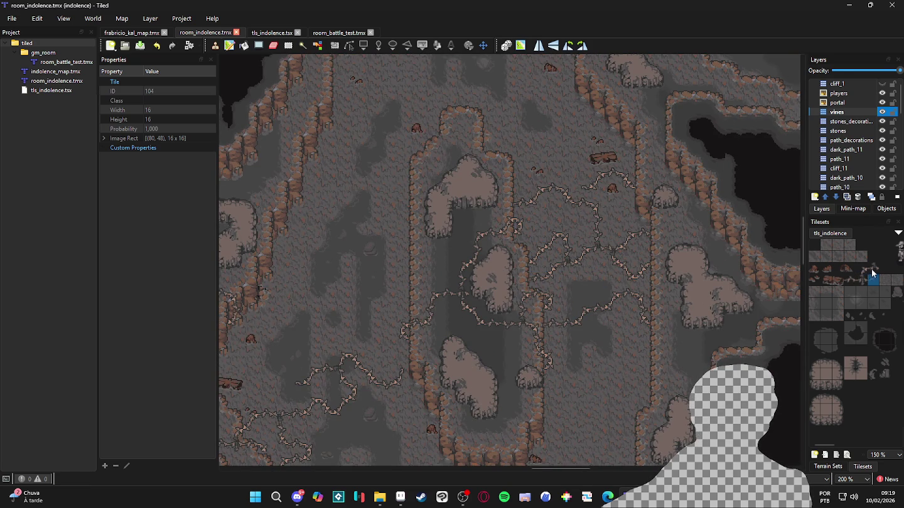
left_click(853, 283)
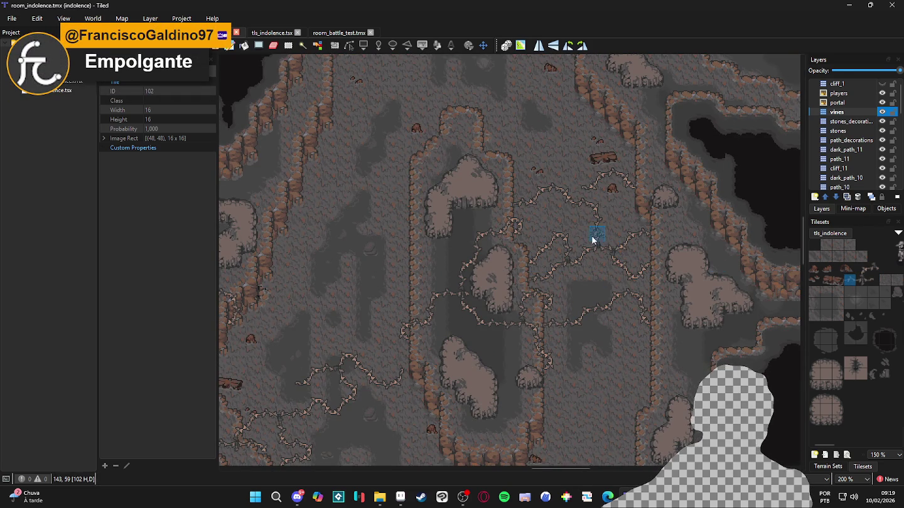
scroll(565, 248, "down", 1)
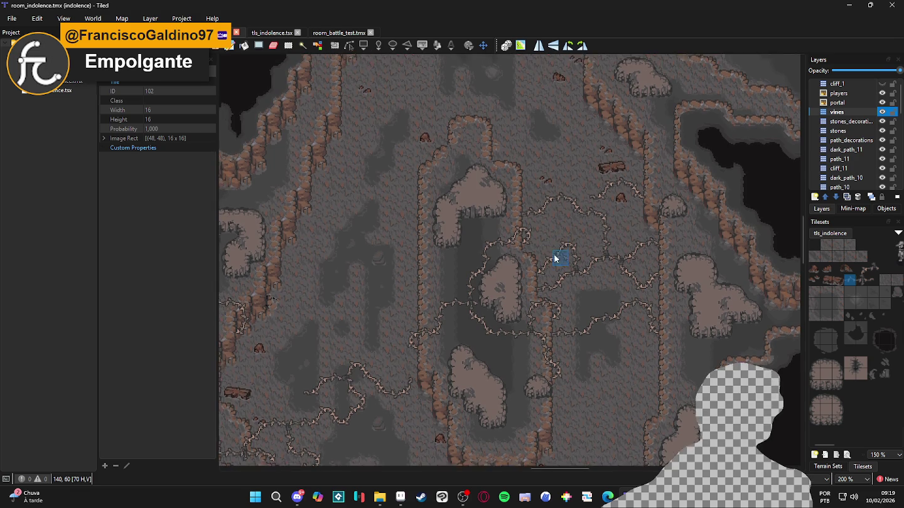
scroll(584, 312, "up", 2)
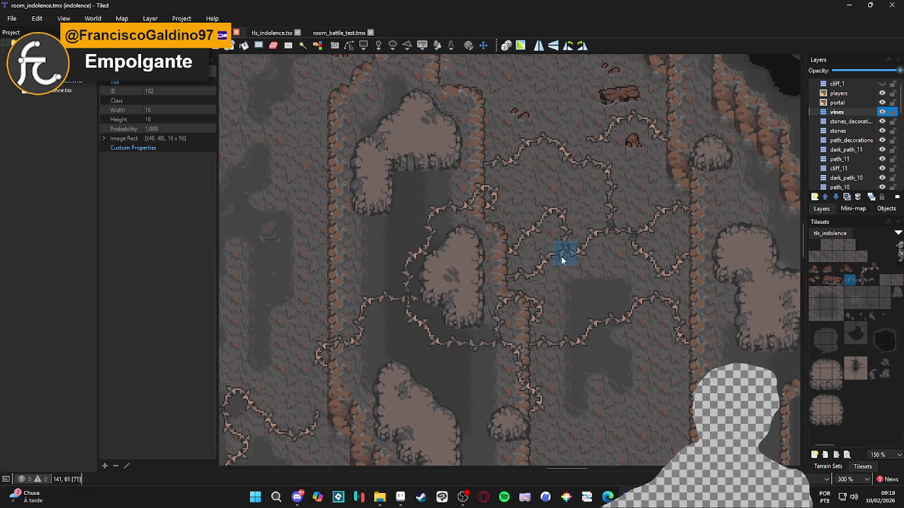
scroll(564, 254, "up", 3)
left_click(516, 192)
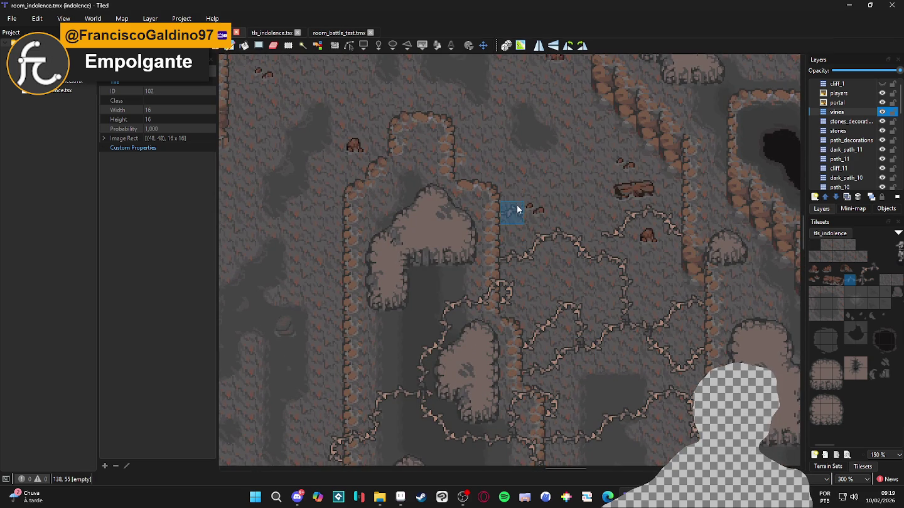
left_click(864, 270)
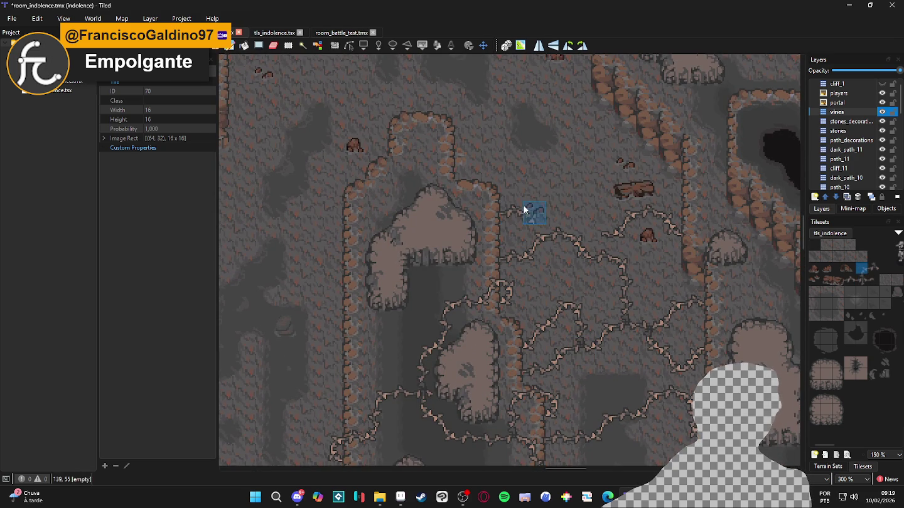
left_click(545, 195)
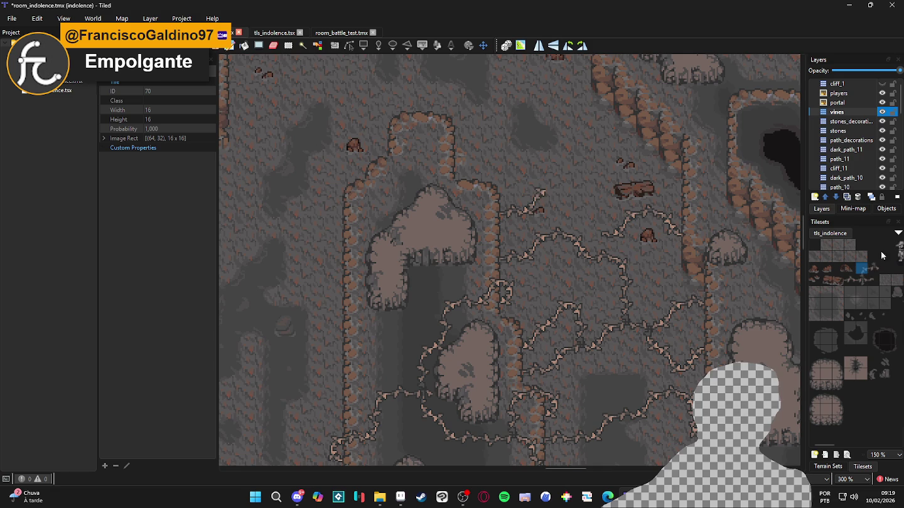
left_click(873, 280)
key("ctrl+s")
scroll(569, 195, "down", 2)
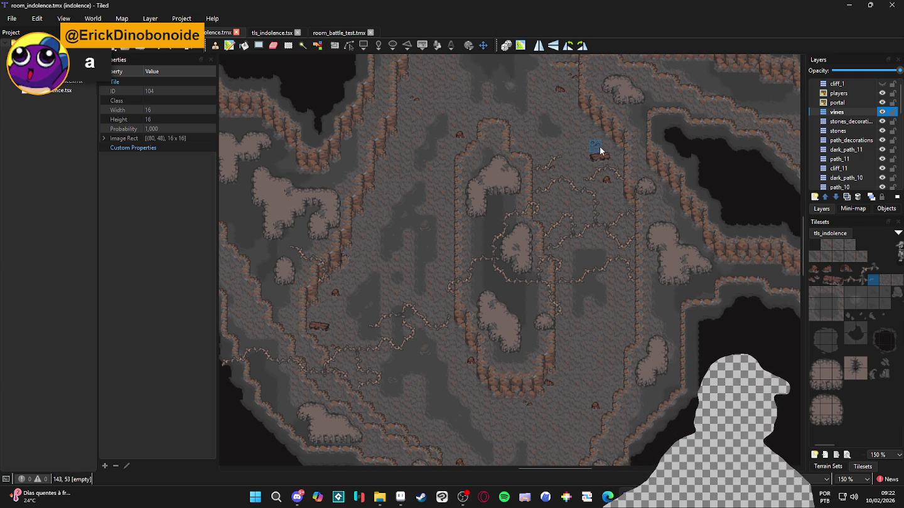
Make the vines layer active while panning and zooming toward the upper-left cave area.
scroll(622, 207, "up", 3)
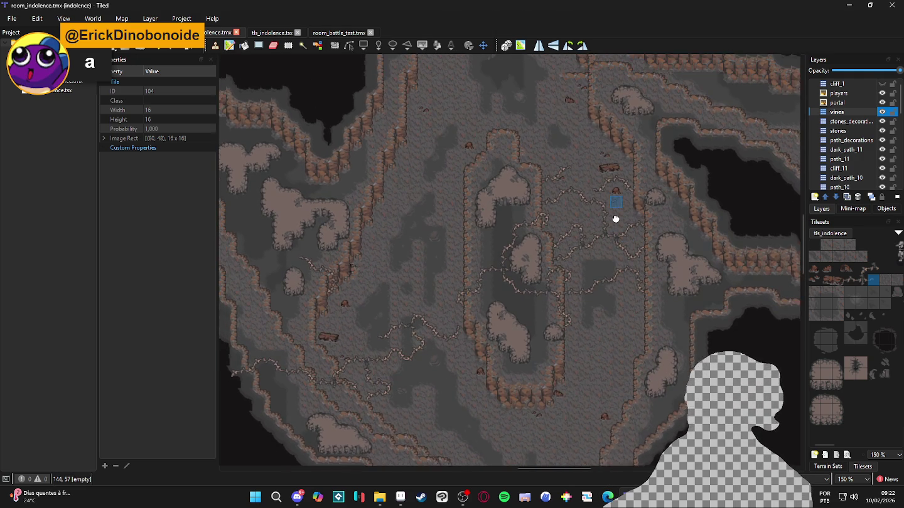
scroll(552, 179, "up", 3)
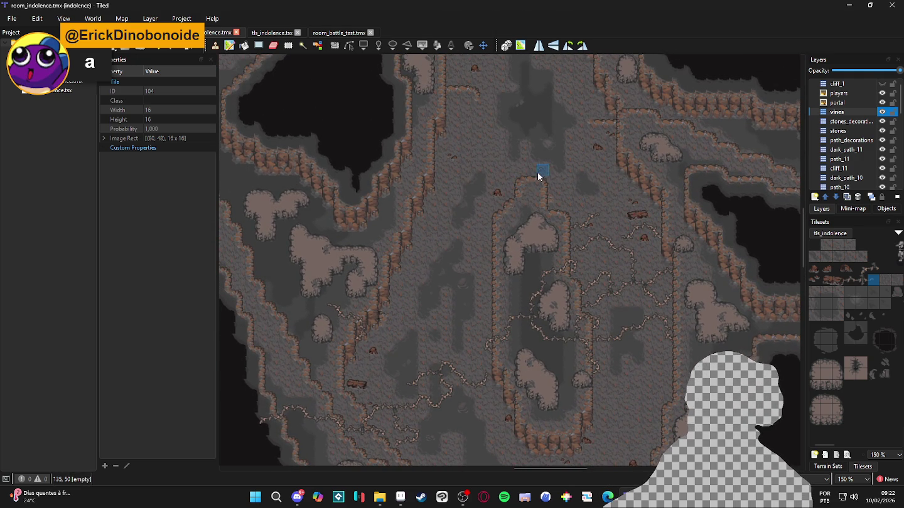
scroll(681, 282, "up", 2)
scroll(682, 280, "up", 1)
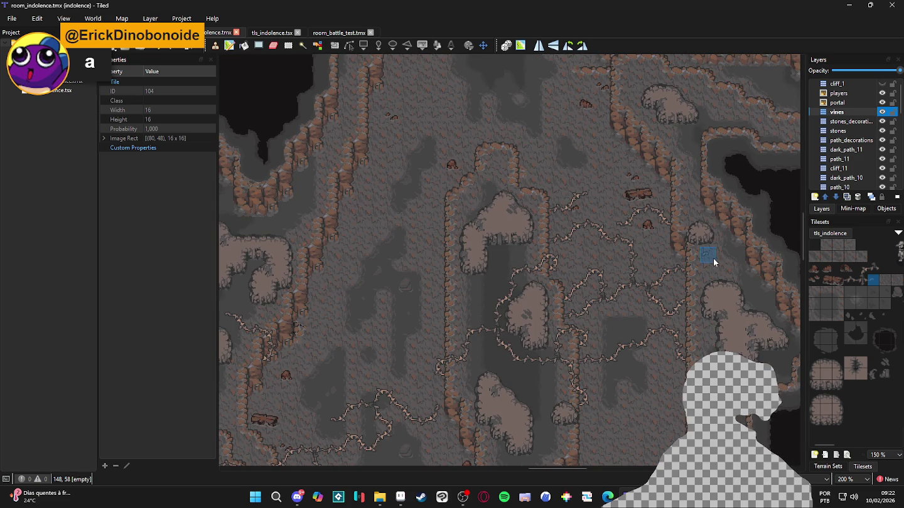
scroll(654, 266, "down", 3)
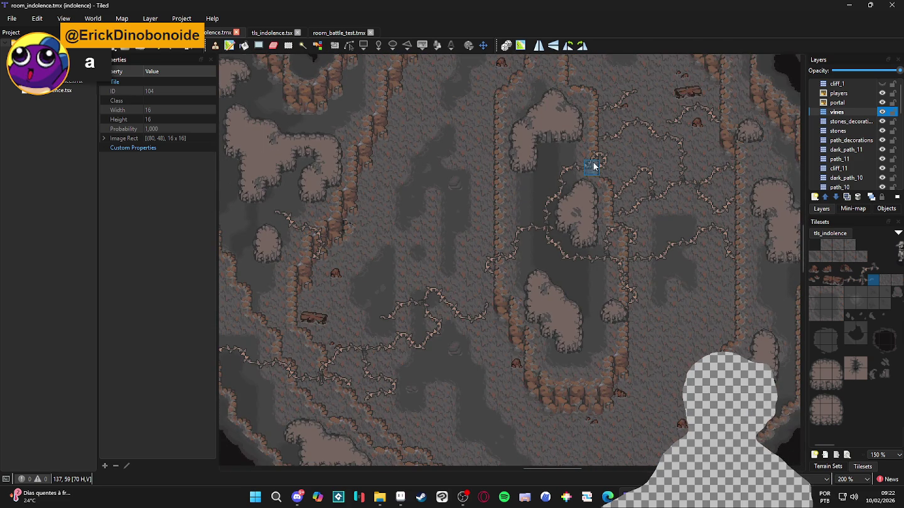
scroll(598, 164, "down", 1)
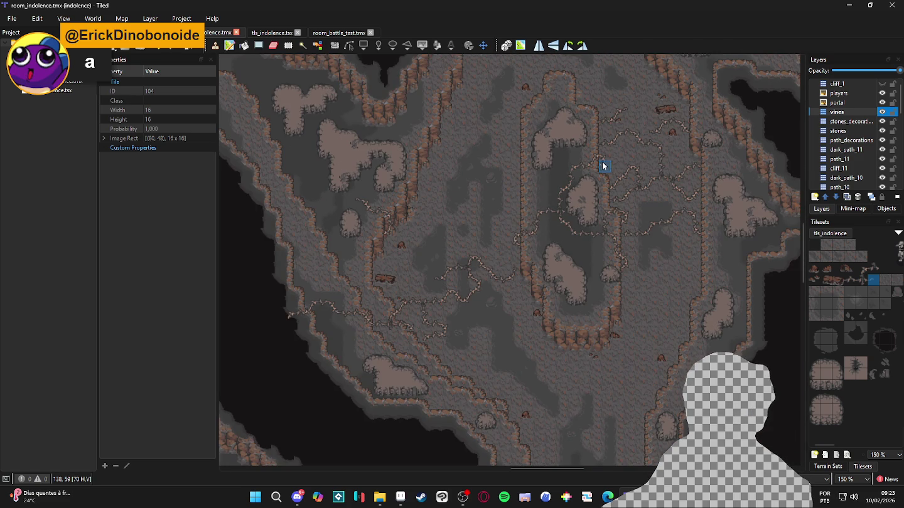
mouse_move(604, 165)
left_mouse_down()
mouse_move(521, 191)
mouse_move(449, 72)
left_mouse_up()
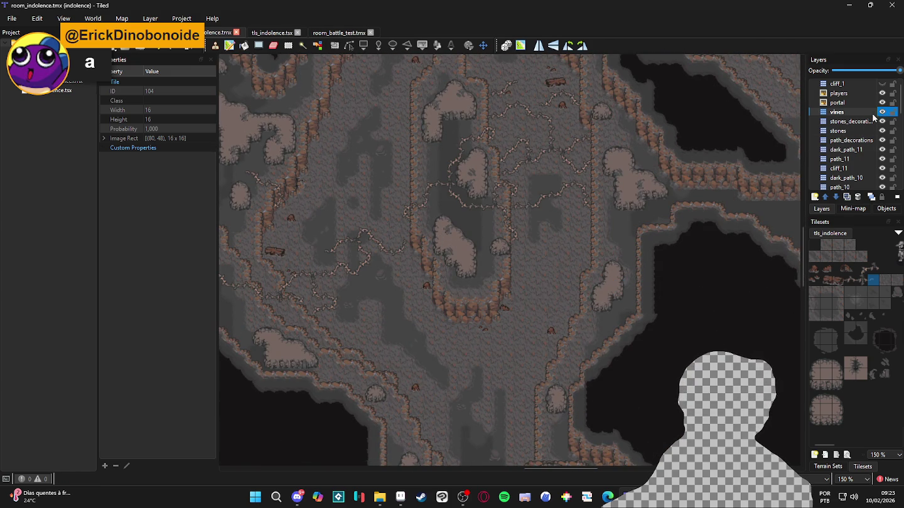
left_click(874, 112)
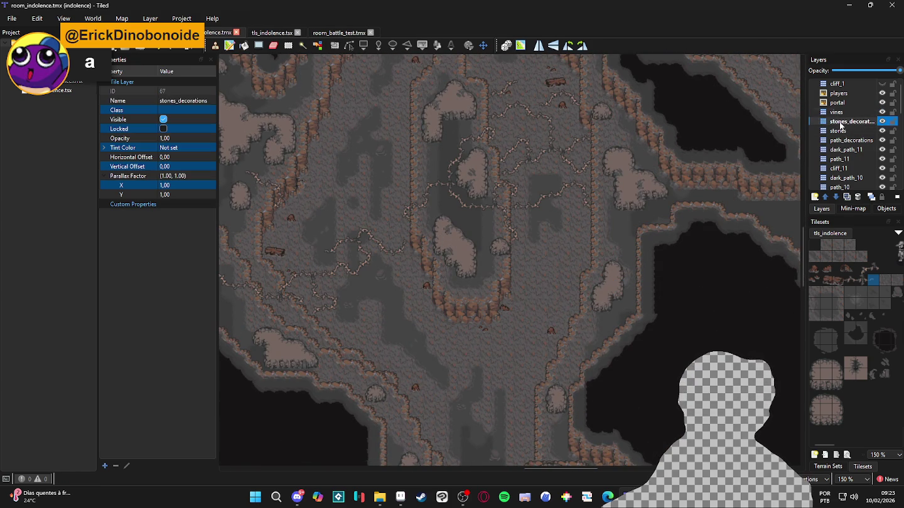
left_click_drag(577, 157, 591, 174)
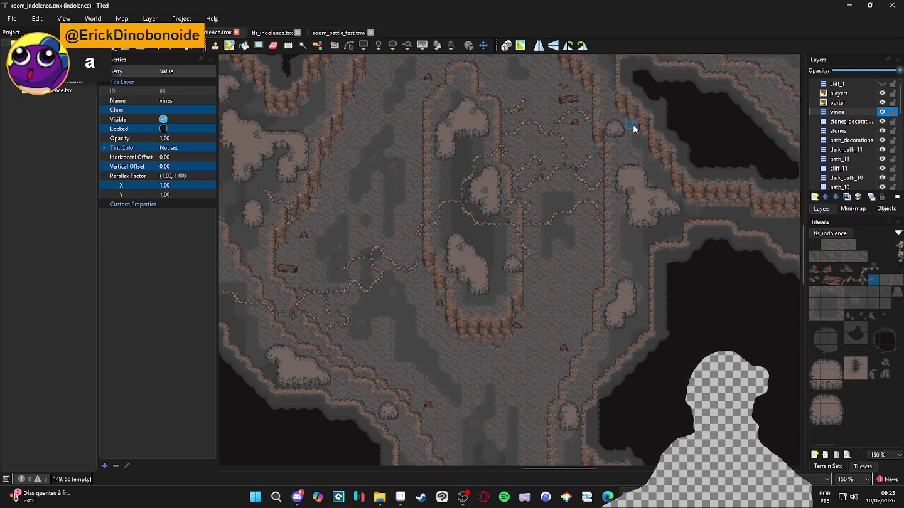
left_click_drag(369, 150, 385, 189)
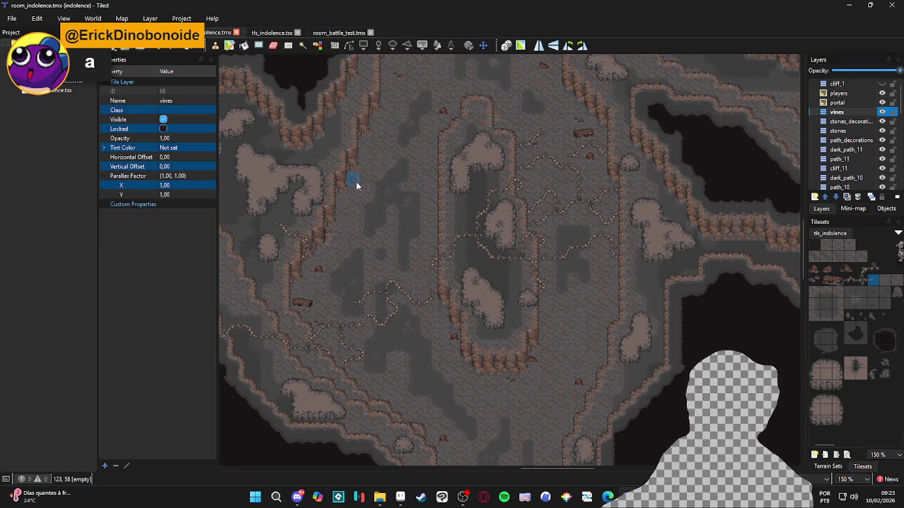
scroll(357, 186, "up", 1)
Show the tls_indolence terrain sets list.
left_click(834, 467)
left_click(863, 467)
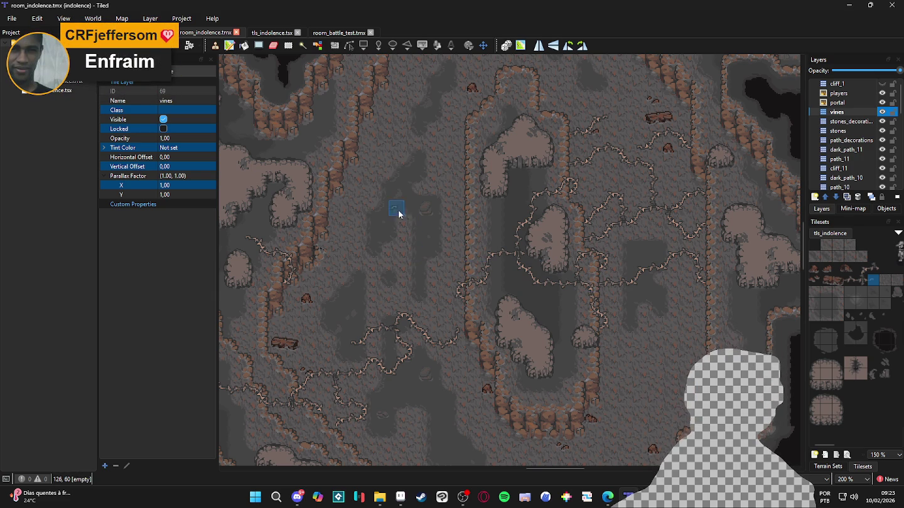
scroll(415, 198, "up", 1)
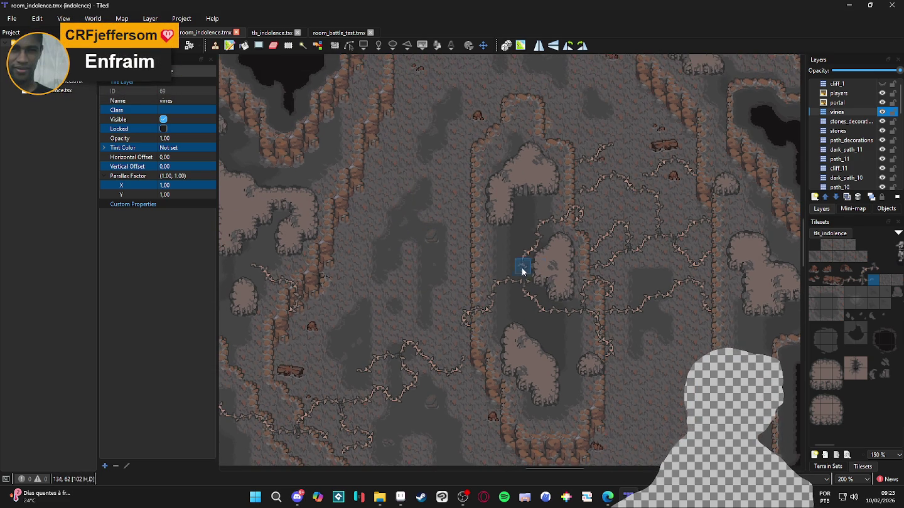
scroll(417, 242, "up", 2)
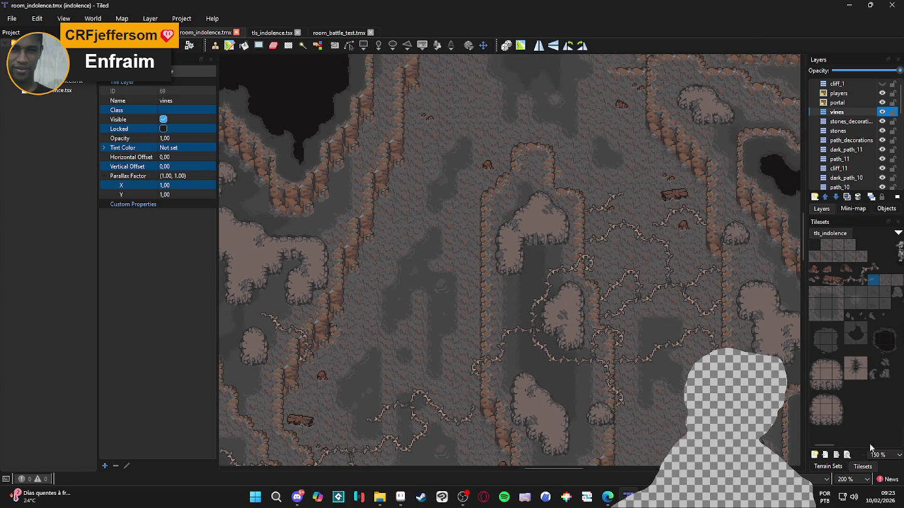
left_click(838, 466)
Inspect the darker_path and mud_path terrains, reselect the vines layer, and pick vine tile 102.
left_click(830, 346)
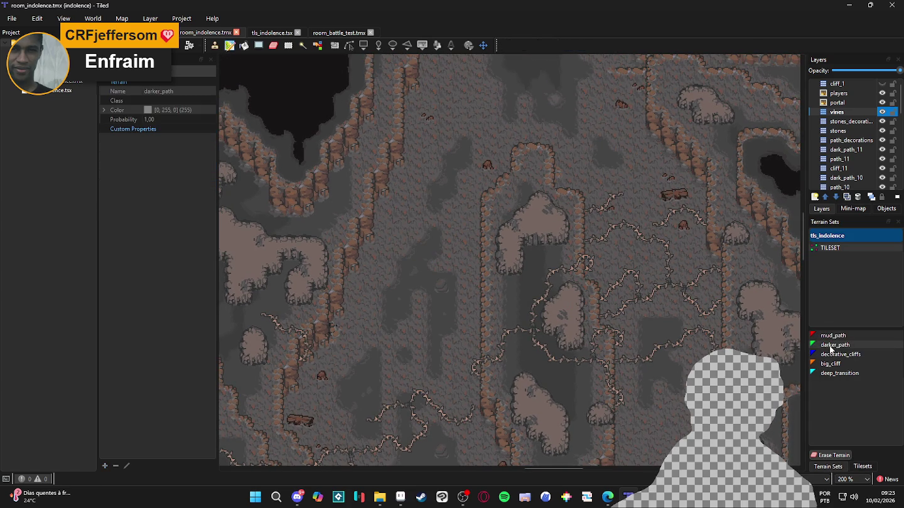
left_click(832, 347)
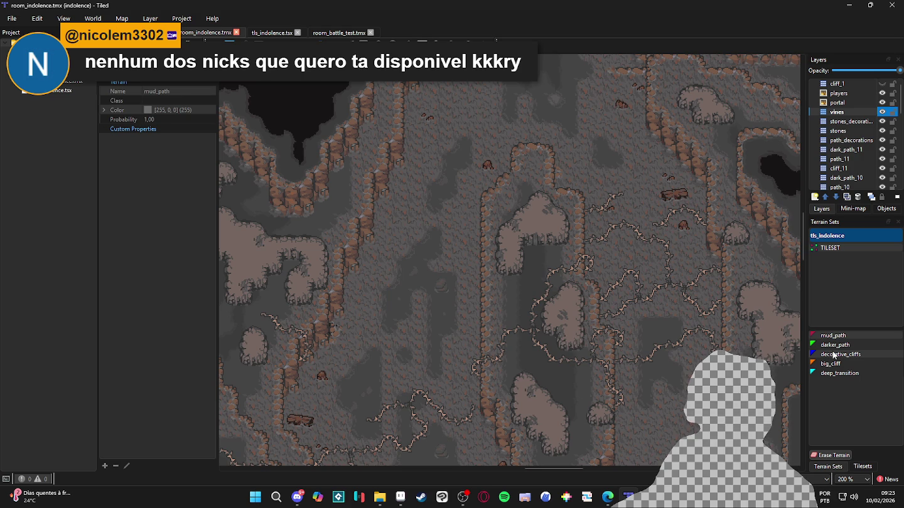
left_click(850, 113)
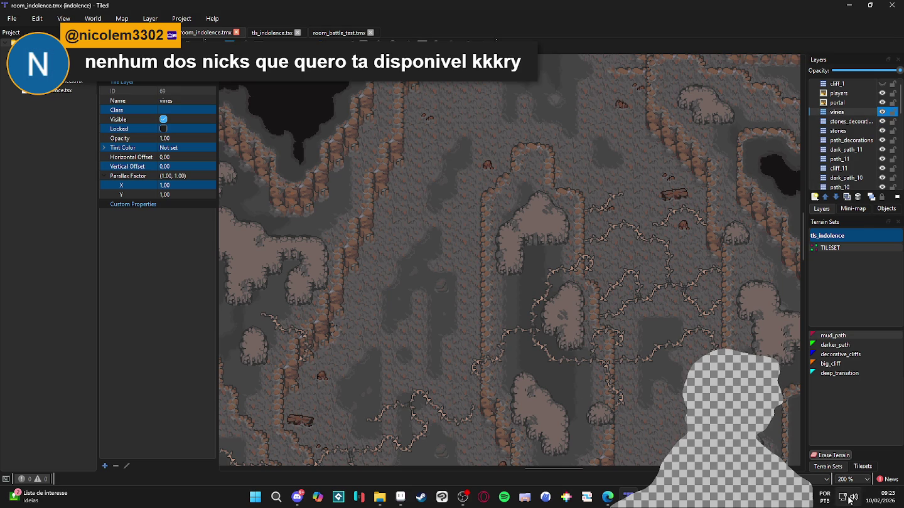
left_click(861, 467)
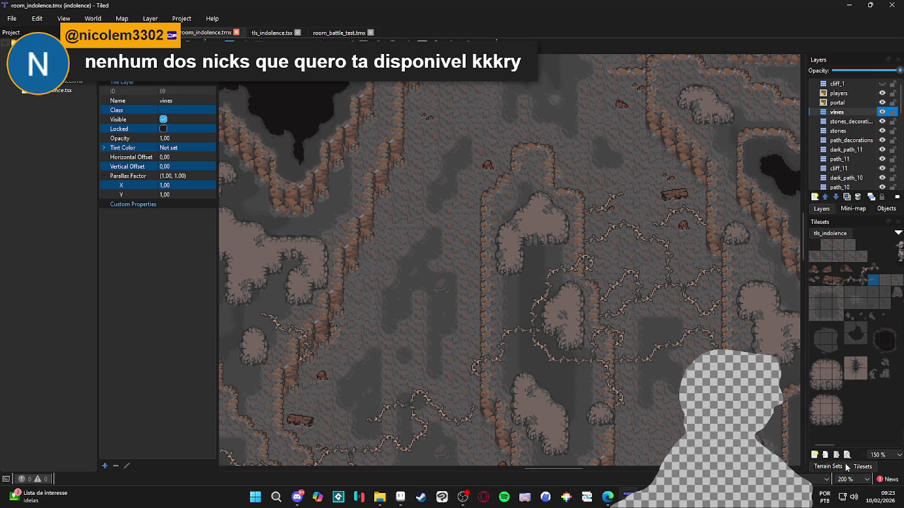
left_click(847, 278)
Stamp vine tiles on the upper-left floor, including cell 122,54.
left_click(337, 186)
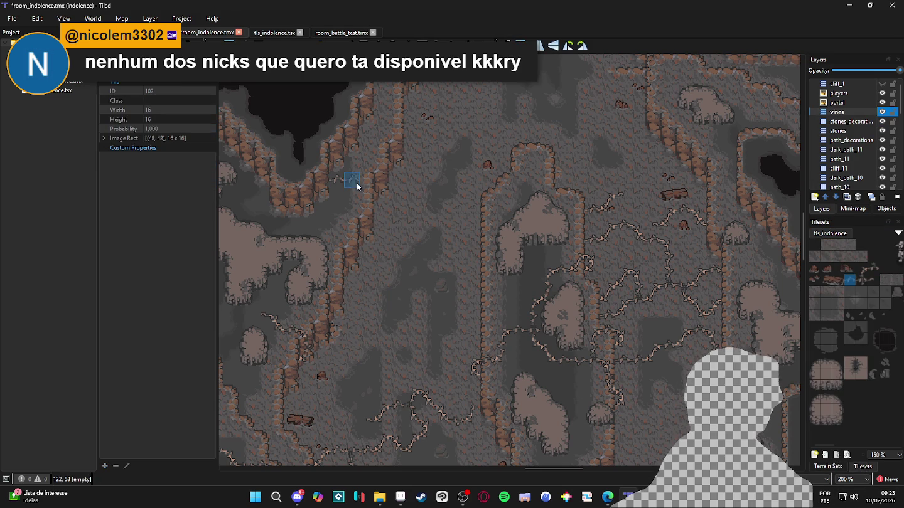
left_click(861, 269)
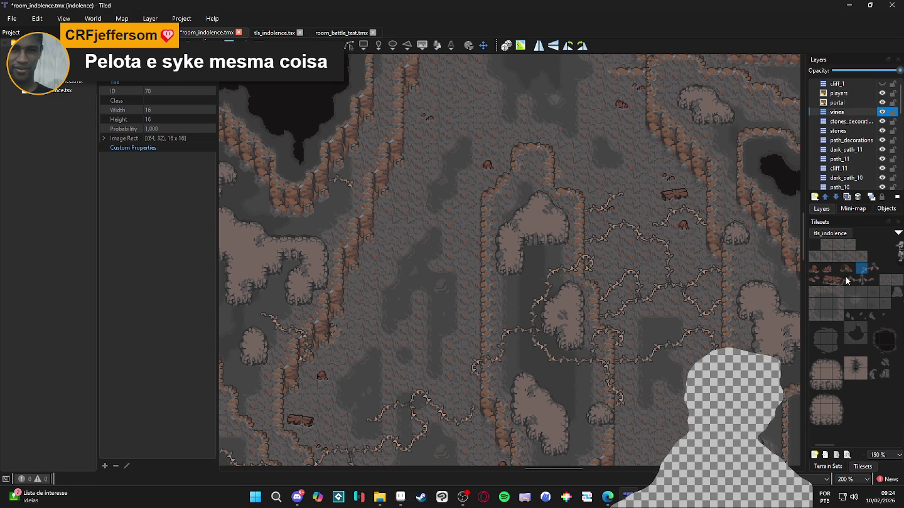
left_click(348, 197)
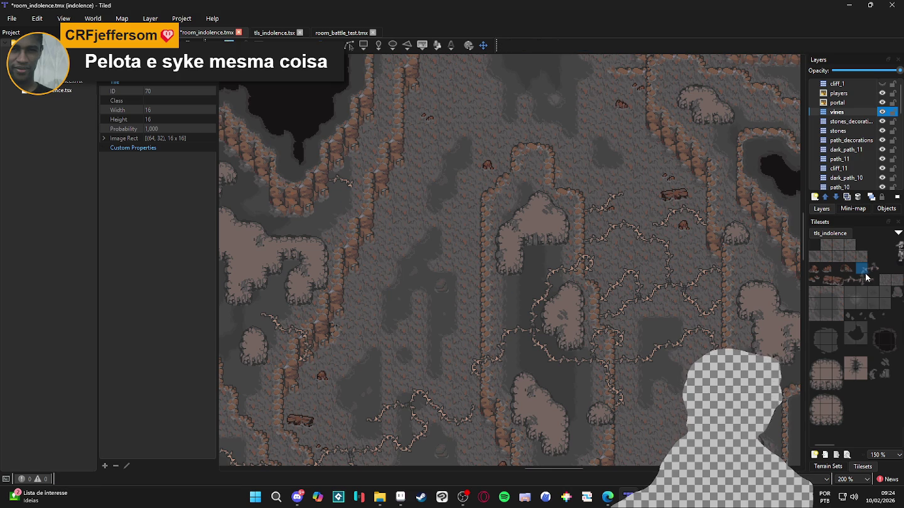
left_click(849, 280)
left_click(861, 268)
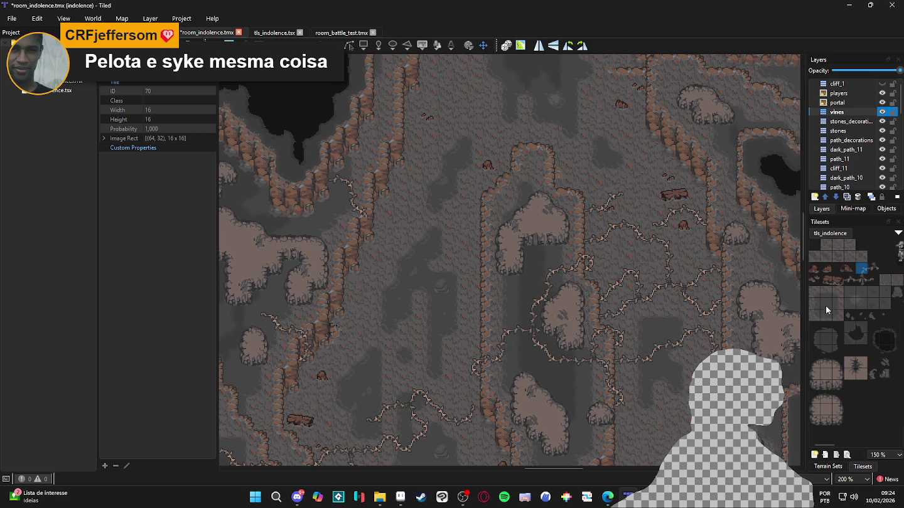
left_click(849, 284)
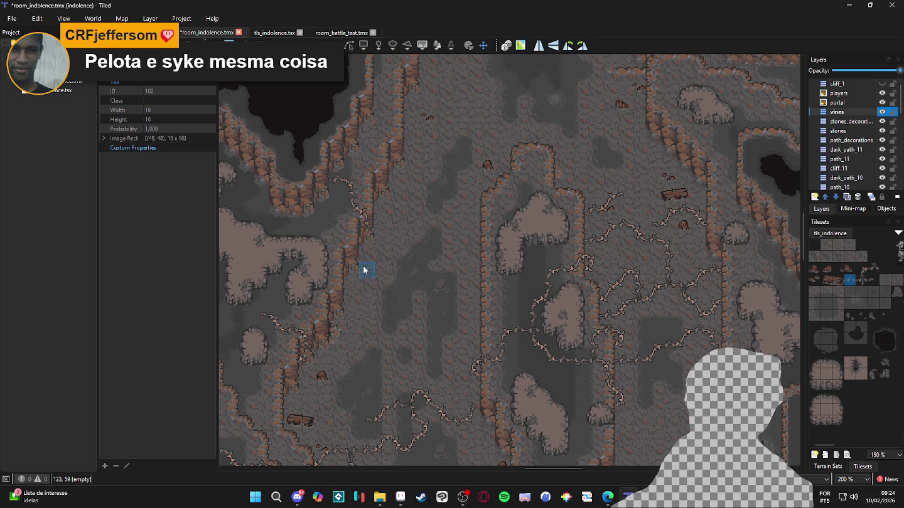
left_click(862, 268)
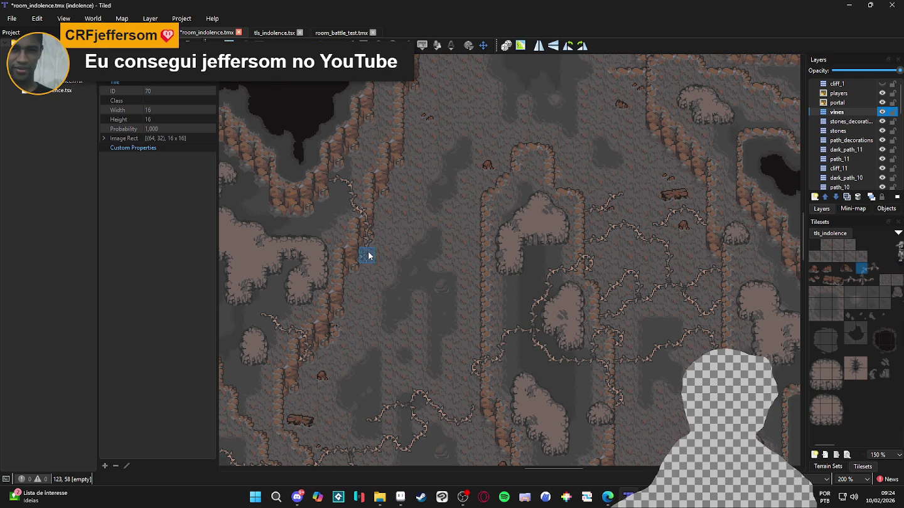
Try several vine tile variants, stamp one further along the floor, and save the map.
key("n")
left_click(863, 269)
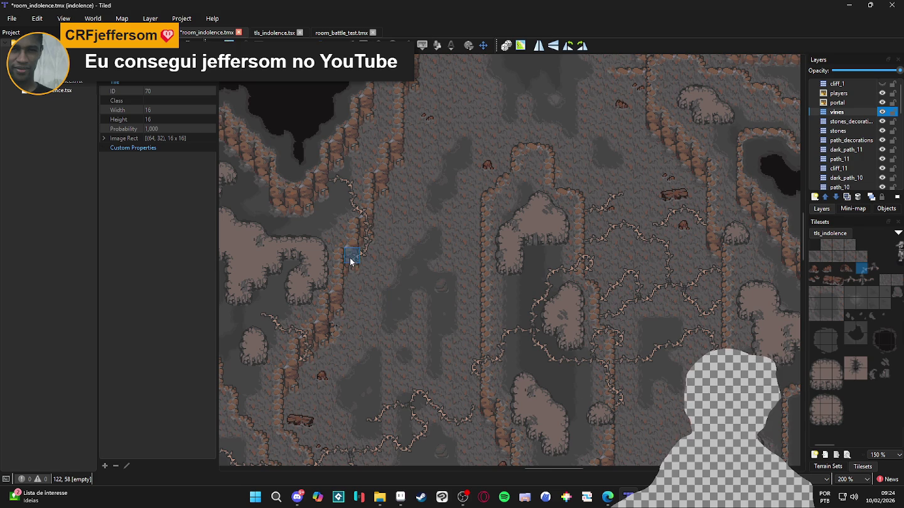
left_click(872, 280)
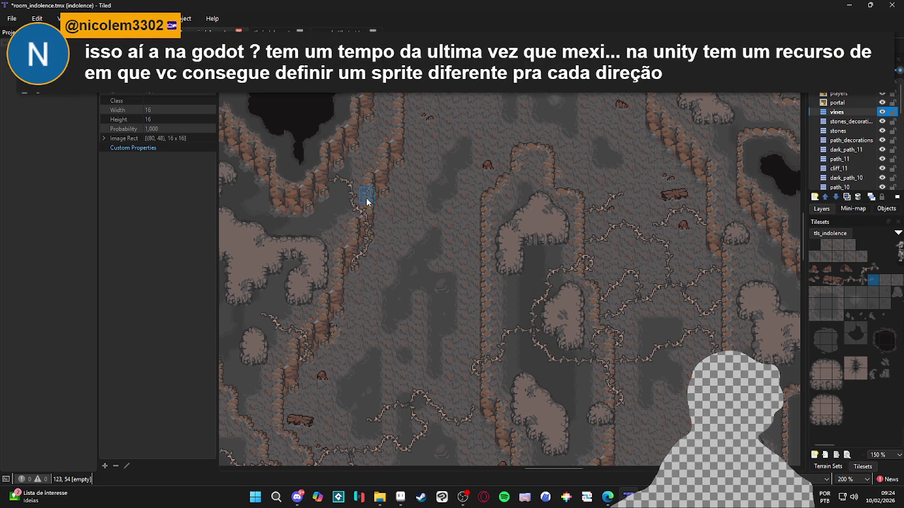
left_click(861, 269)
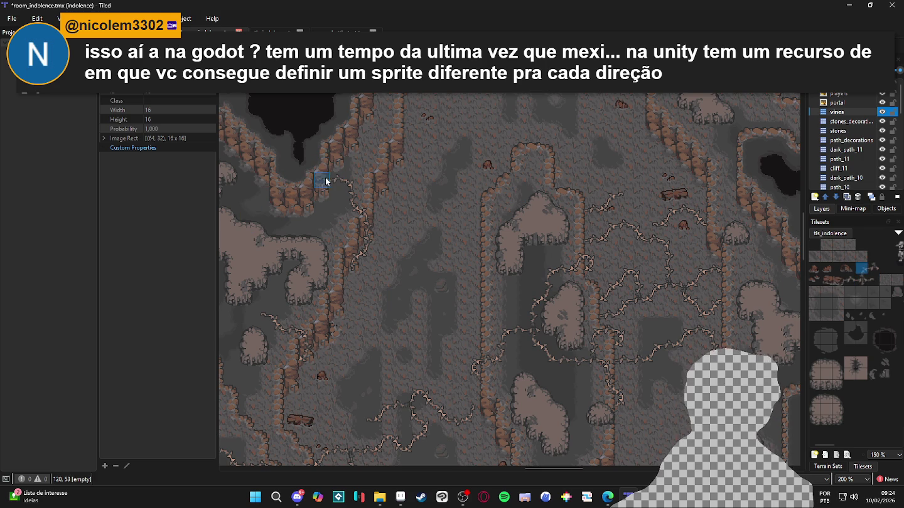
left_click(875, 268)
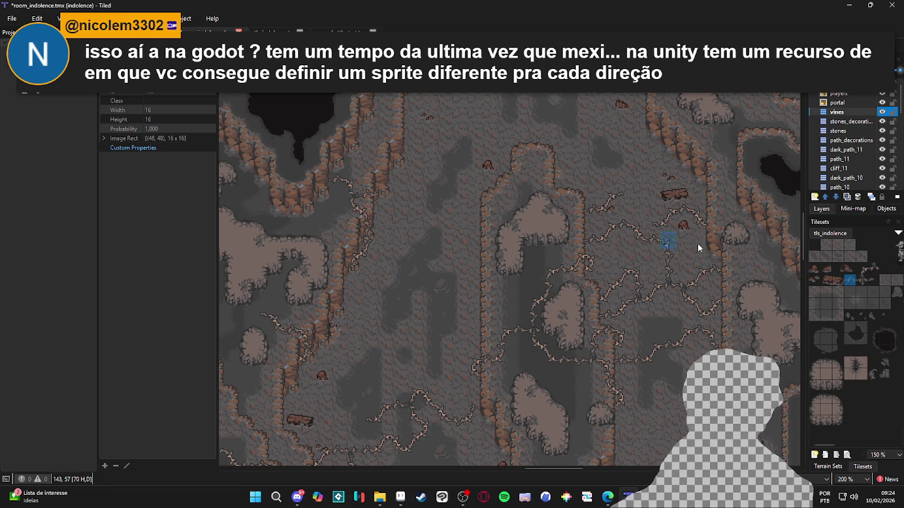
left_click(862, 269)
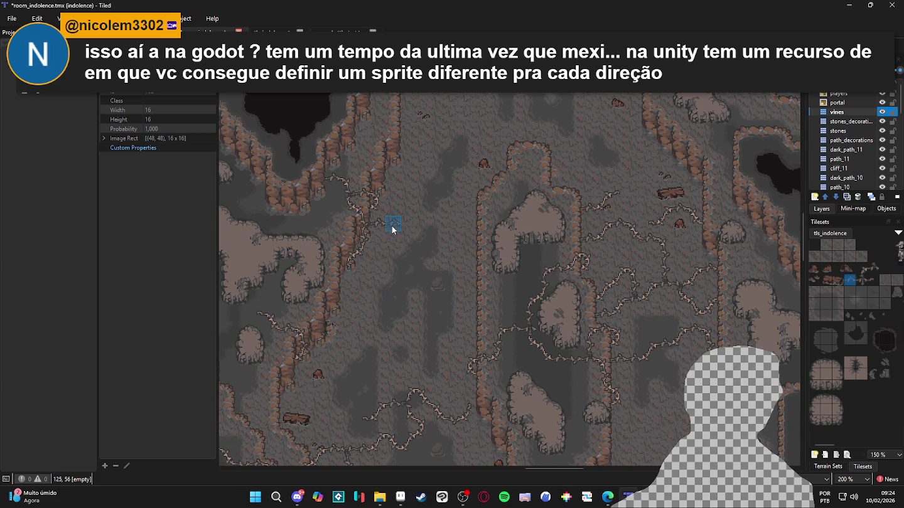
left_click(861, 268)
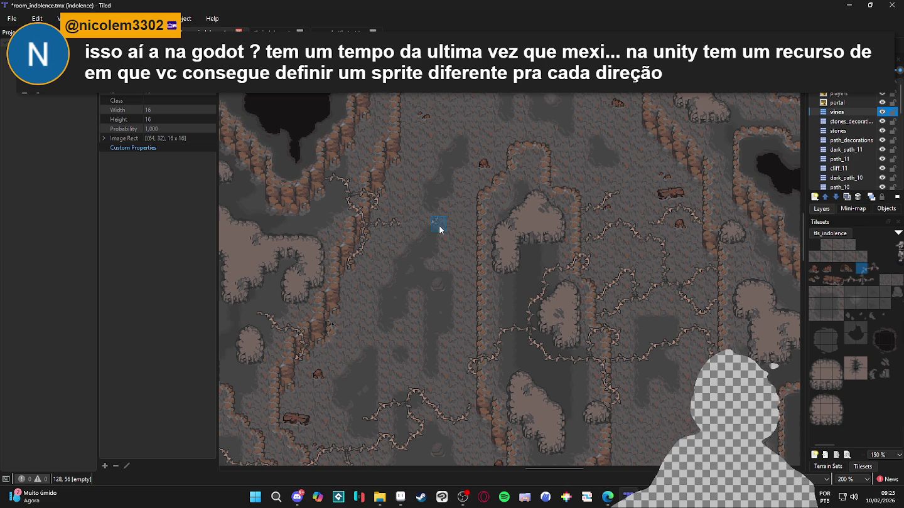
left_click(398, 209)
left_click(872, 279)
scroll(404, 216, "left", 2)
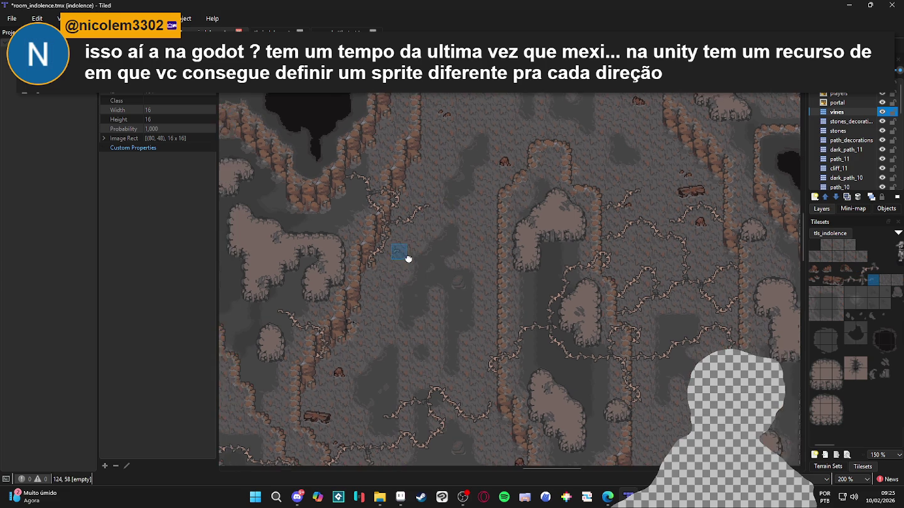
key("ctrl+s")
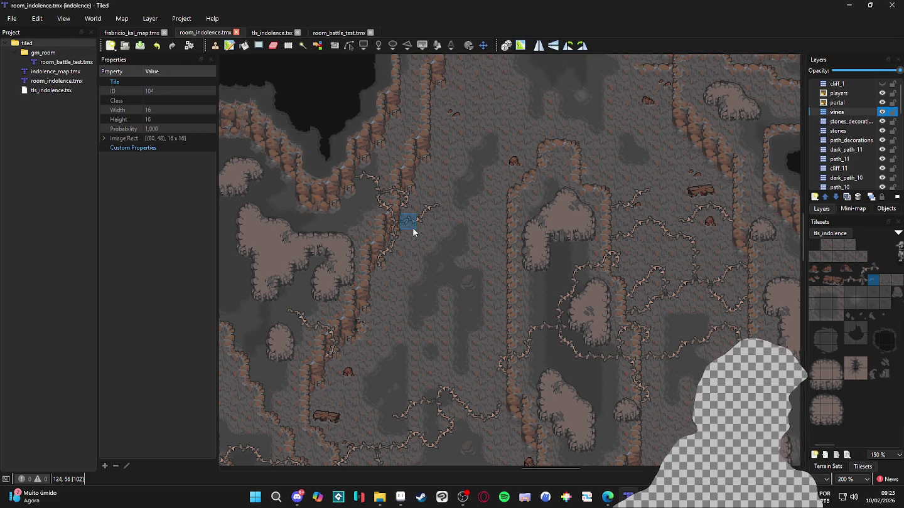
Choose the big_cliff terrain and paint a patch of it onto the map.
scroll(421, 252, "right", 2)
scroll(501, 308, "down", 1)
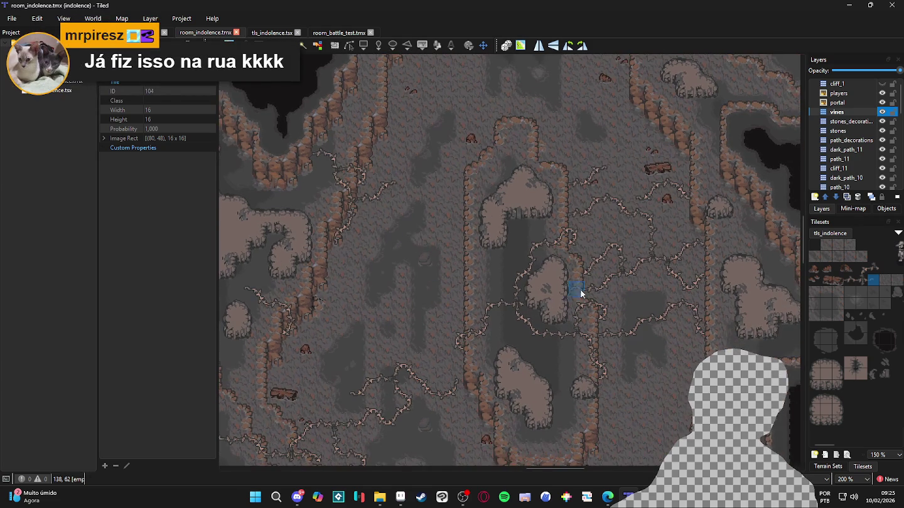
scroll(442, 208, "up", 1)
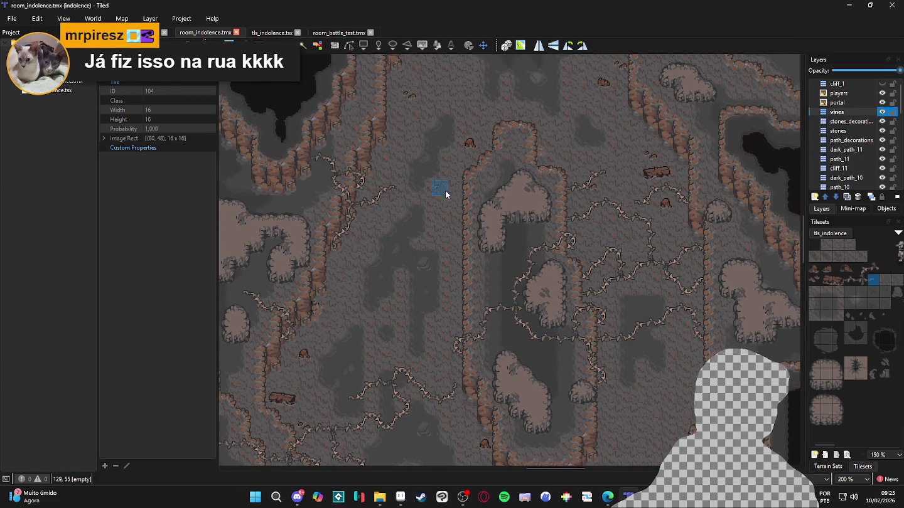
left_click_drag(442, 159, 446, 176)
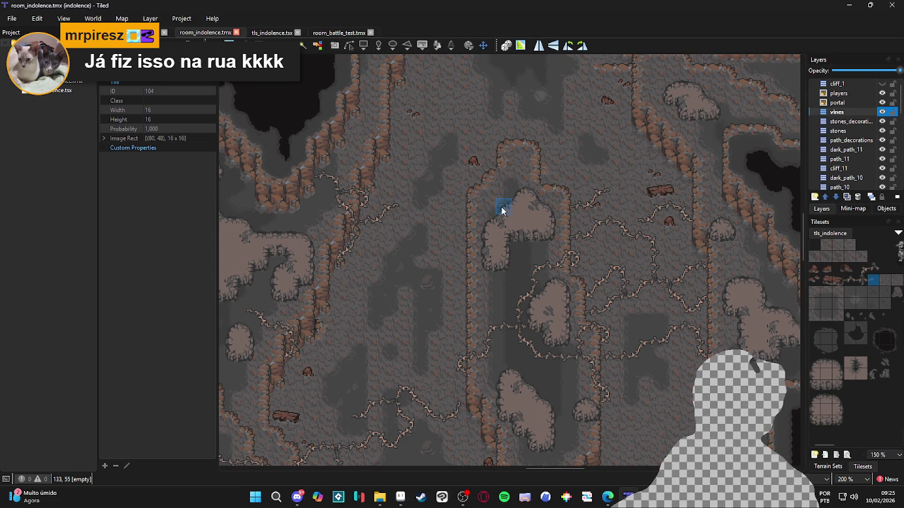
scroll(590, 295, "down", 1)
mouse_move(590, 297)
left_mouse_down()
mouse_move(540, 247)
mouse_move(650, 276)
mouse_move(486, 376)
mouse_move(429, 251)
mouse_move(474, 316)
mouse_move(200, 425)
left_mouse_up()
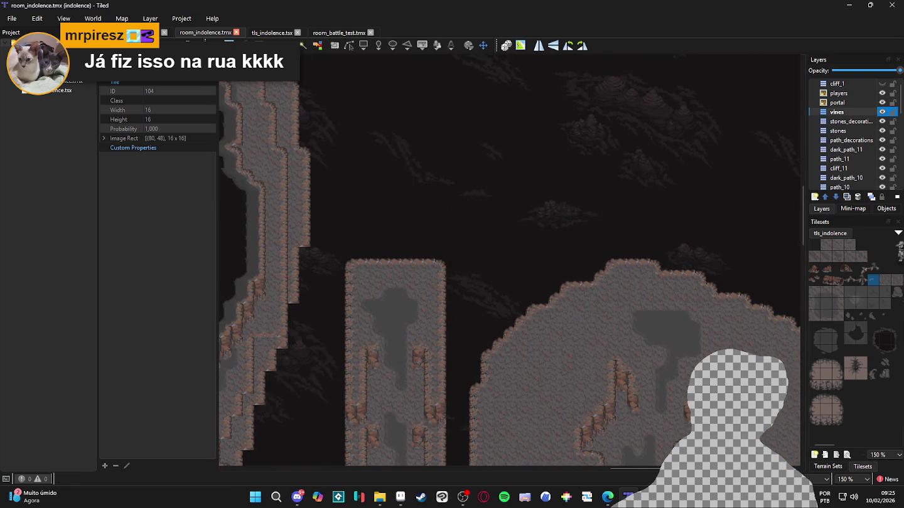
left_click(814, 465)
left_click(829, 363)
left_click_drag(508, 163, 506, 168)
scroll(506, 168, "up", 5)
scroll(441, 217, "up", 1)
mouse_move(545, 123)
left_mouse_down()
mouse_move(559, 235)
mouse_move(584, 196)
mouse_move(562, 184)
mouse_move(336, 128)
mouse_move(421, 271)
mouse_move(546, 302)
mouse_move(500, 347)
mouse_move(686, 351)
left_mouse_up()
scroll(561, 234, "up", 1)
Paint a mud_path terrain area, then undo both terrain strokes.
left_click(857, 334)
scroll(566, 162, "right", 5)
scroll(565, 162, "up", 1)
mouse_move(566, 162)
left_mouse_down()
mouse_move(629, 269)
mouse_move(673, 254)
left_mouse_up()
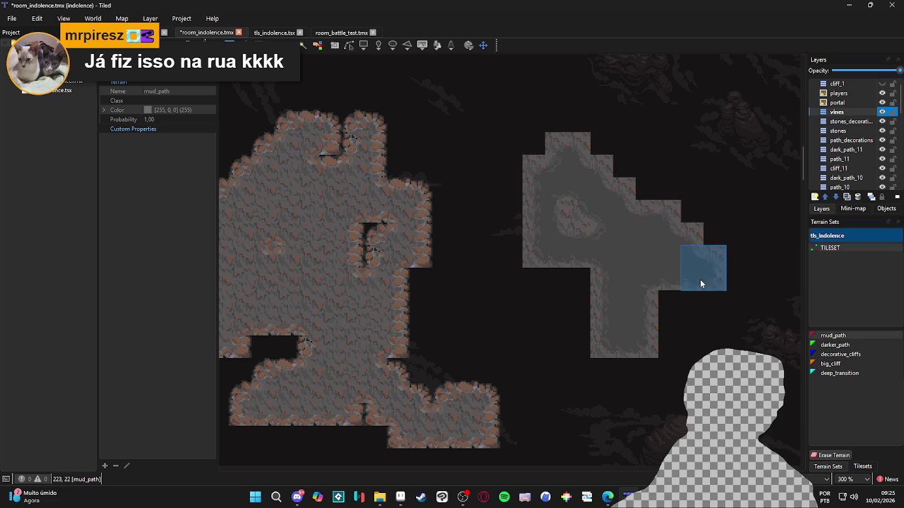
scroll(641, 251, "down", 1)
key("ctrl+z")
key("ctrl+z")
scroll(601, 306, "down", 1)
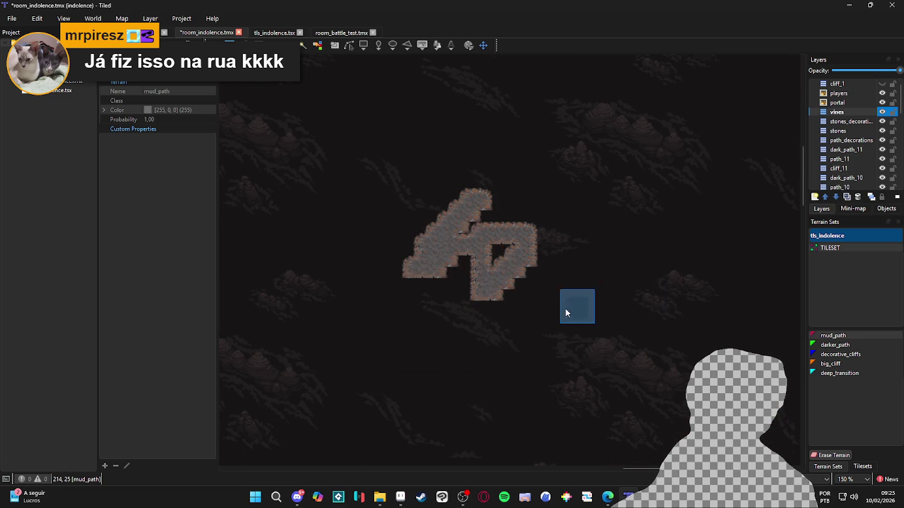
key("ctrl+z")
Make the vines layer active again and reselect the big_cliff terrain in the terrain sets list.
scroll(440, 298, "left", 5)
scroll(343, 298, "down", 5)
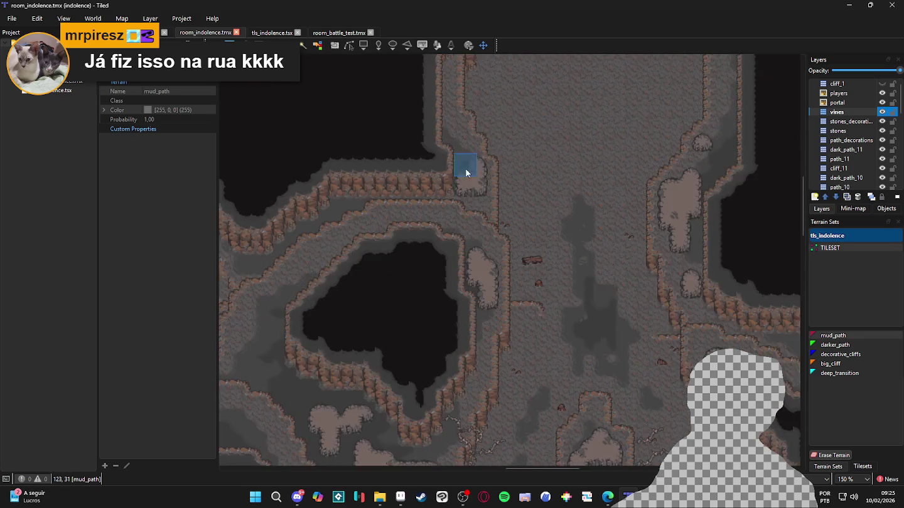
scroll(457, 157, "down", 3)
scroll(446, 216, "up", 2)
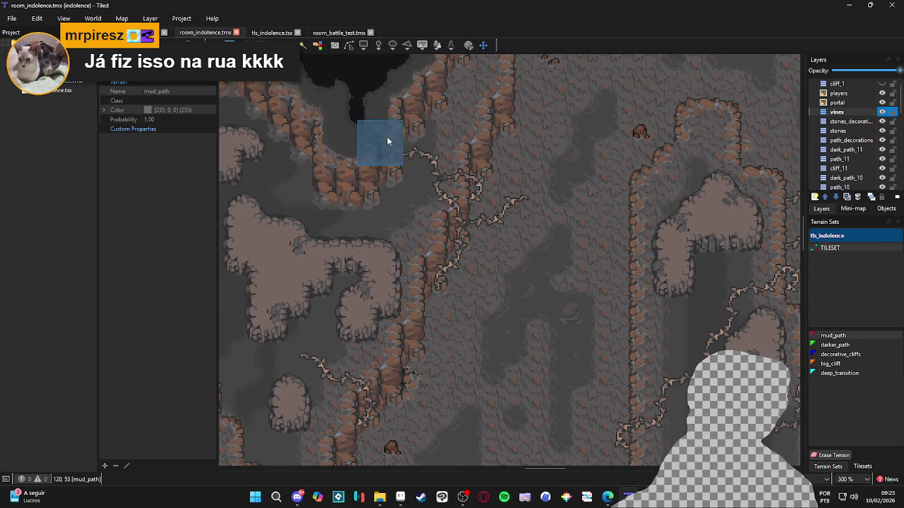
left_click(842, 121)
left_click(838, 112)
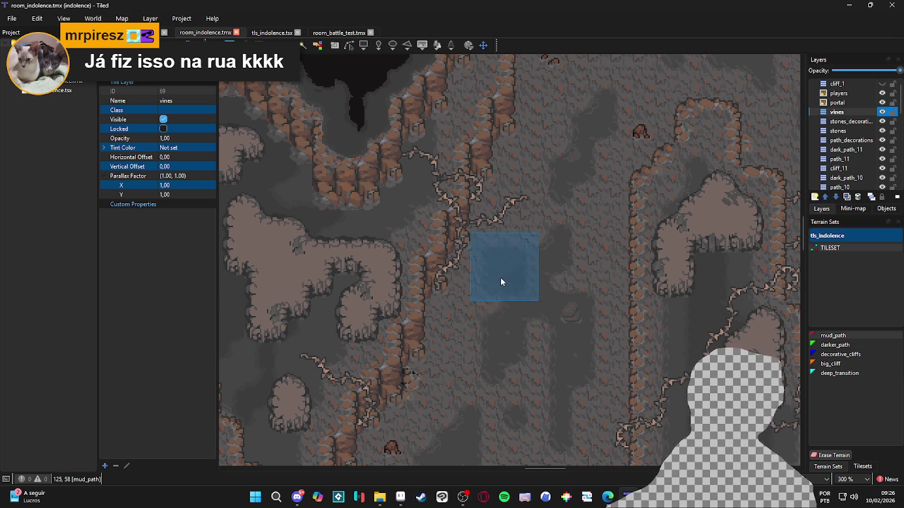
scroll(499, 277, "down", 2)
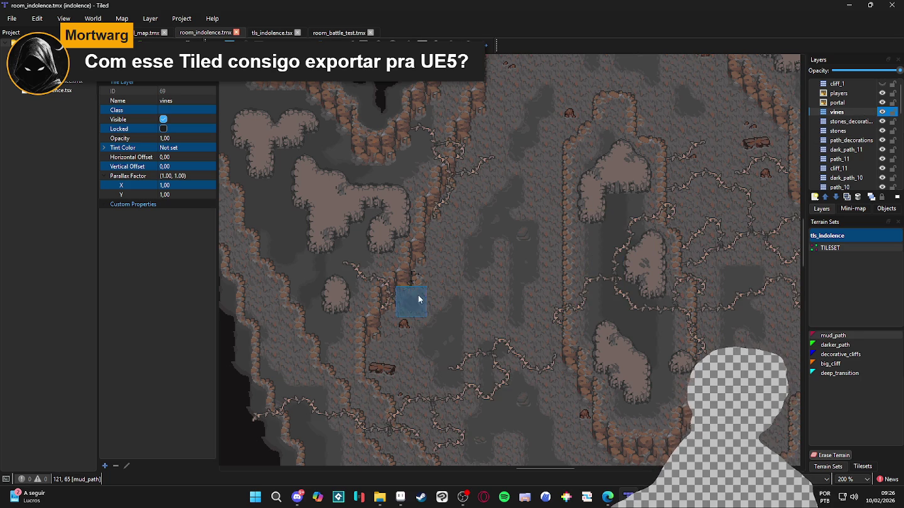
scroll(419, 300, "down", 1)
left_click(855, 467)
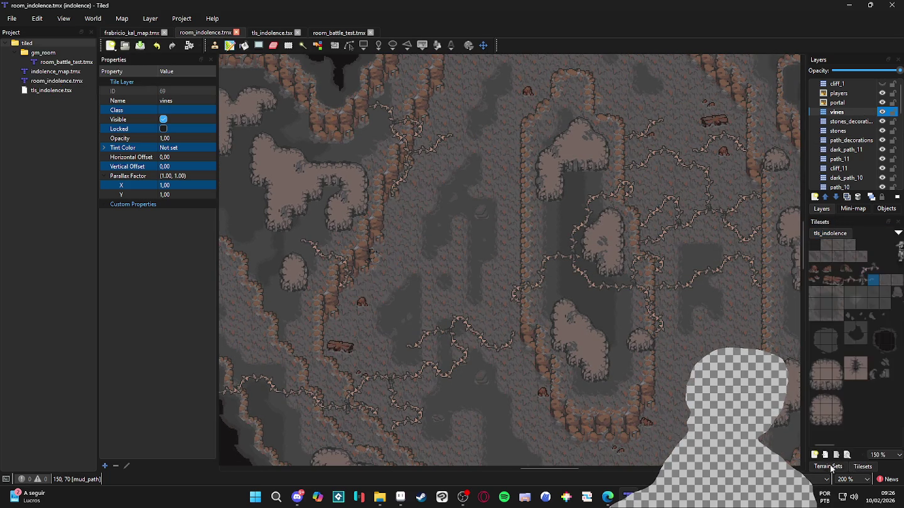
left_click(834, 467)
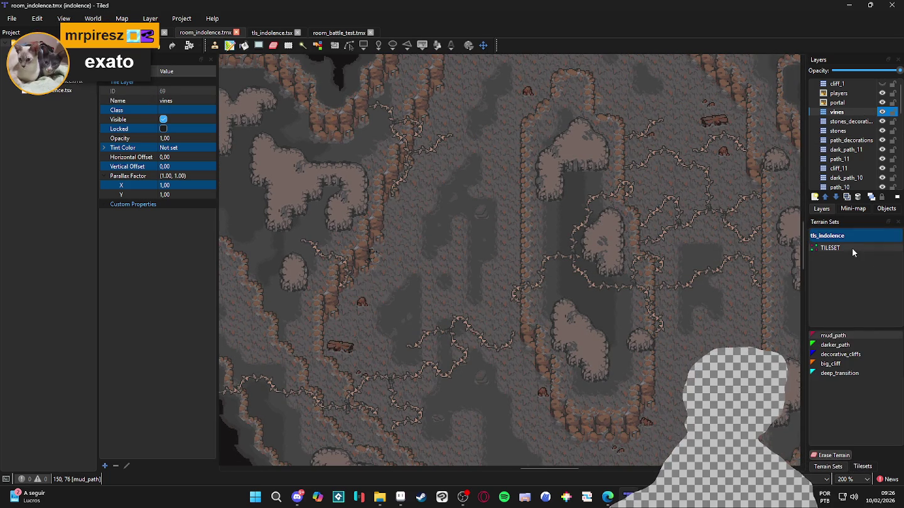
left_click(830, 364)
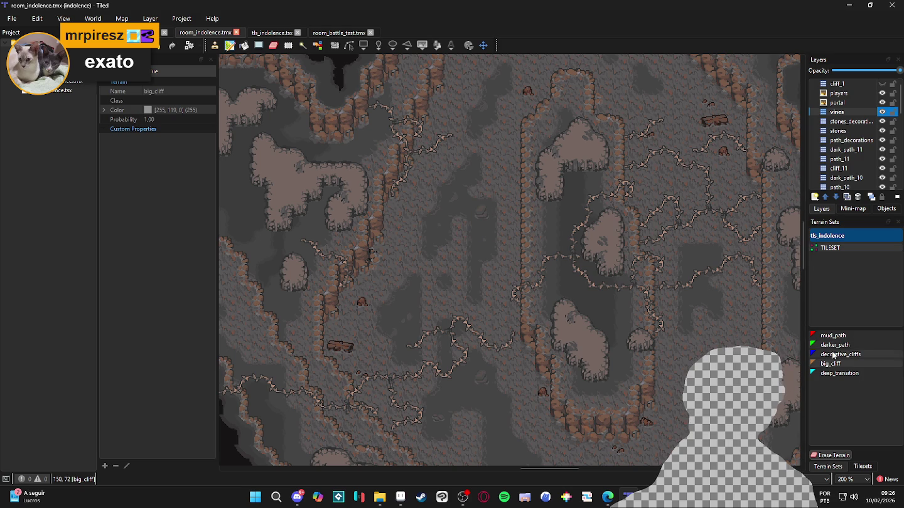
Paint two vine tile variants beside the central rock pillar on the vines layer.
left_click(861, 466)
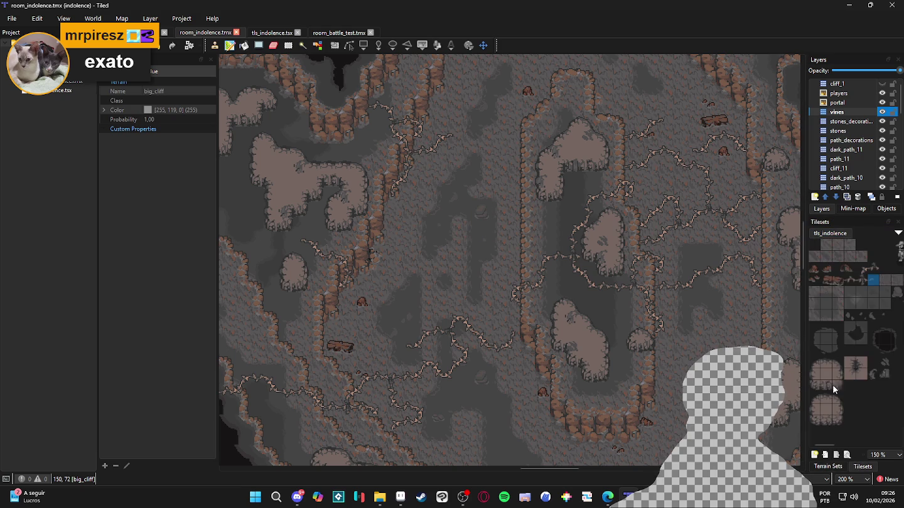
left_click(851, 280)
scroll(533, 317, "up", 2)
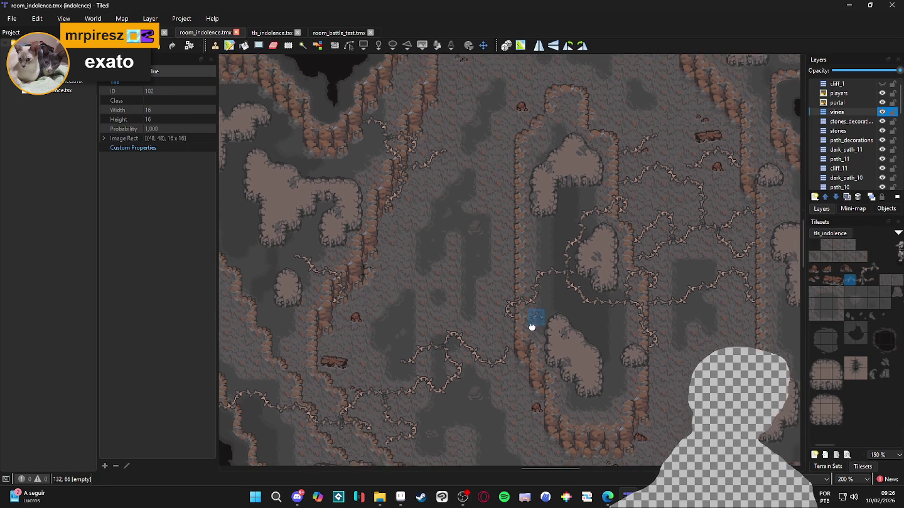
scroll(518, 289, "up", 1)
left_click(505, 258)
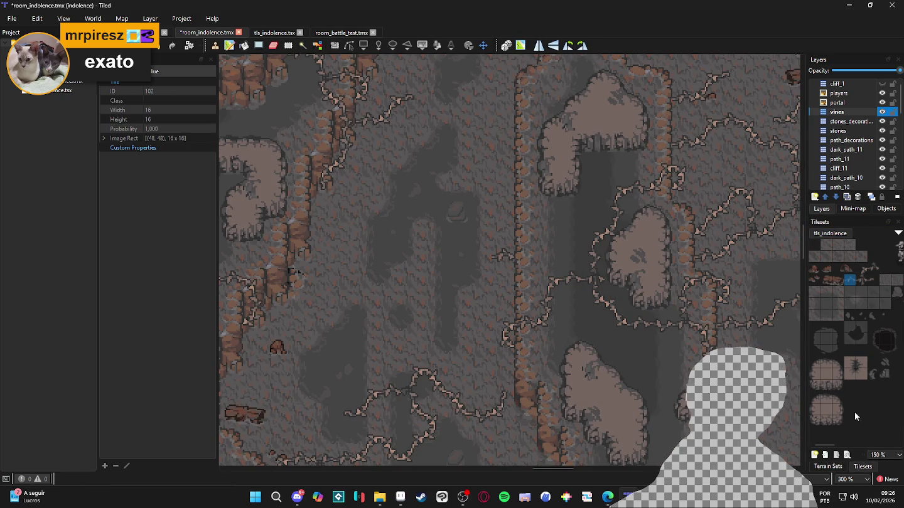
left_click(862, 269)
left_click(485, 263)
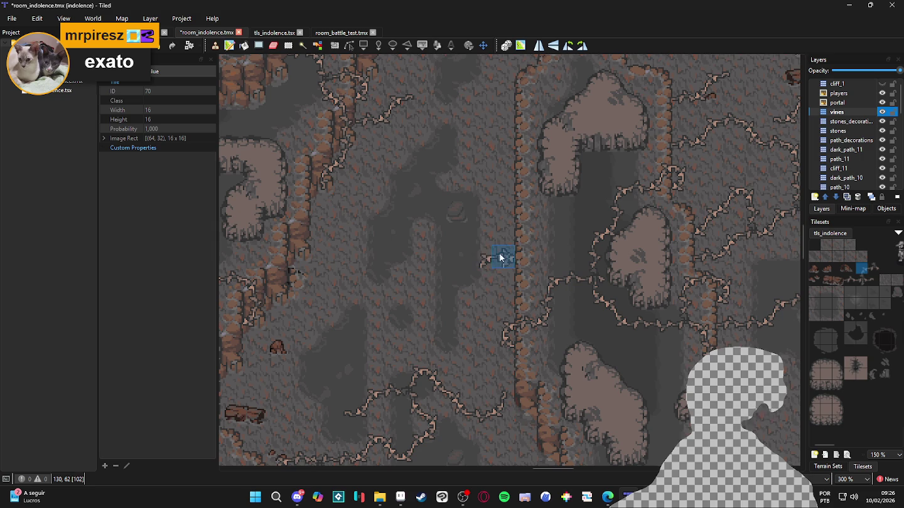
Reuse the existing vine tile to extend the vine two cells downward, then save the map.
right_click(499, 254)
left_click(480, 278)
left_click(480, 299)
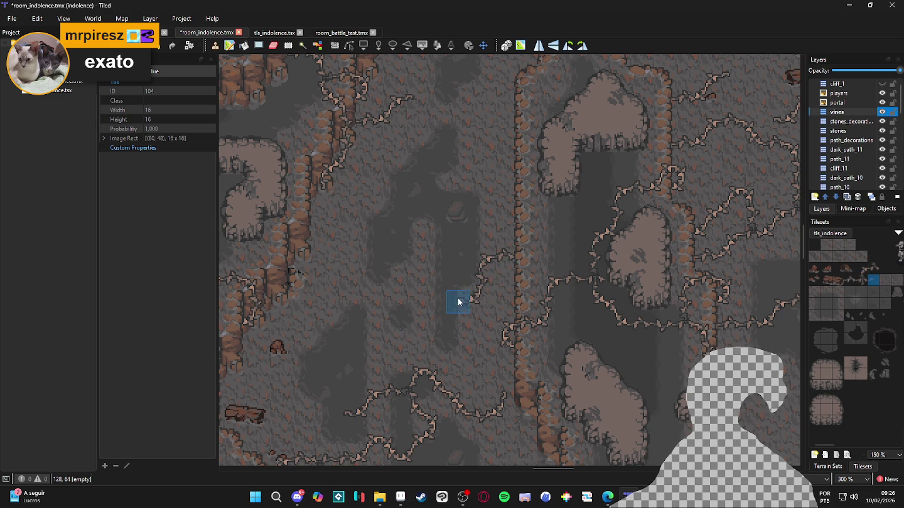
scroll(442, 309, "down", 2)
key("ctrl+s")
scroll(494, 309, "down", 1)
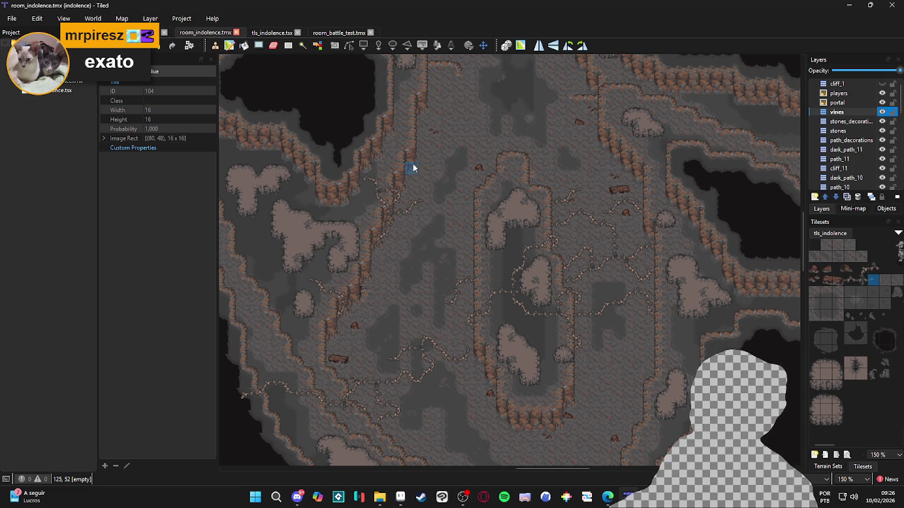
Pan along the corridor and stamp one more tile onto the cave floor.
scroll(414, 219, "up", 1)
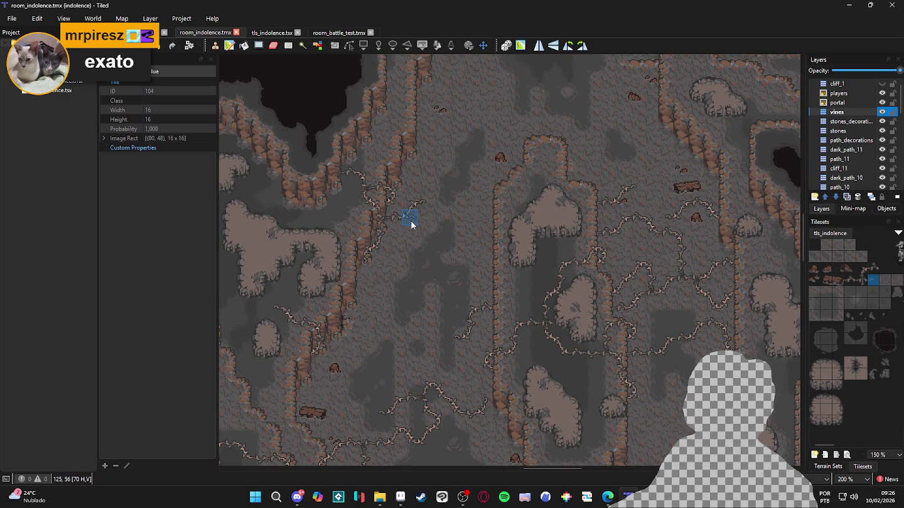
mouse_move(435, 220)
left_mouse_down()
mouse_move(397, 167)
mouse_move(452, 236)
mouse_move(476, 230)
mouse_move(507, 113)
left_mouse_up()
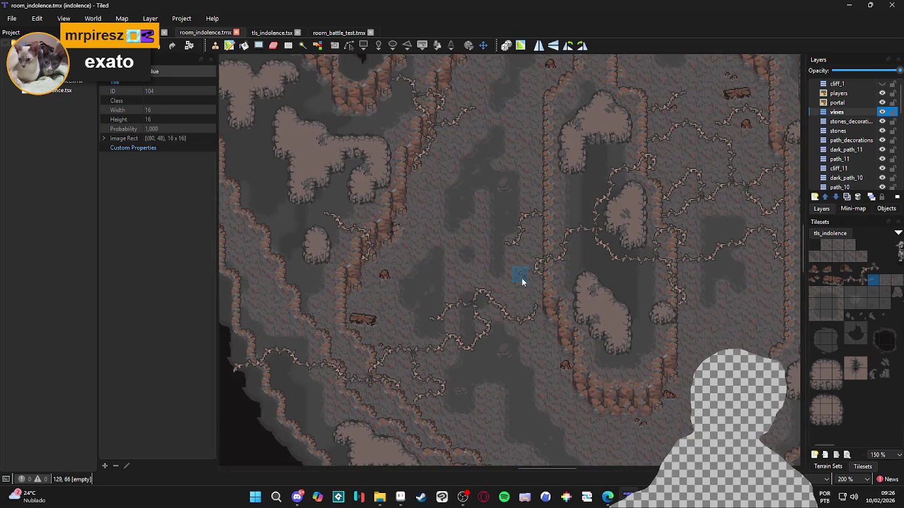
mouse_move(427, 276)
left_mouse_down()
mouse_move(308, 357)
mouse_move(396, 151)
mouse_move(452, 282)
mouse_move(452, 235)
left_mouse_up()
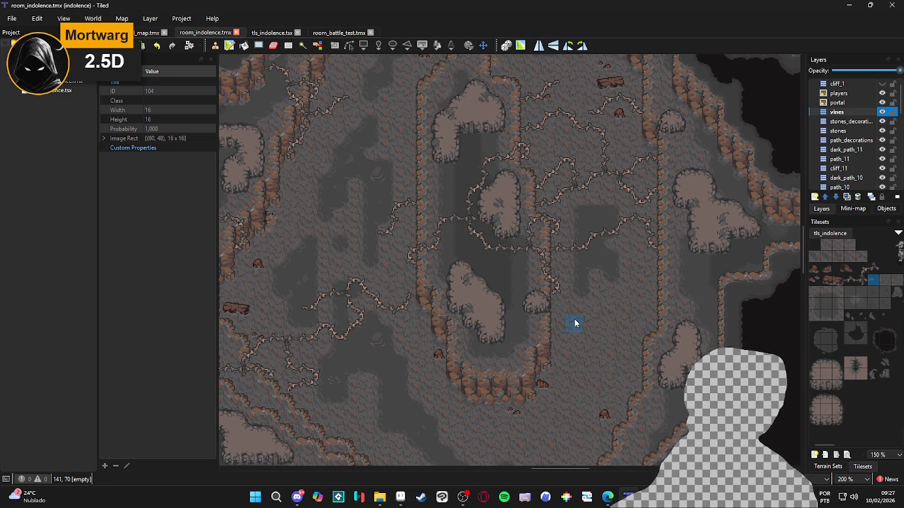
left_click(521, 301)
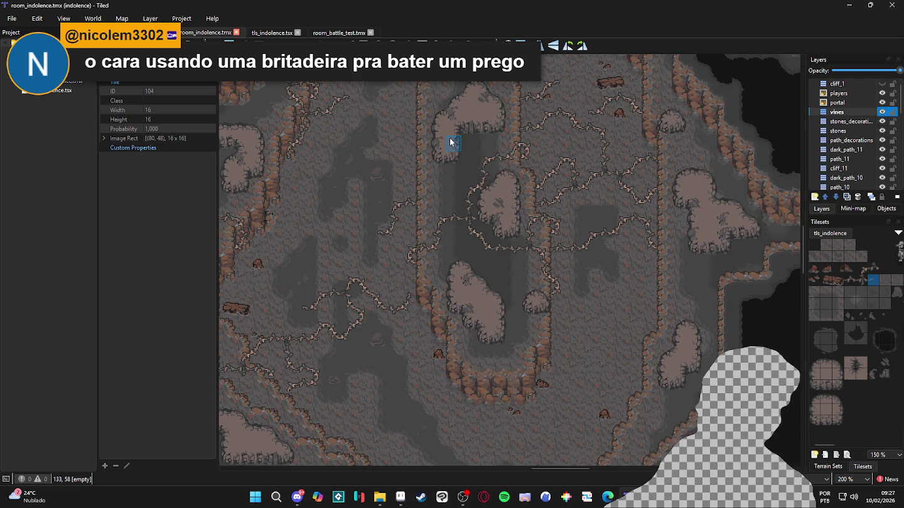
Look over the upper cave and the Terrain Sets tab, then bring up the File menu.
scroll(440, 188, "up", 2)
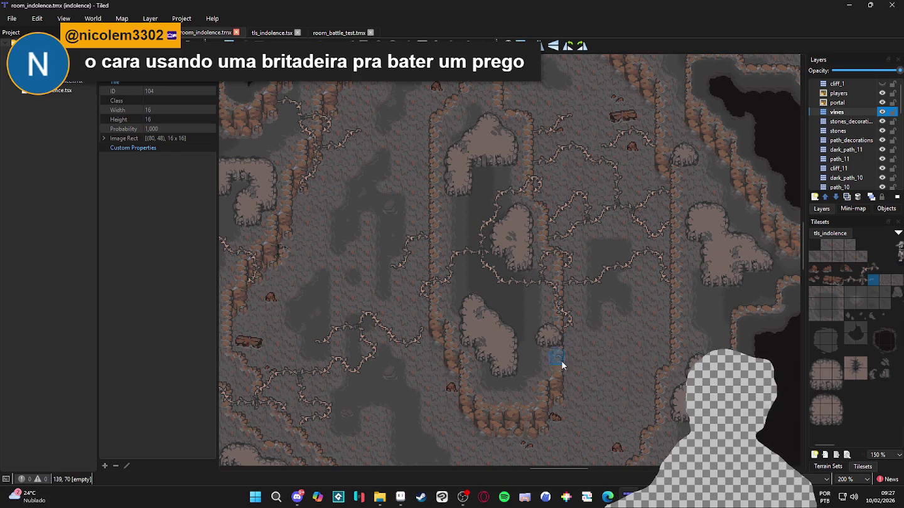
scroll(438, 337, "down", 4)
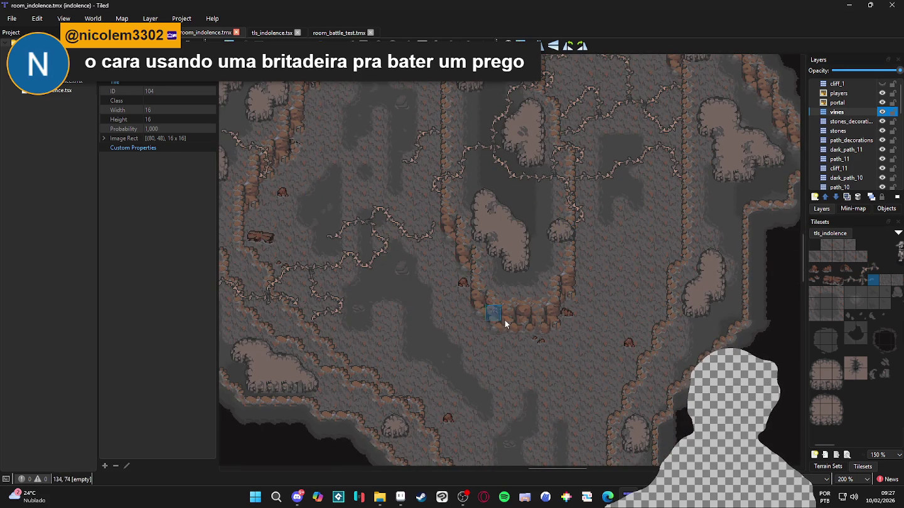
scroll(376, 251, "up", 3)
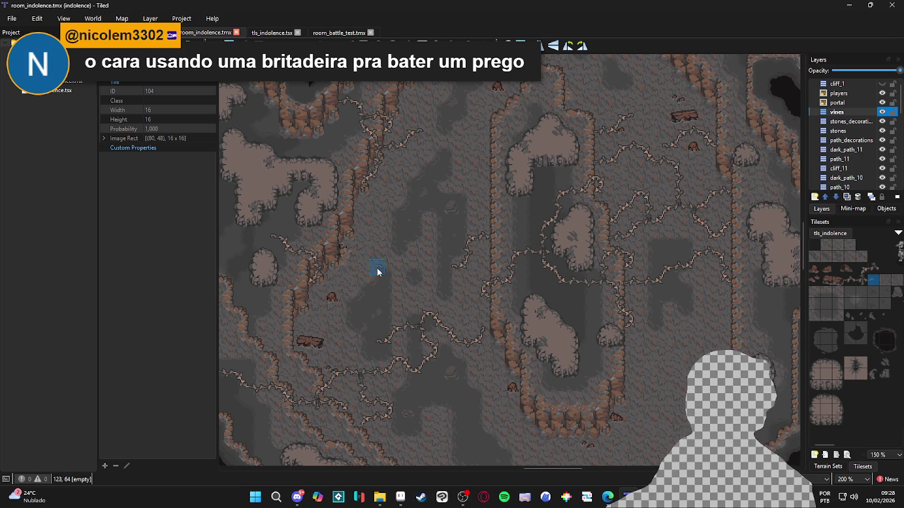
mouse_move(373, 195)
left_mouse_down()
mouse_move(376, 299)
mouse_move(381, 215)
mouse_move(344, 183)
mouse_move(413, 217)
left_mouse_up()
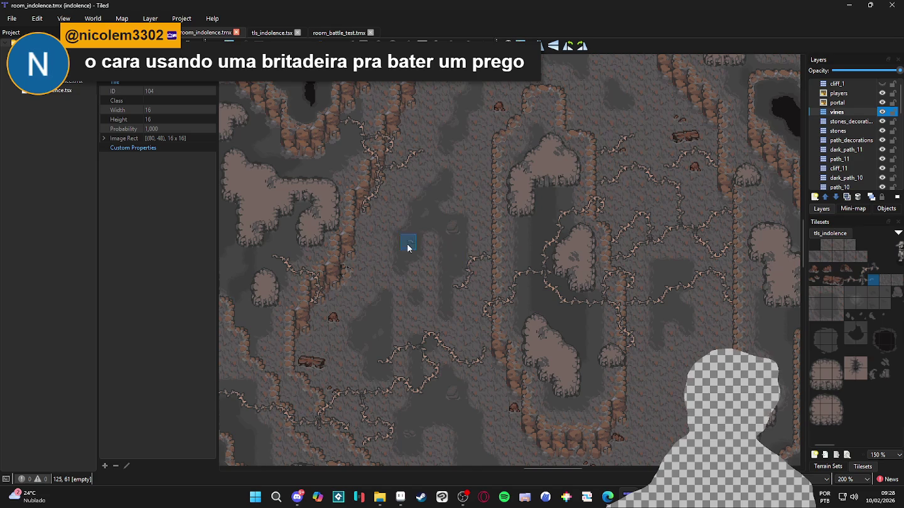
left_click(827, 467)
left_click(855, 468)
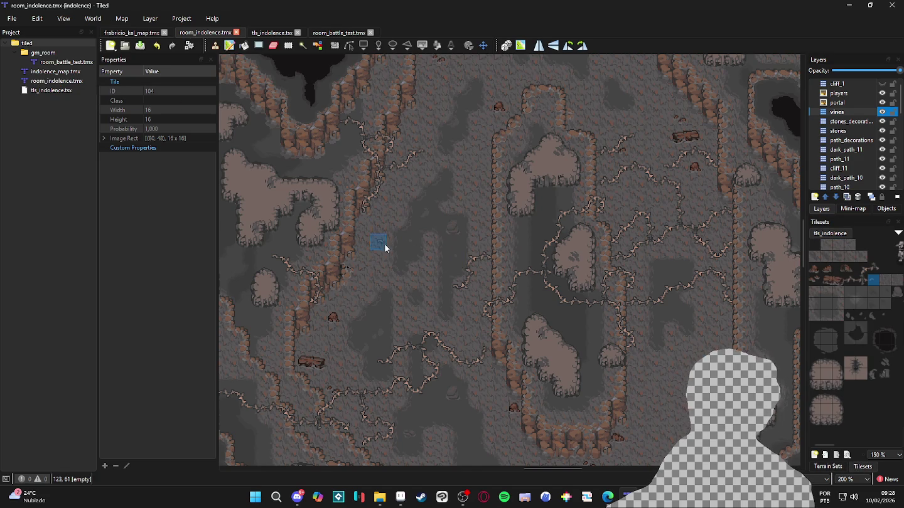
left_click_drag(363, 246, 384, 268)
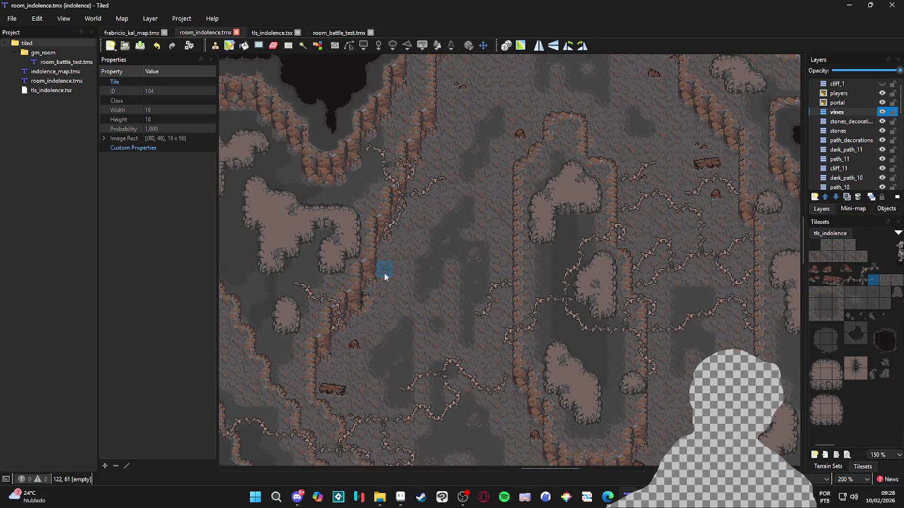
left_click(12, 20)
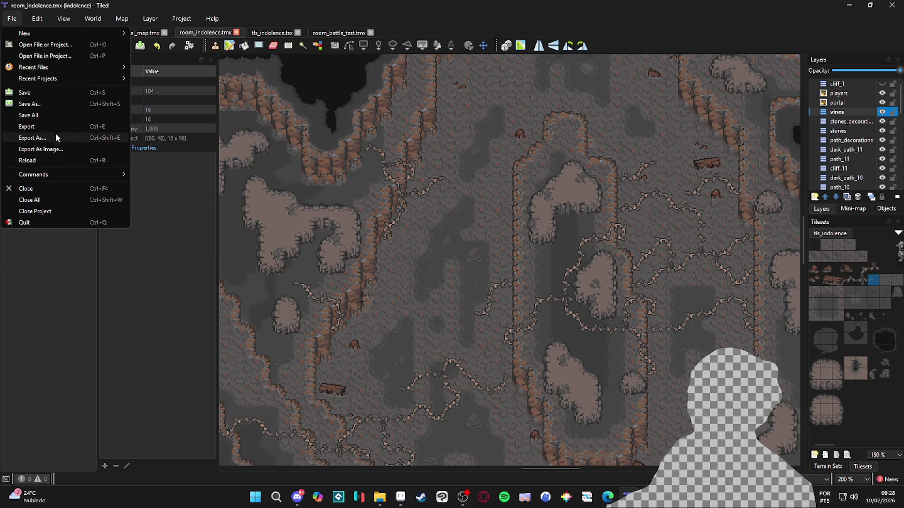
Start Export As with GameMaker Studio 2 (*.yy) format, then cancel the export.
left_click(58, 137)
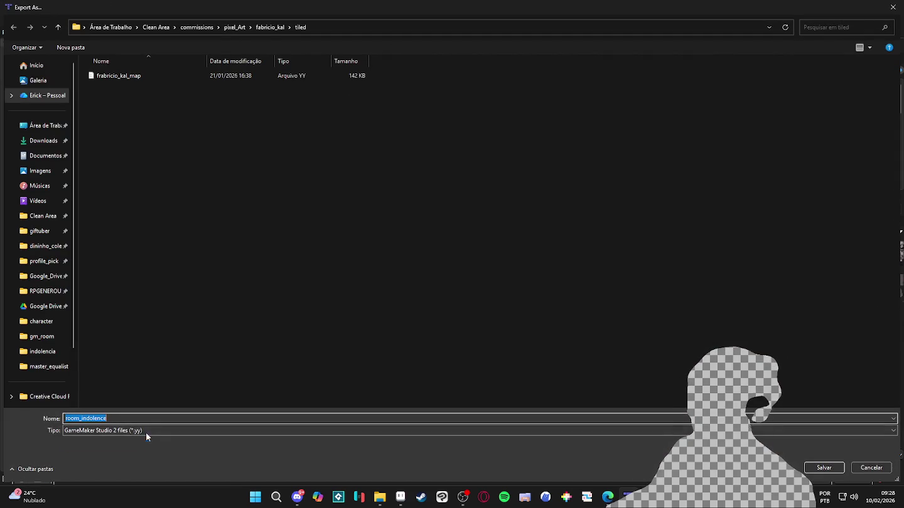
left_click(145, 432)
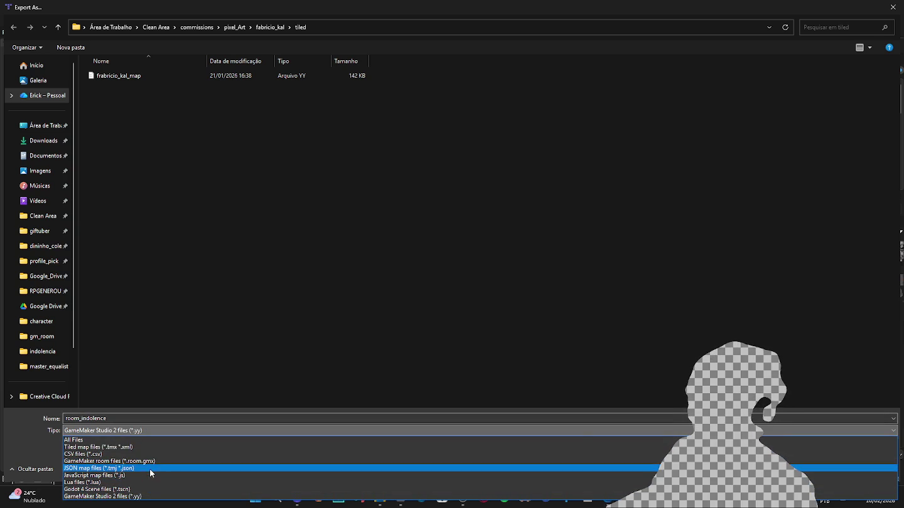
left_click(303, 311)
left_click(871, 467)
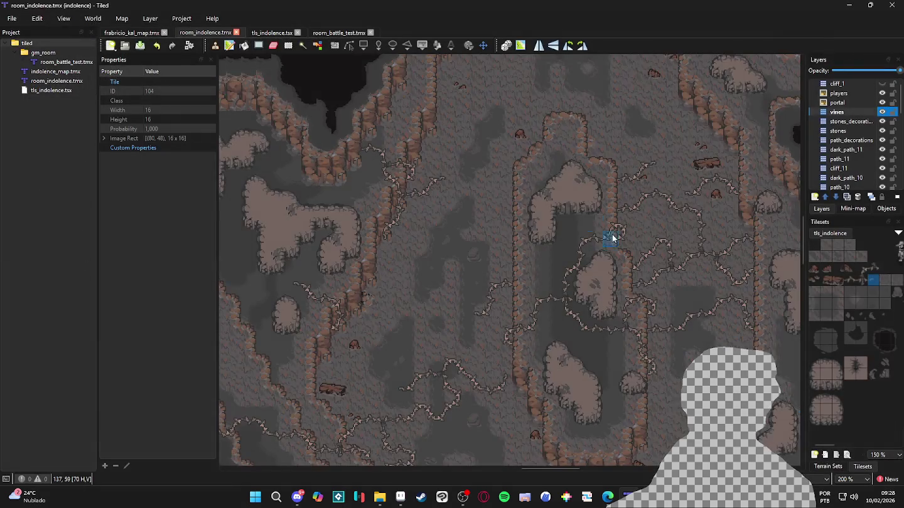
Paint a row of vine tiles across the floor up to the right cliff wall.
scroll(491, 230, "down", 1)
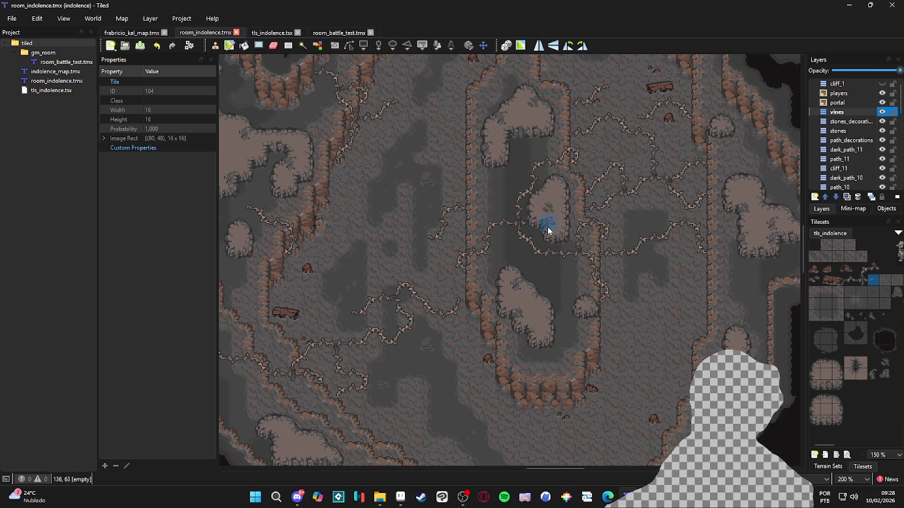
scroll(558, 270, "up", 2)
scroll(571, 307, "down", 5)
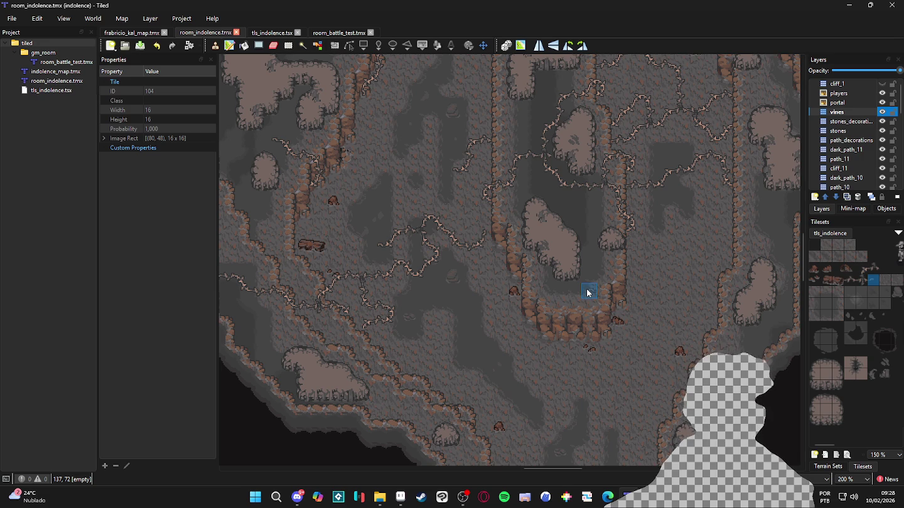
scroll(591, 307, "down", 1)
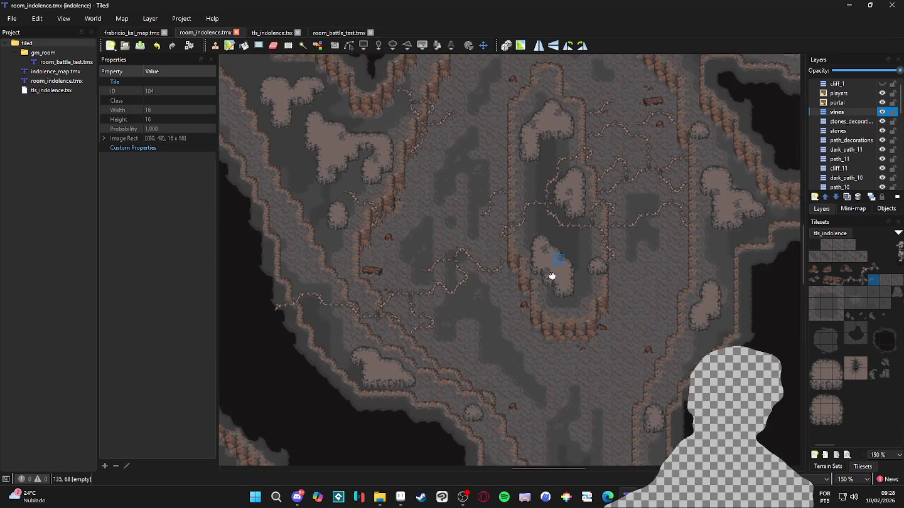
scroll(524, 335, "down", 3)
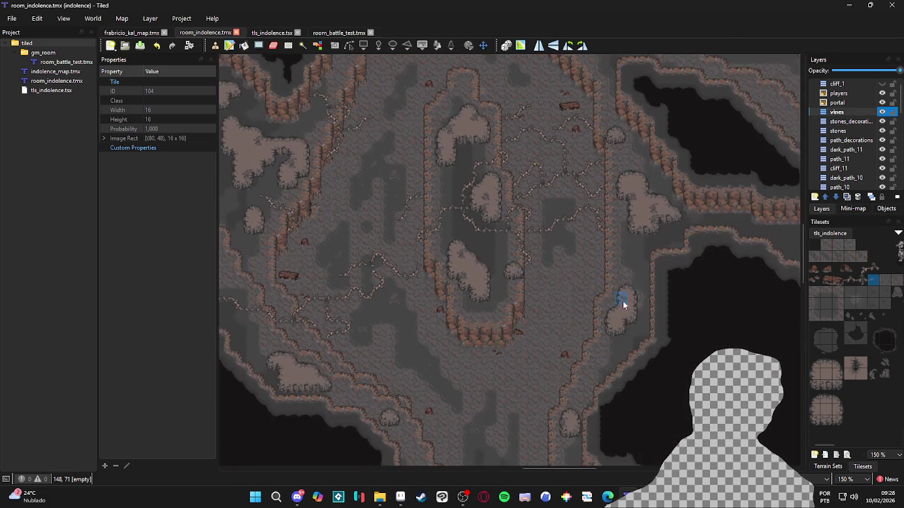
left_click(852, 279)
scroll(574, 289, "up", 3)
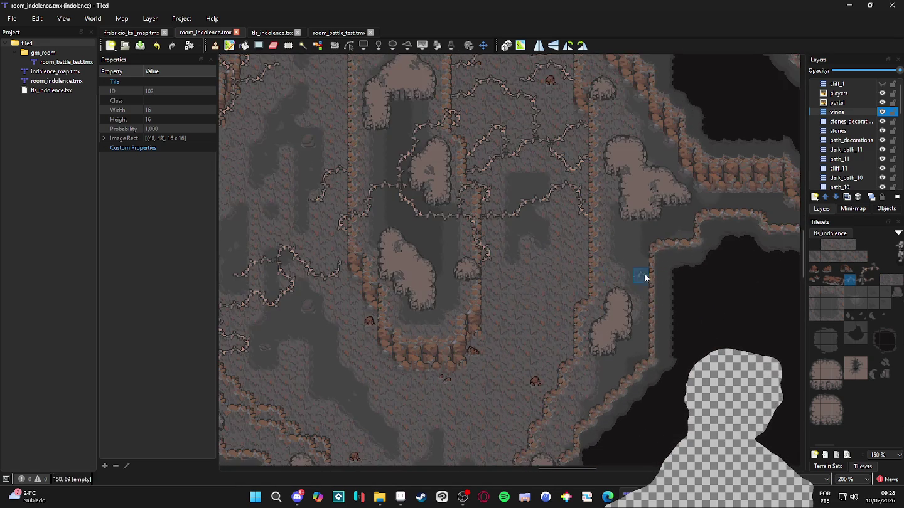
left_click_drag(580, 286, 555, 287)
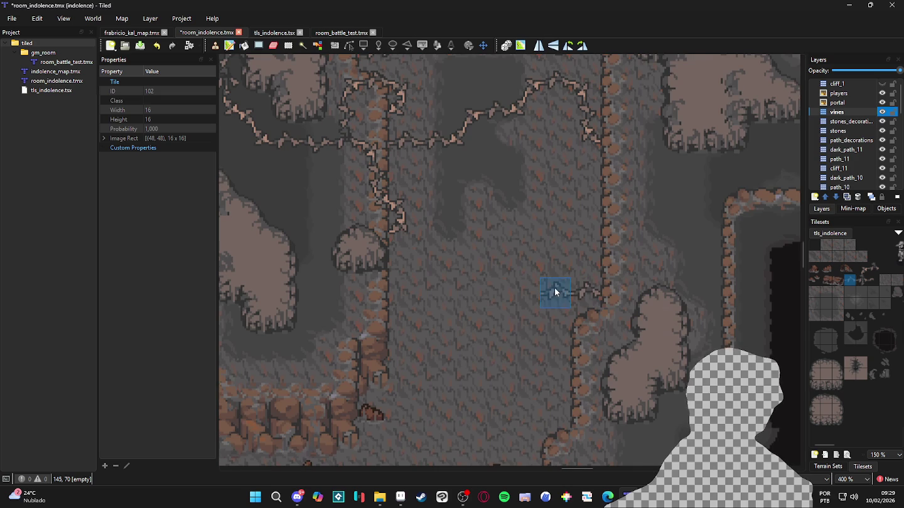
Add vine tiles above and left of the new row, save the map, and open tls_indolence.tsx for editing.
left_click(861, 268)
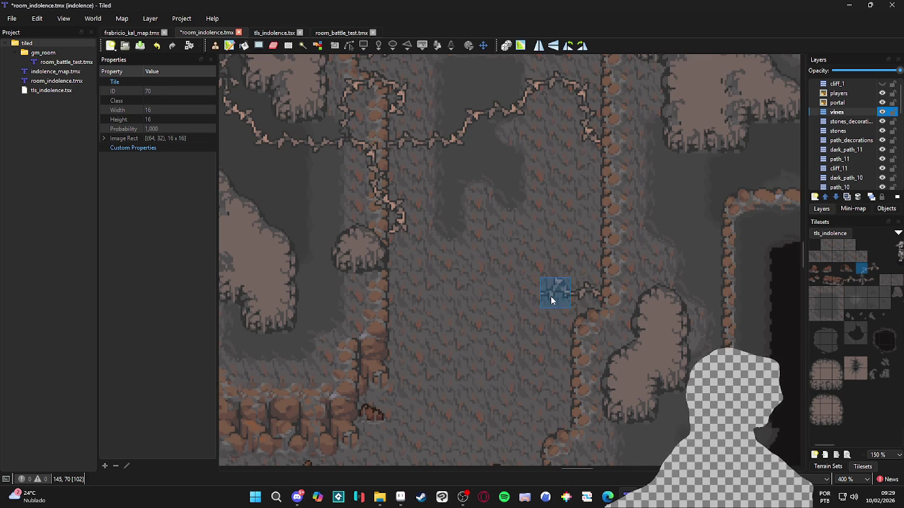
left_click(550, 260)
right_click(542, 281)
left_click(528, 263)
key("ctrl+s")
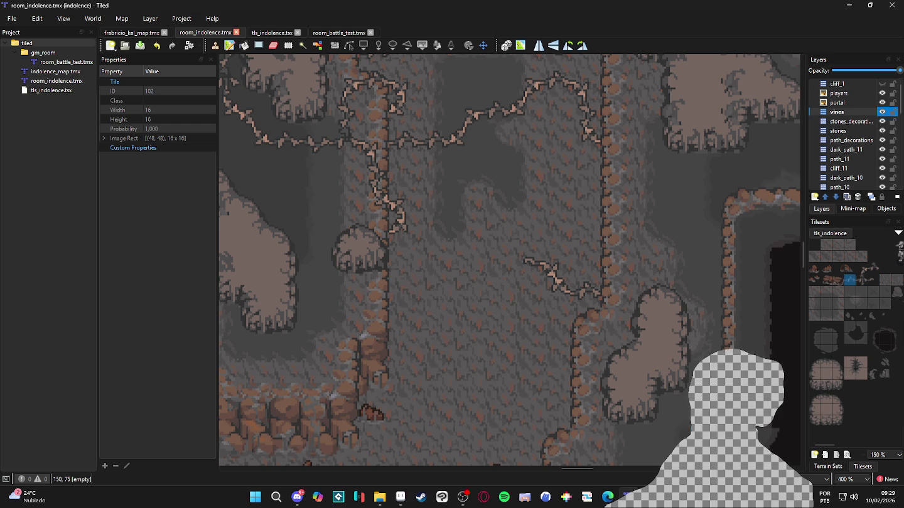
left_click(848, 455)
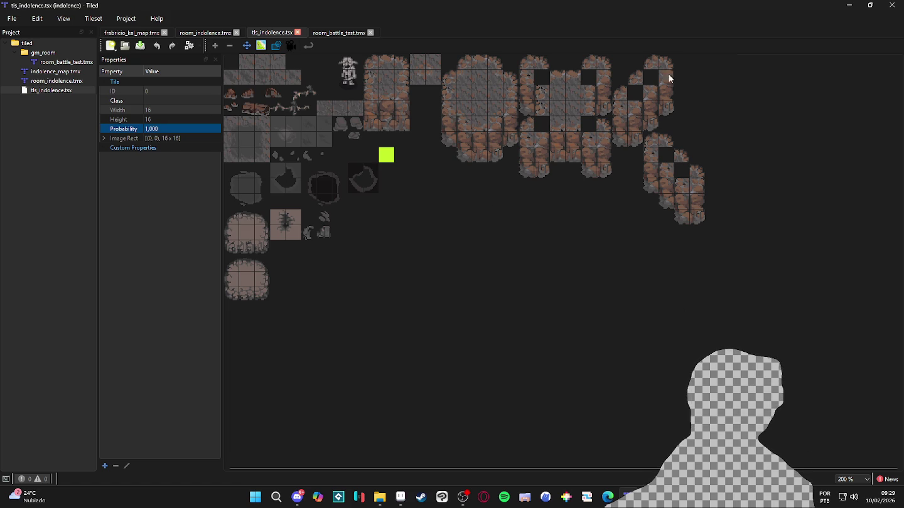
left_click(126, 19)
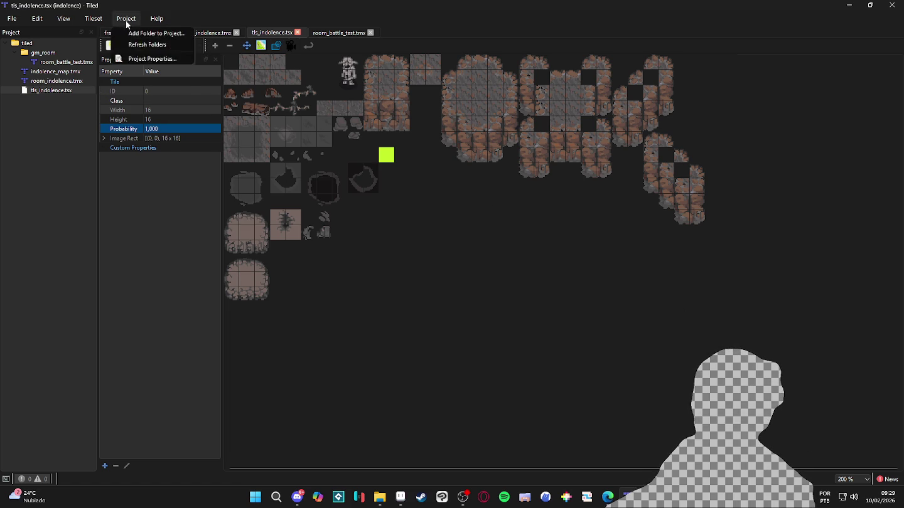
mouse_move(87, 20)
left_click(119, 235)
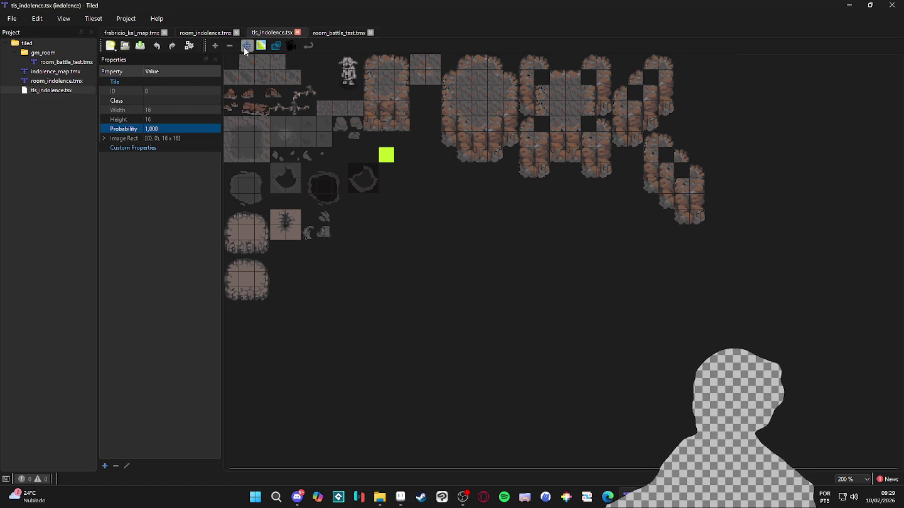
left_click(262, 46)
scroll(383, 79, "up", 5)
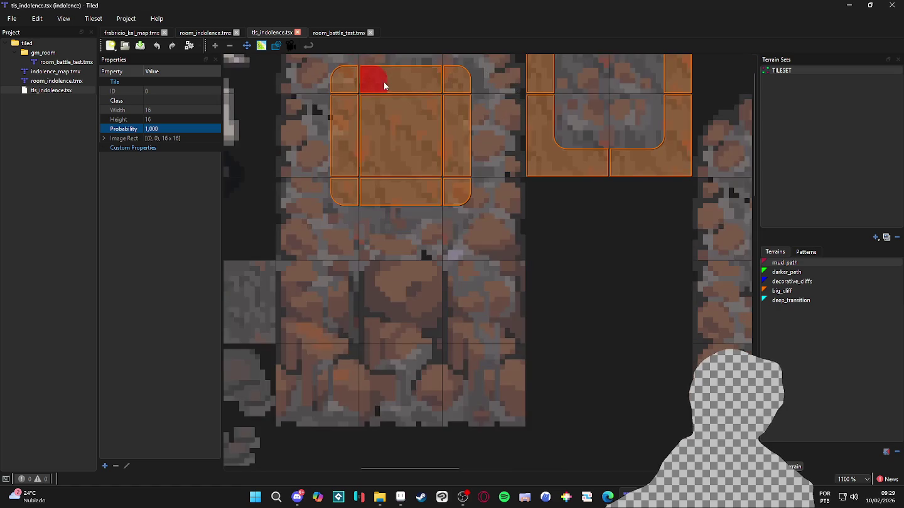
scroll(386, 60, "down", 1)
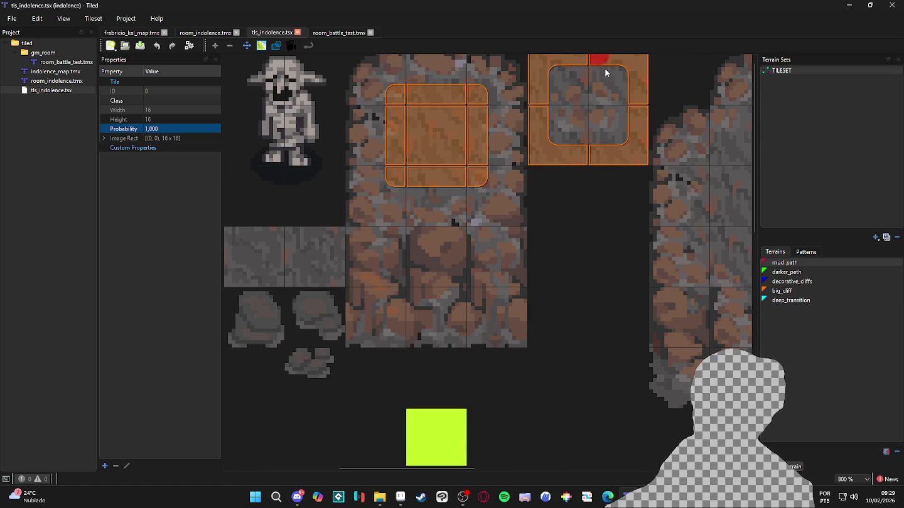
scroll(559, 156, "down", 1)
scroll(372, 76, "up", 1)
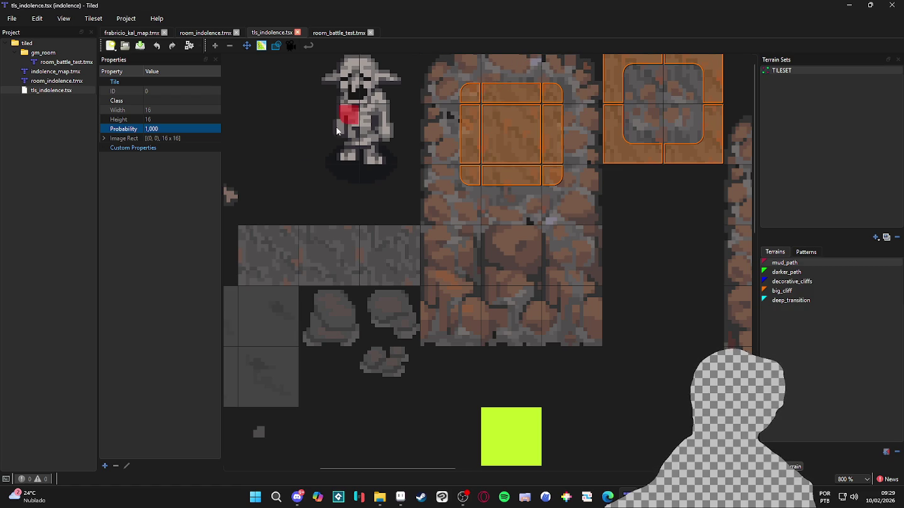
left_click(338, 32)
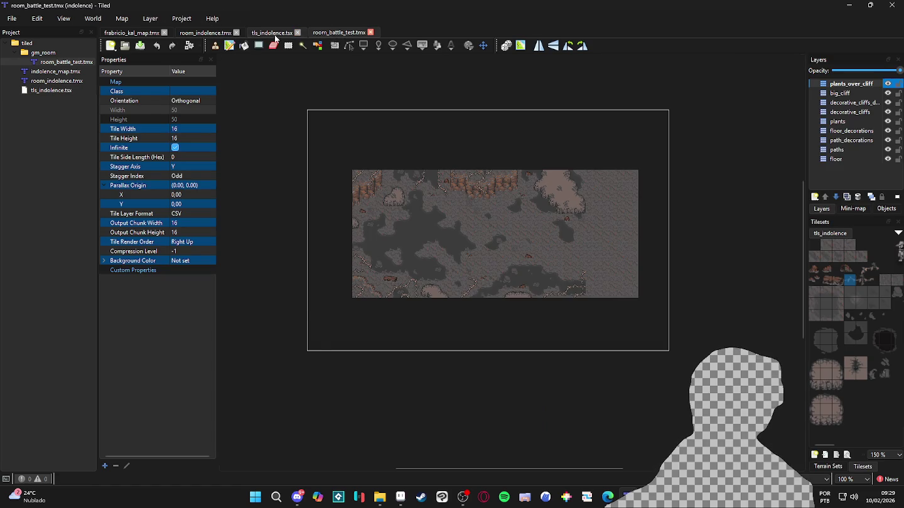
left_click(272, 32)
scroll(464, 156, "down", 3)
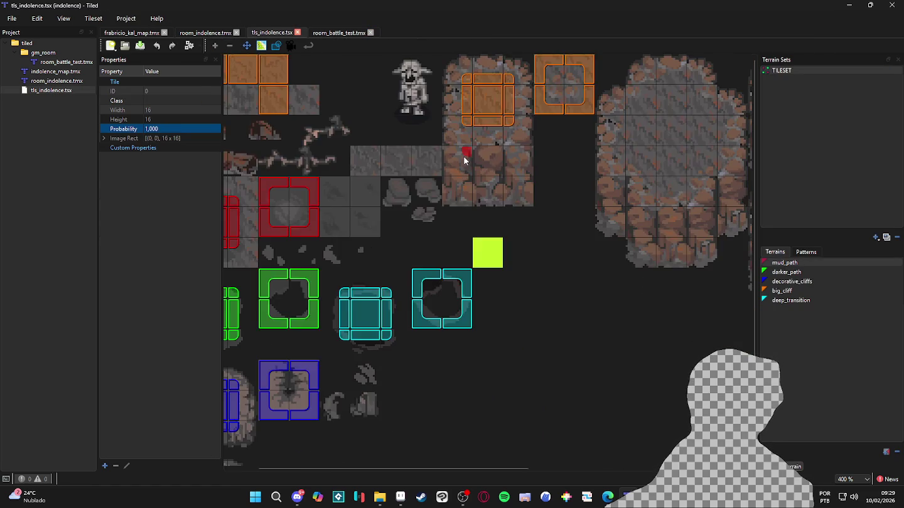
left_click(217, 36)
scroll(491, 183, "down", 3)
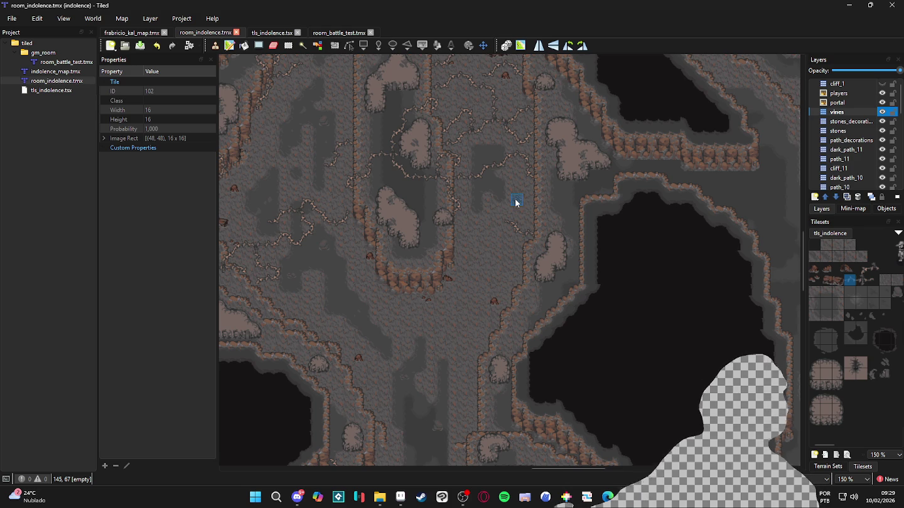
left_click_drag(401, 177, 439, 252)
scroll(438, 251, "up", 3)
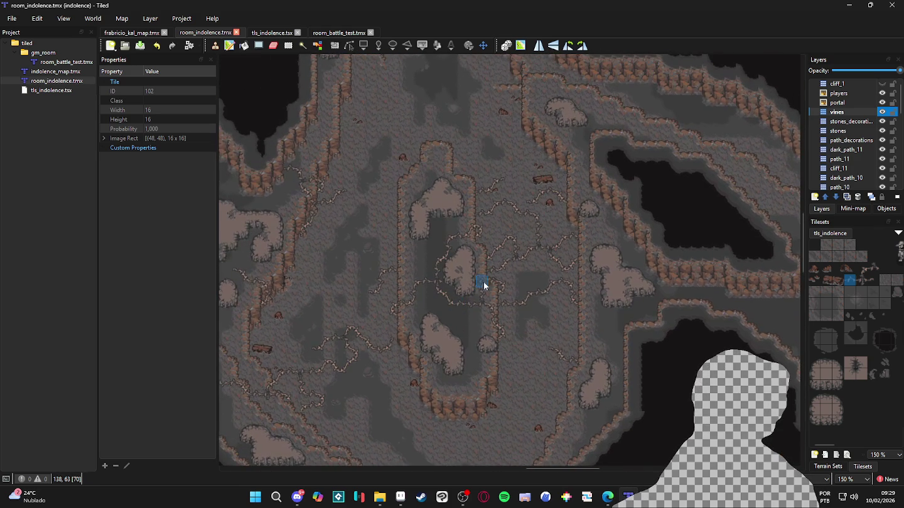
scroll(563, 319, "up", 2)
scroll(382, 325, "down", 5)
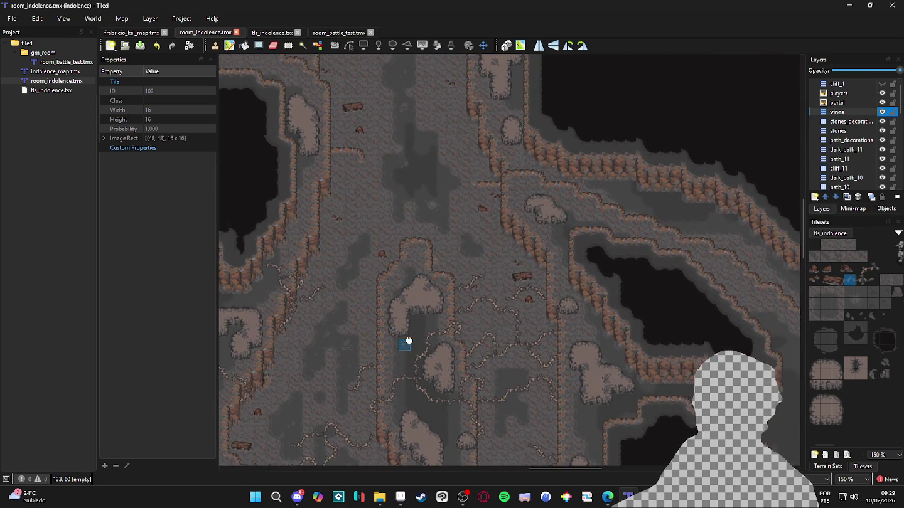